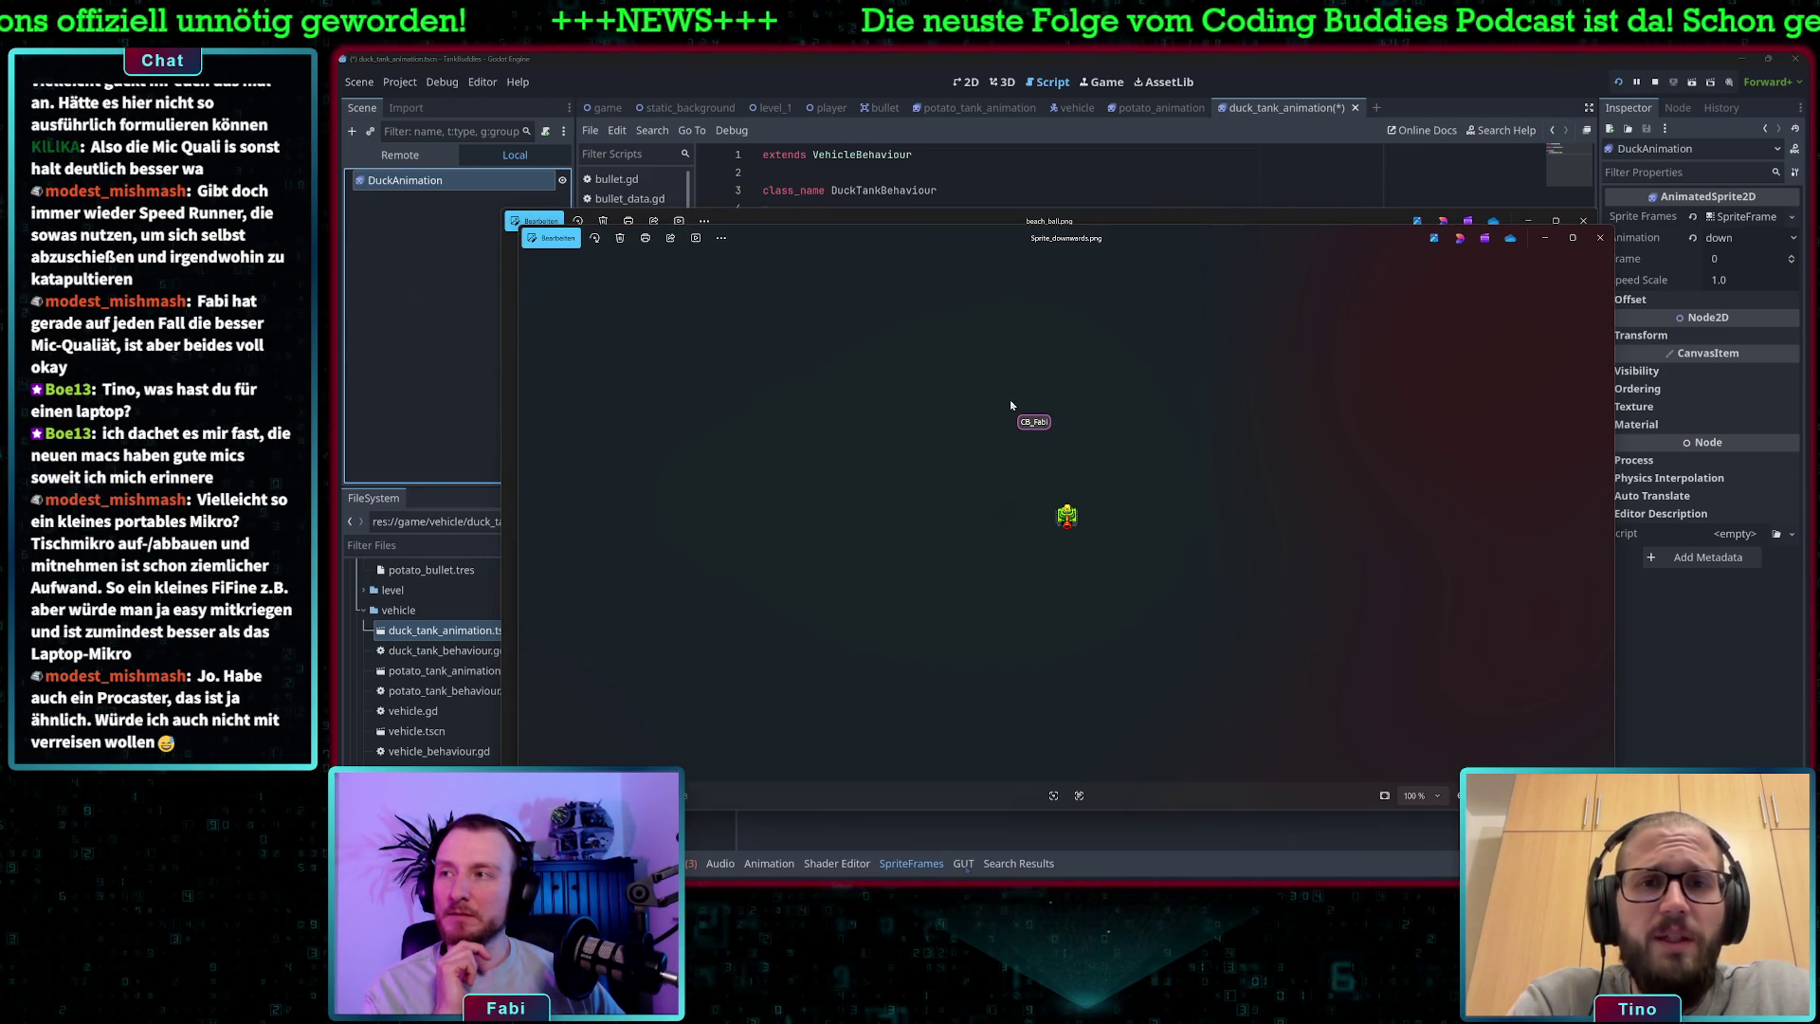
- Close the downward sprite and beach ball image previews, then switch to Aseprite
click(1599, 239)
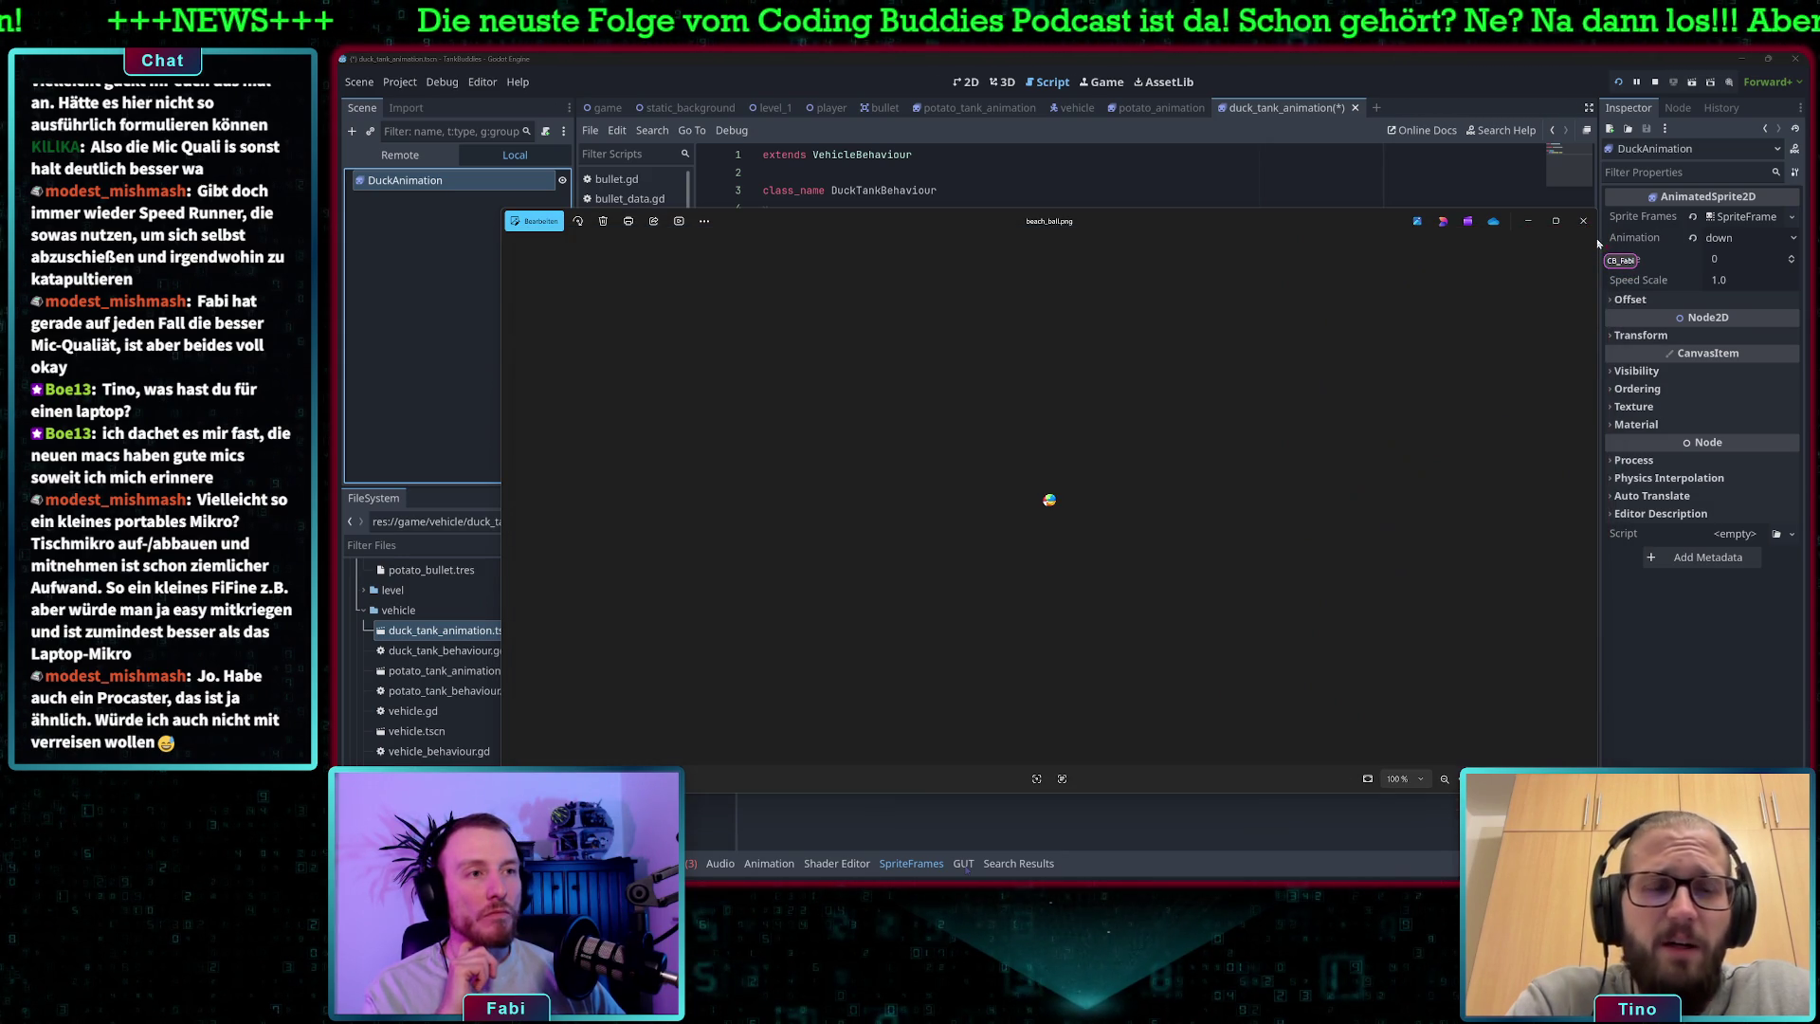
click(1583, 221)
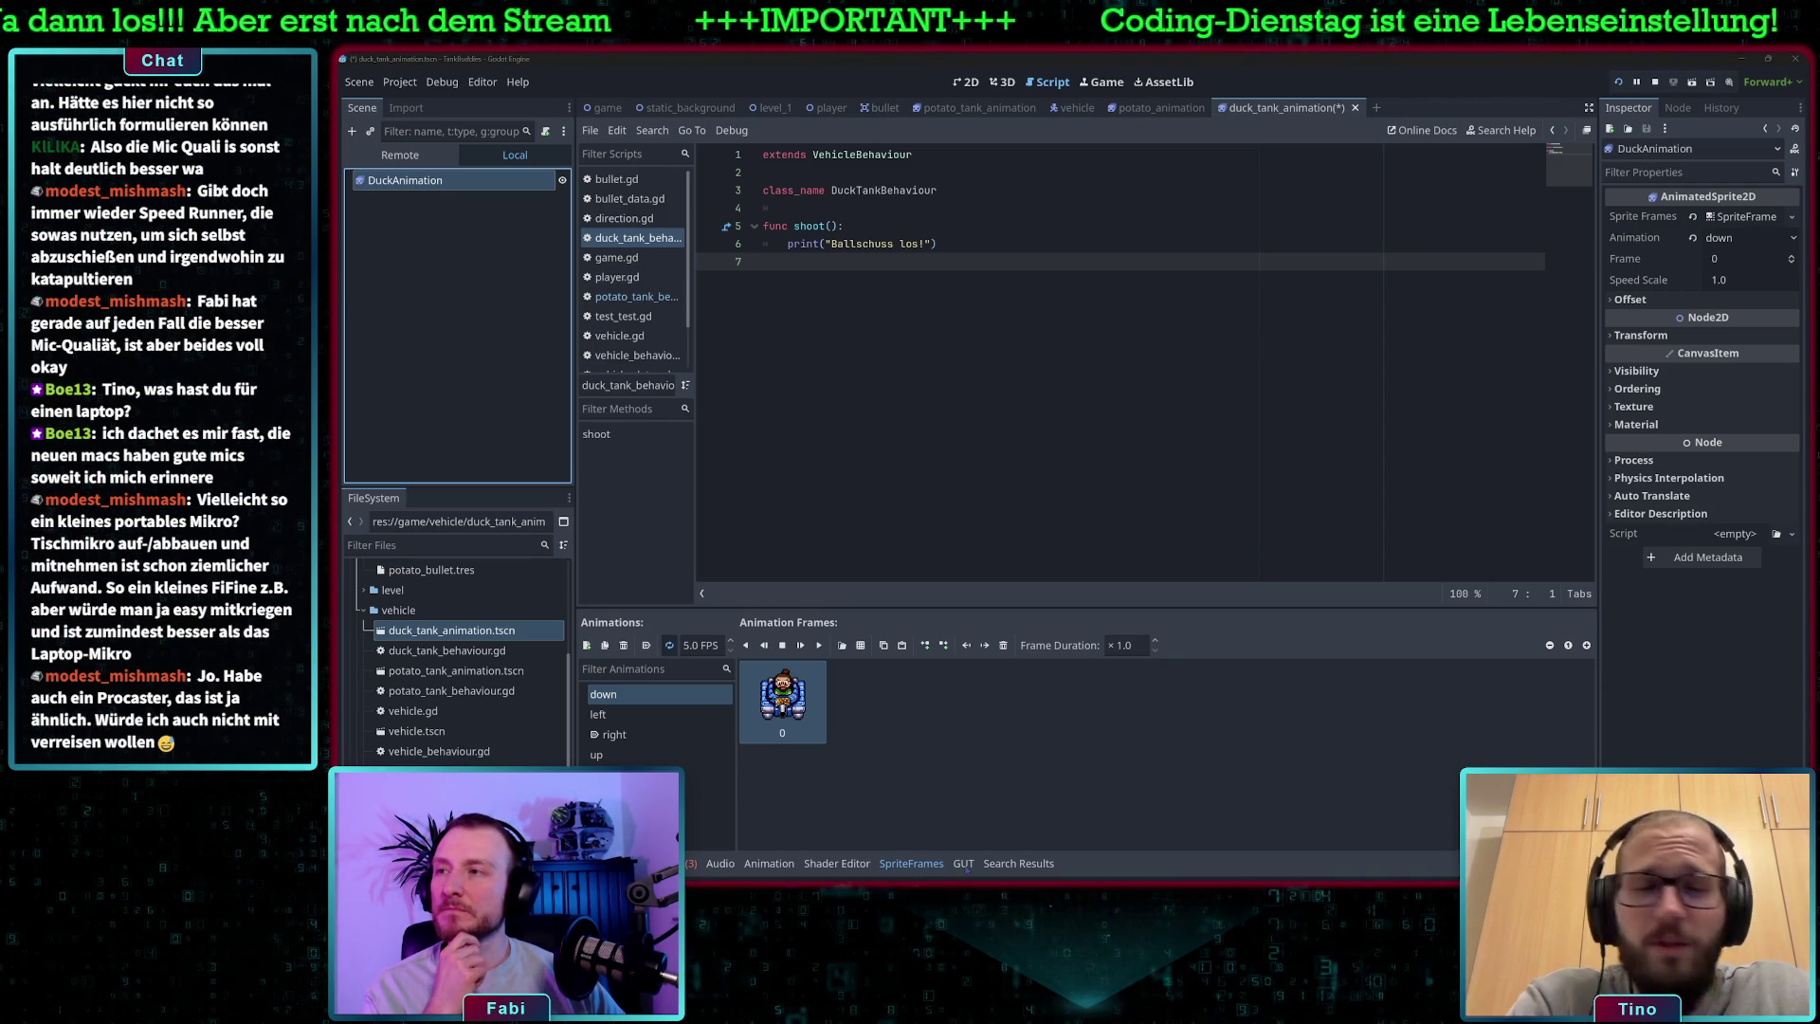
key(alt+Tab)
scroll(1170, 370, up, 5)
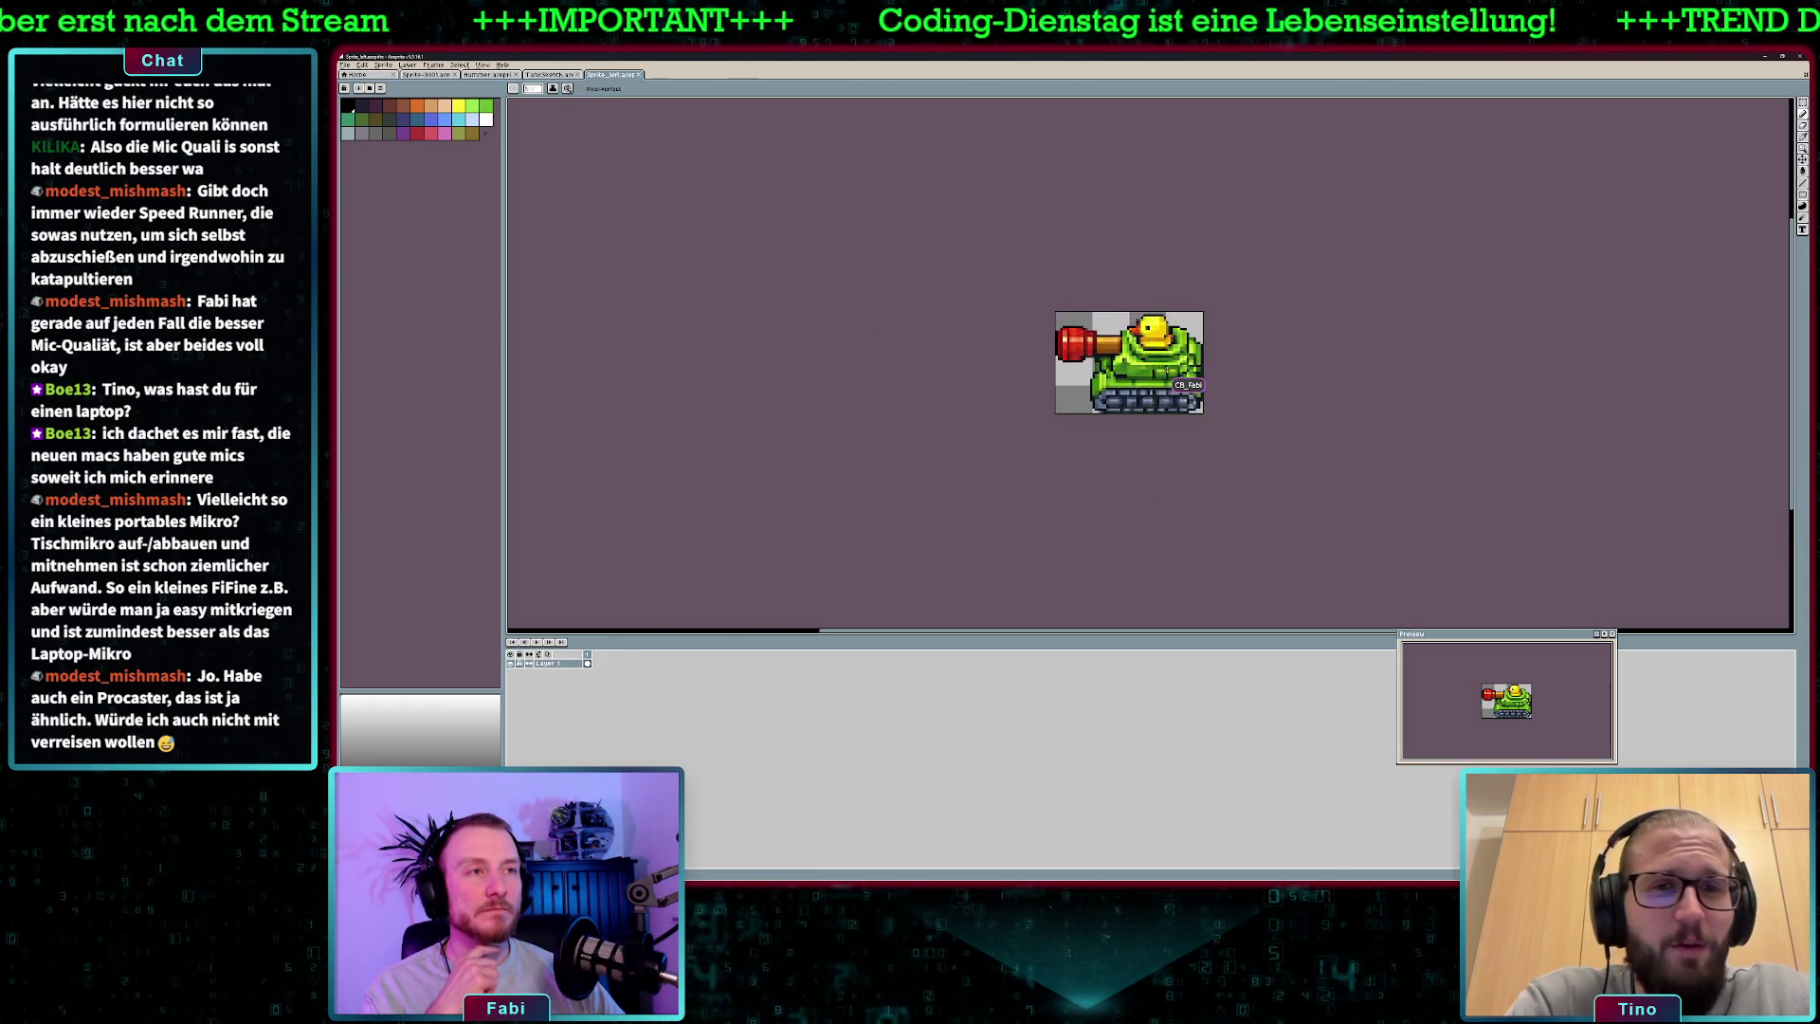
- Zoom around the duck tank sprite, select the Move tool and start a new sprite
scroll(1174, 369, down, 4)
scroll(1176, 360, up, 2)
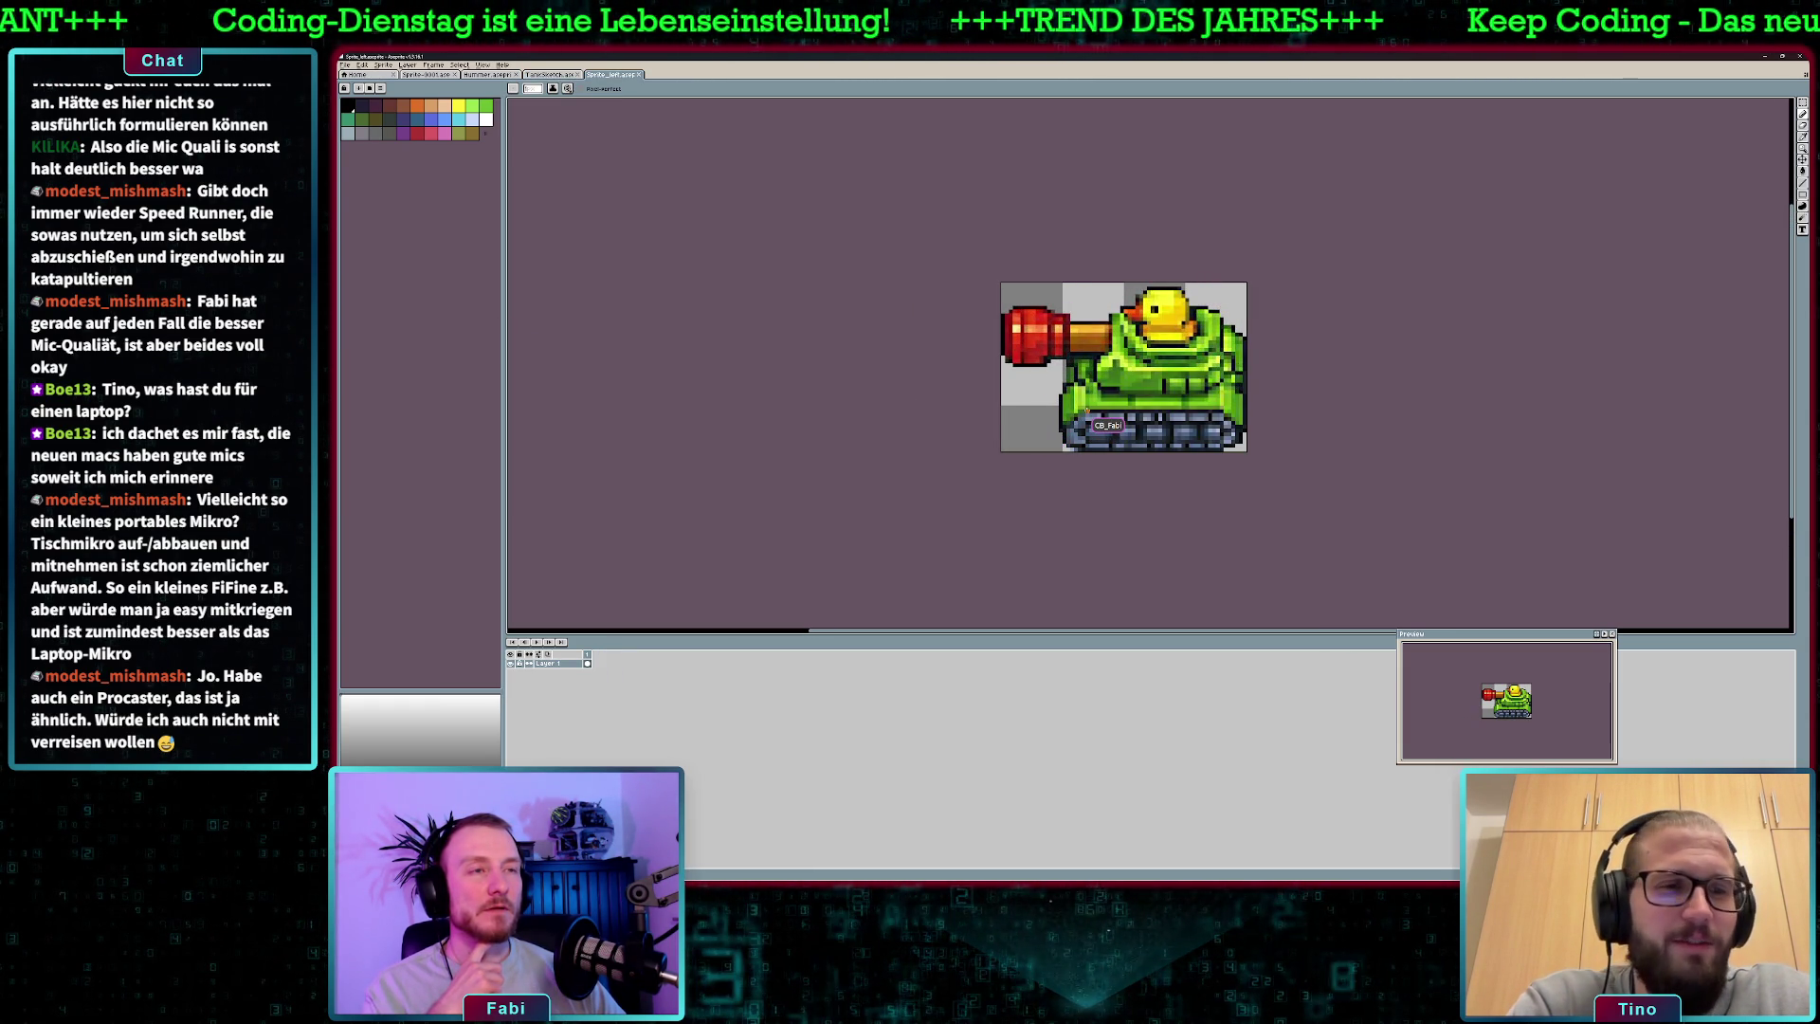
scroll(1085, 410, down, 1)
scroll(1086, 410, up, 1)
scroll(1086, 410, down, 1)
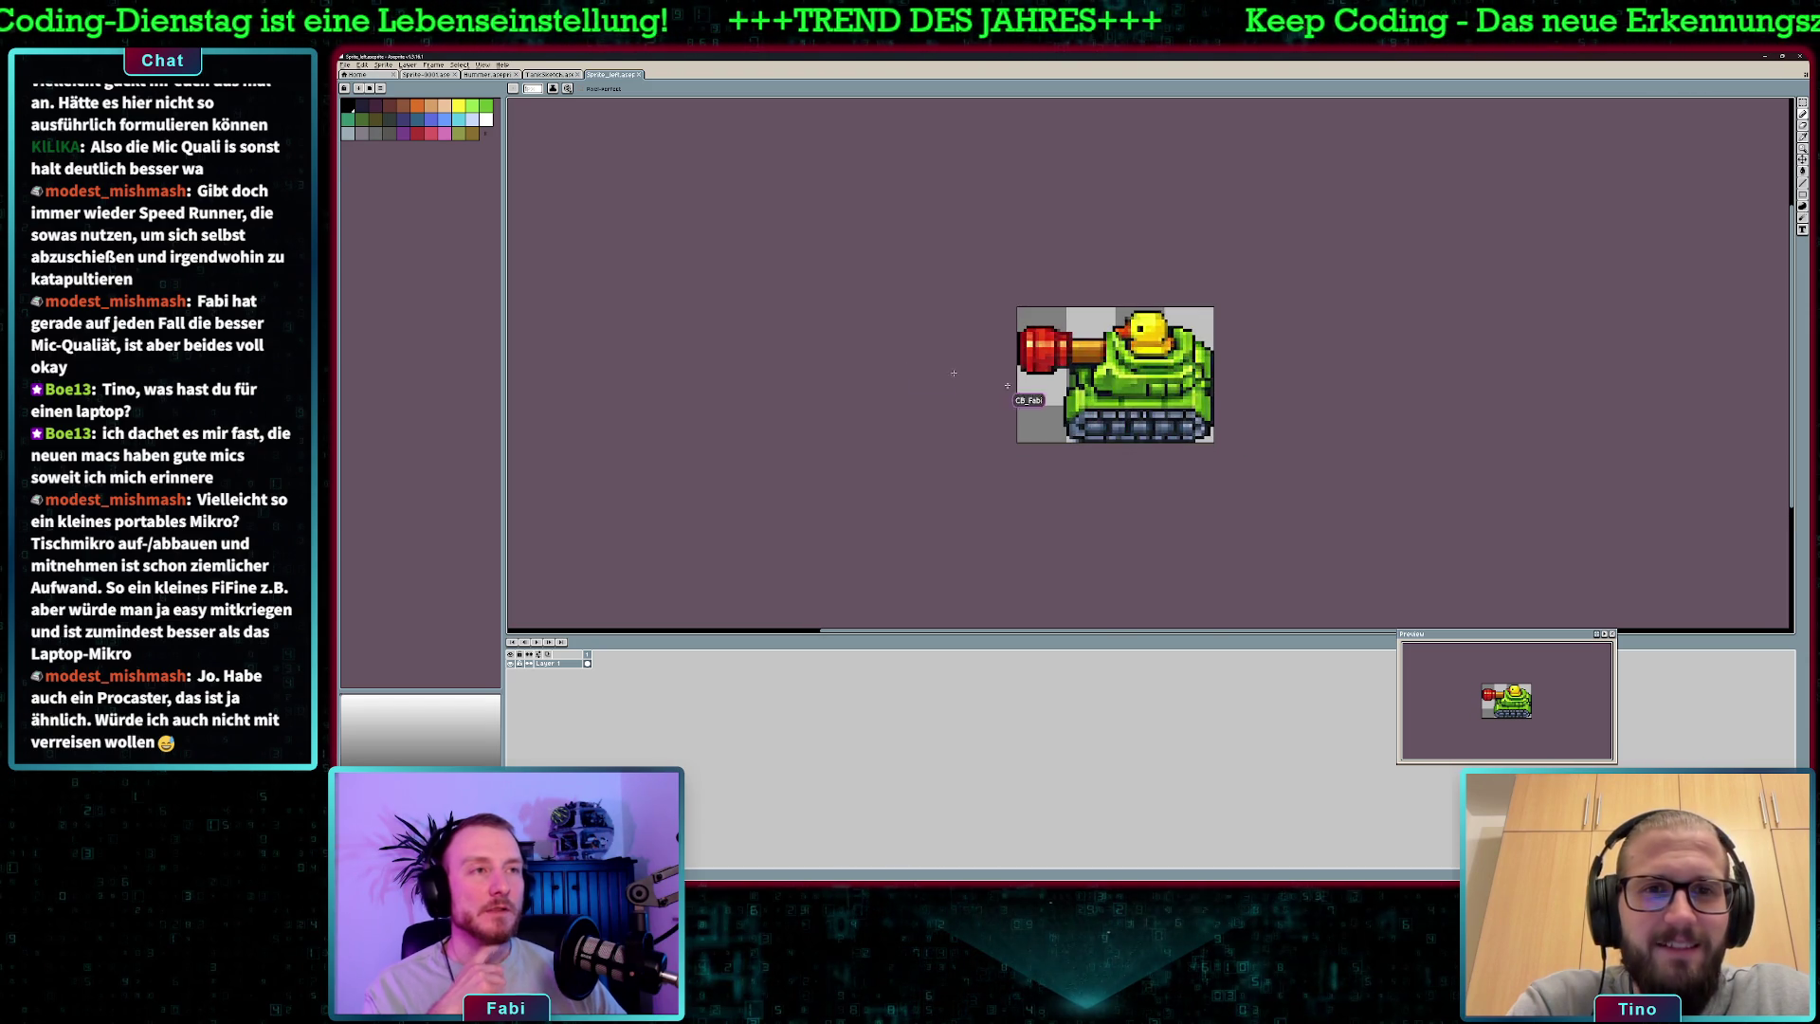
key(v)
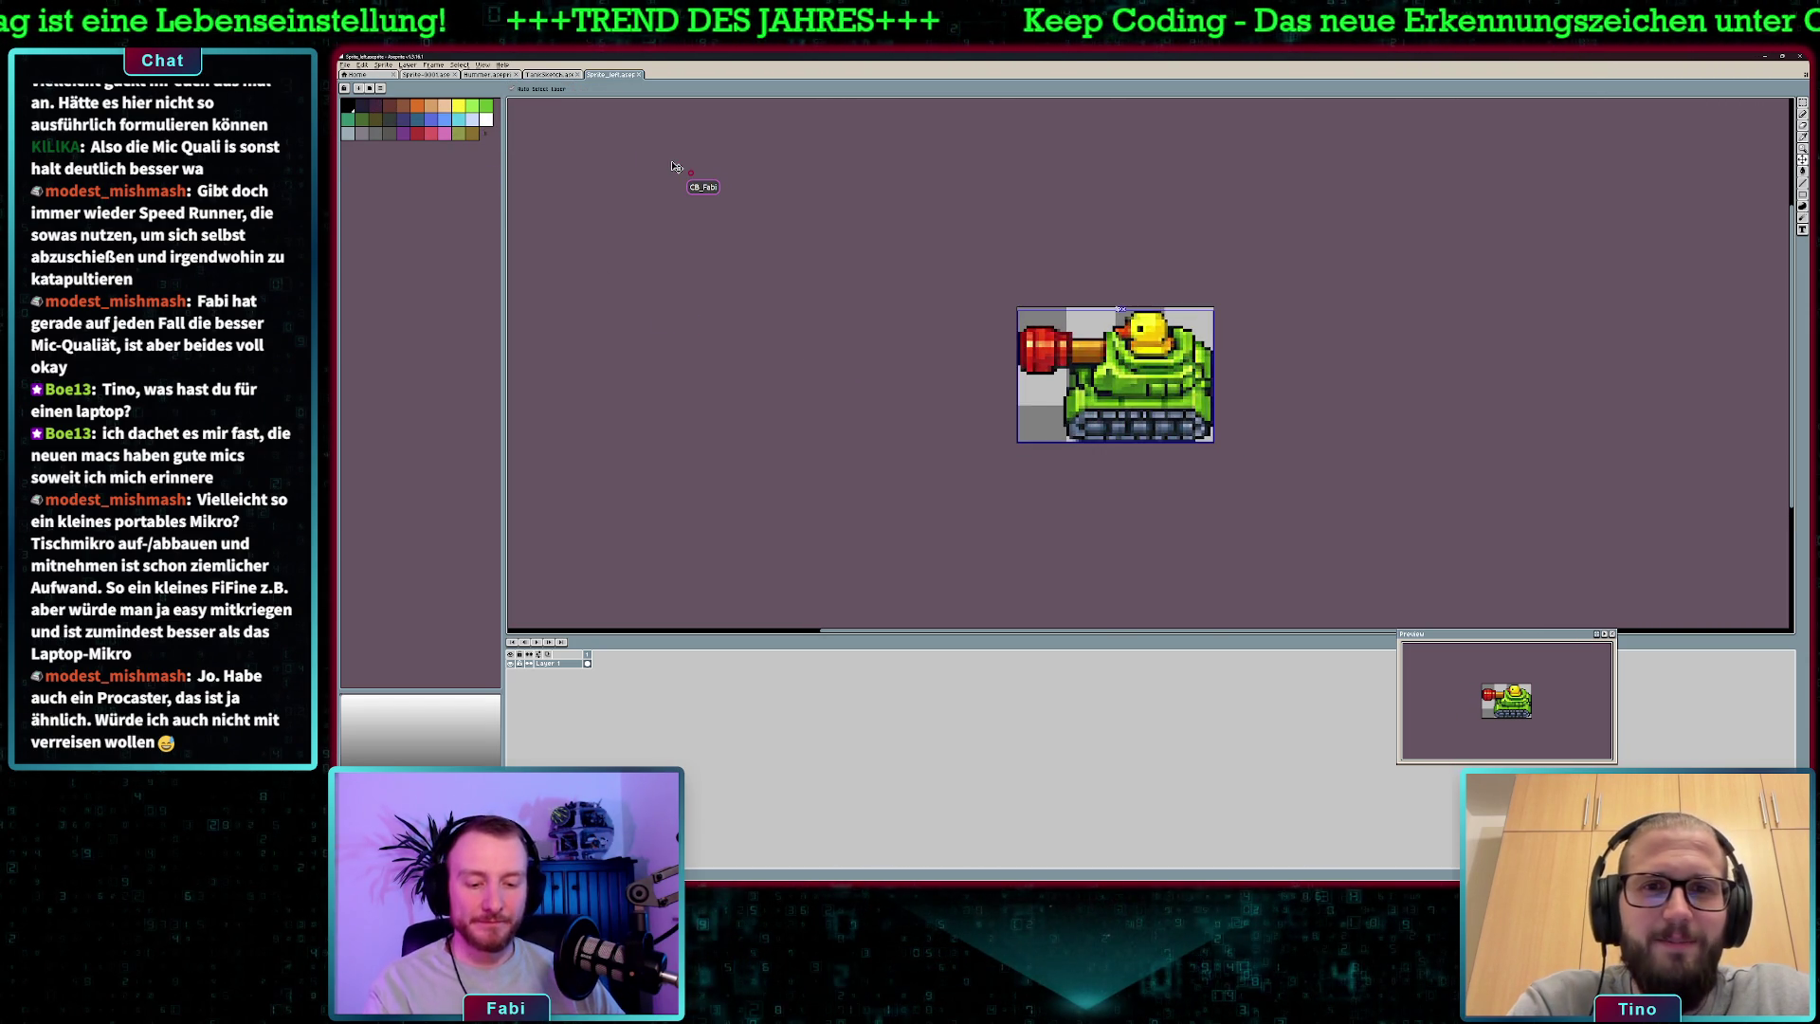
key(ctrl+n)
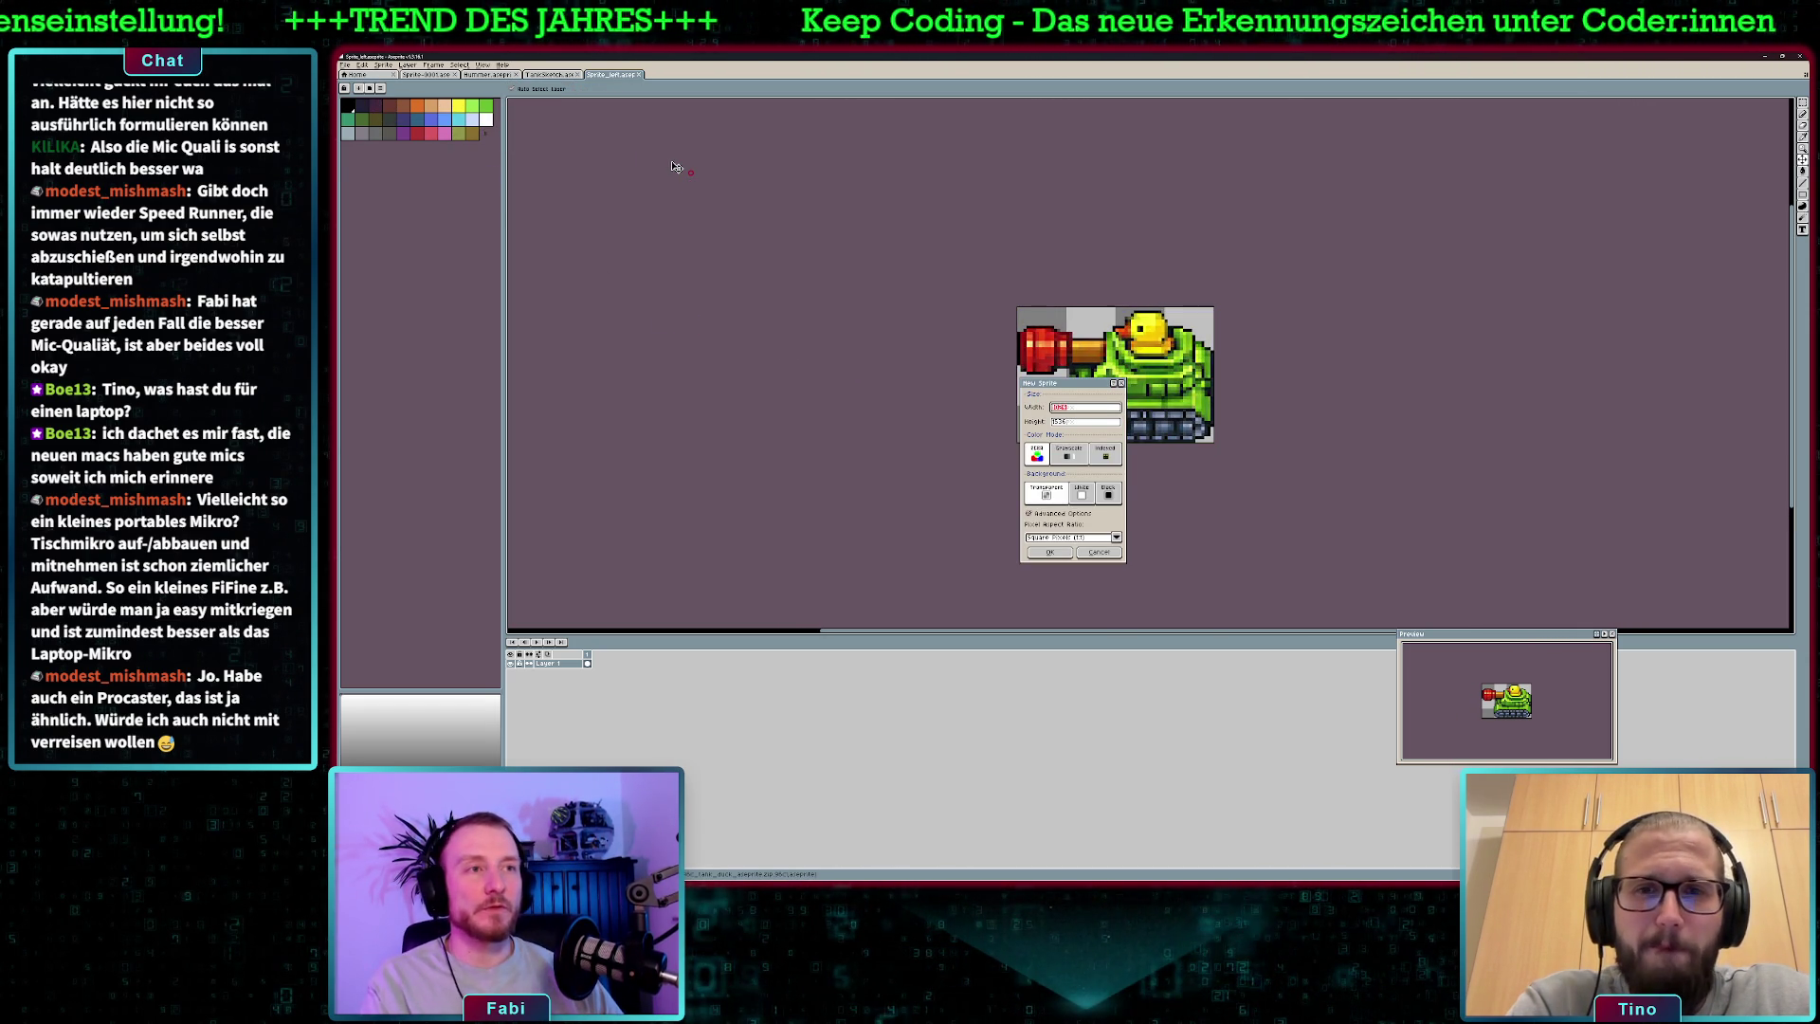
- Create a new blank sprite with a height of 64 pixels
key(Tab)
text(64)
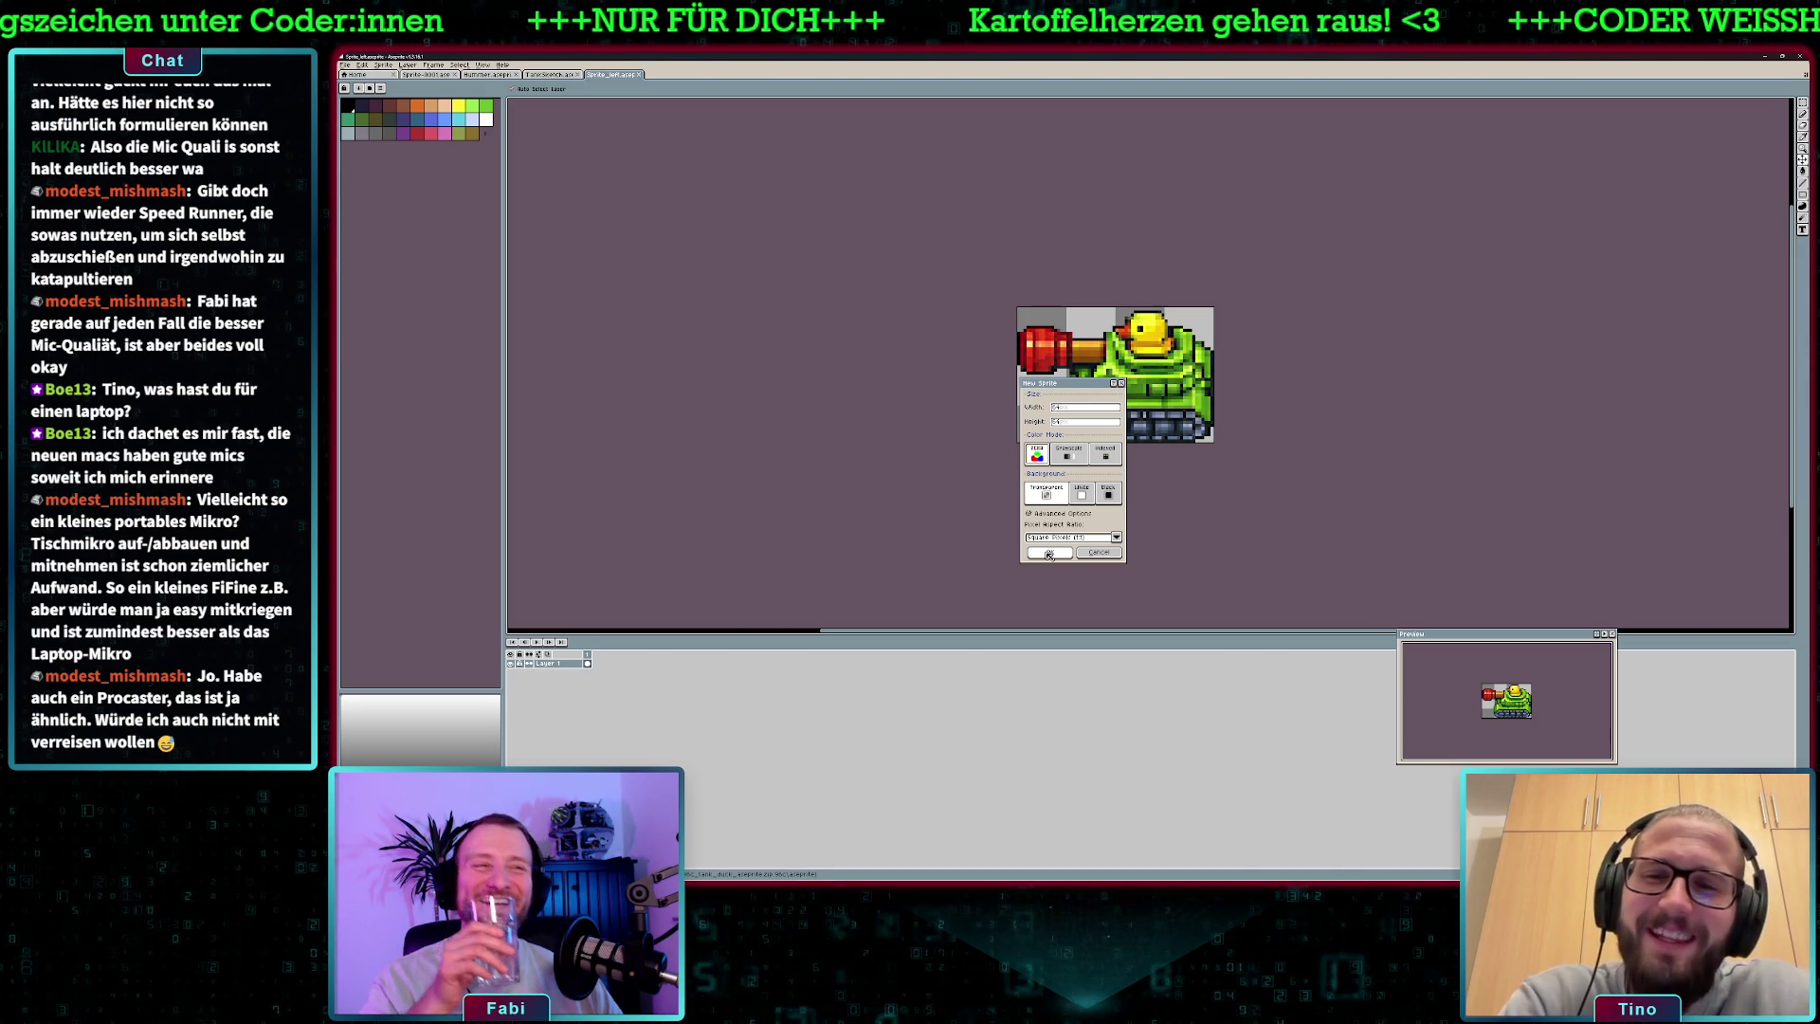
click(1048, 553)
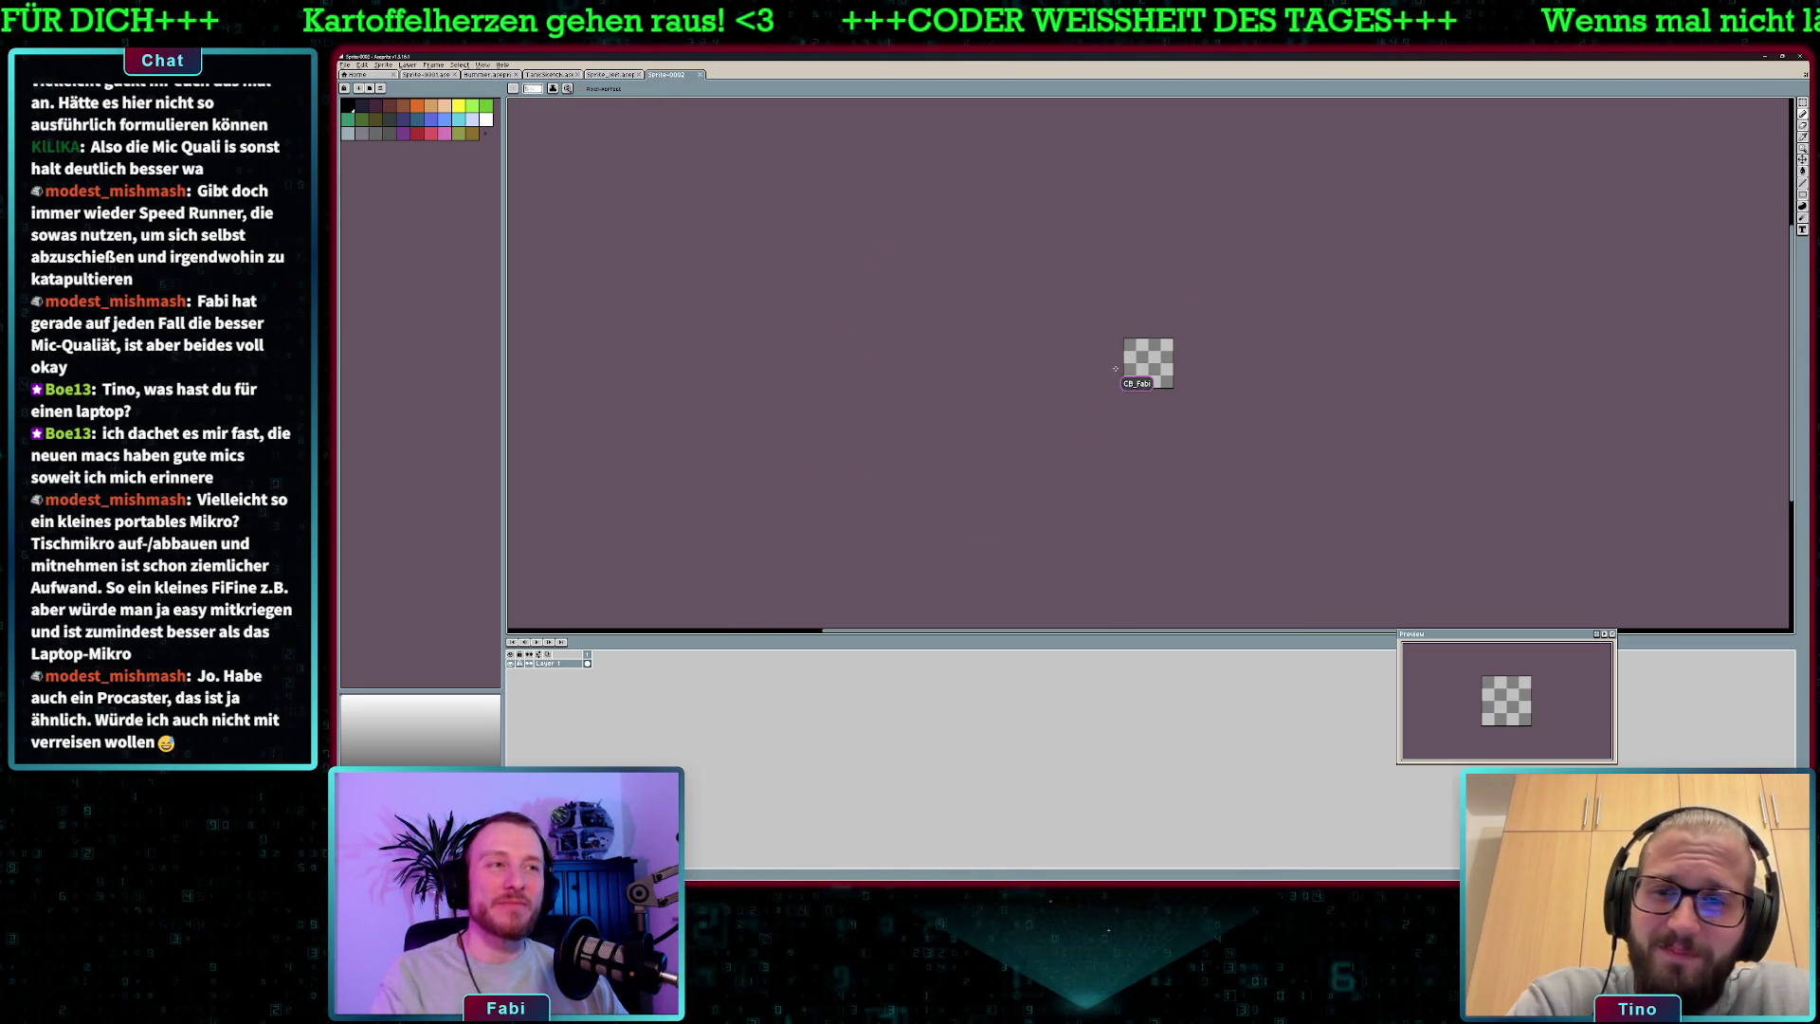
- Copy the whole duck tank and paste it into Sprite-0002, positioned slightly lower on the canvas
click(618, 75)
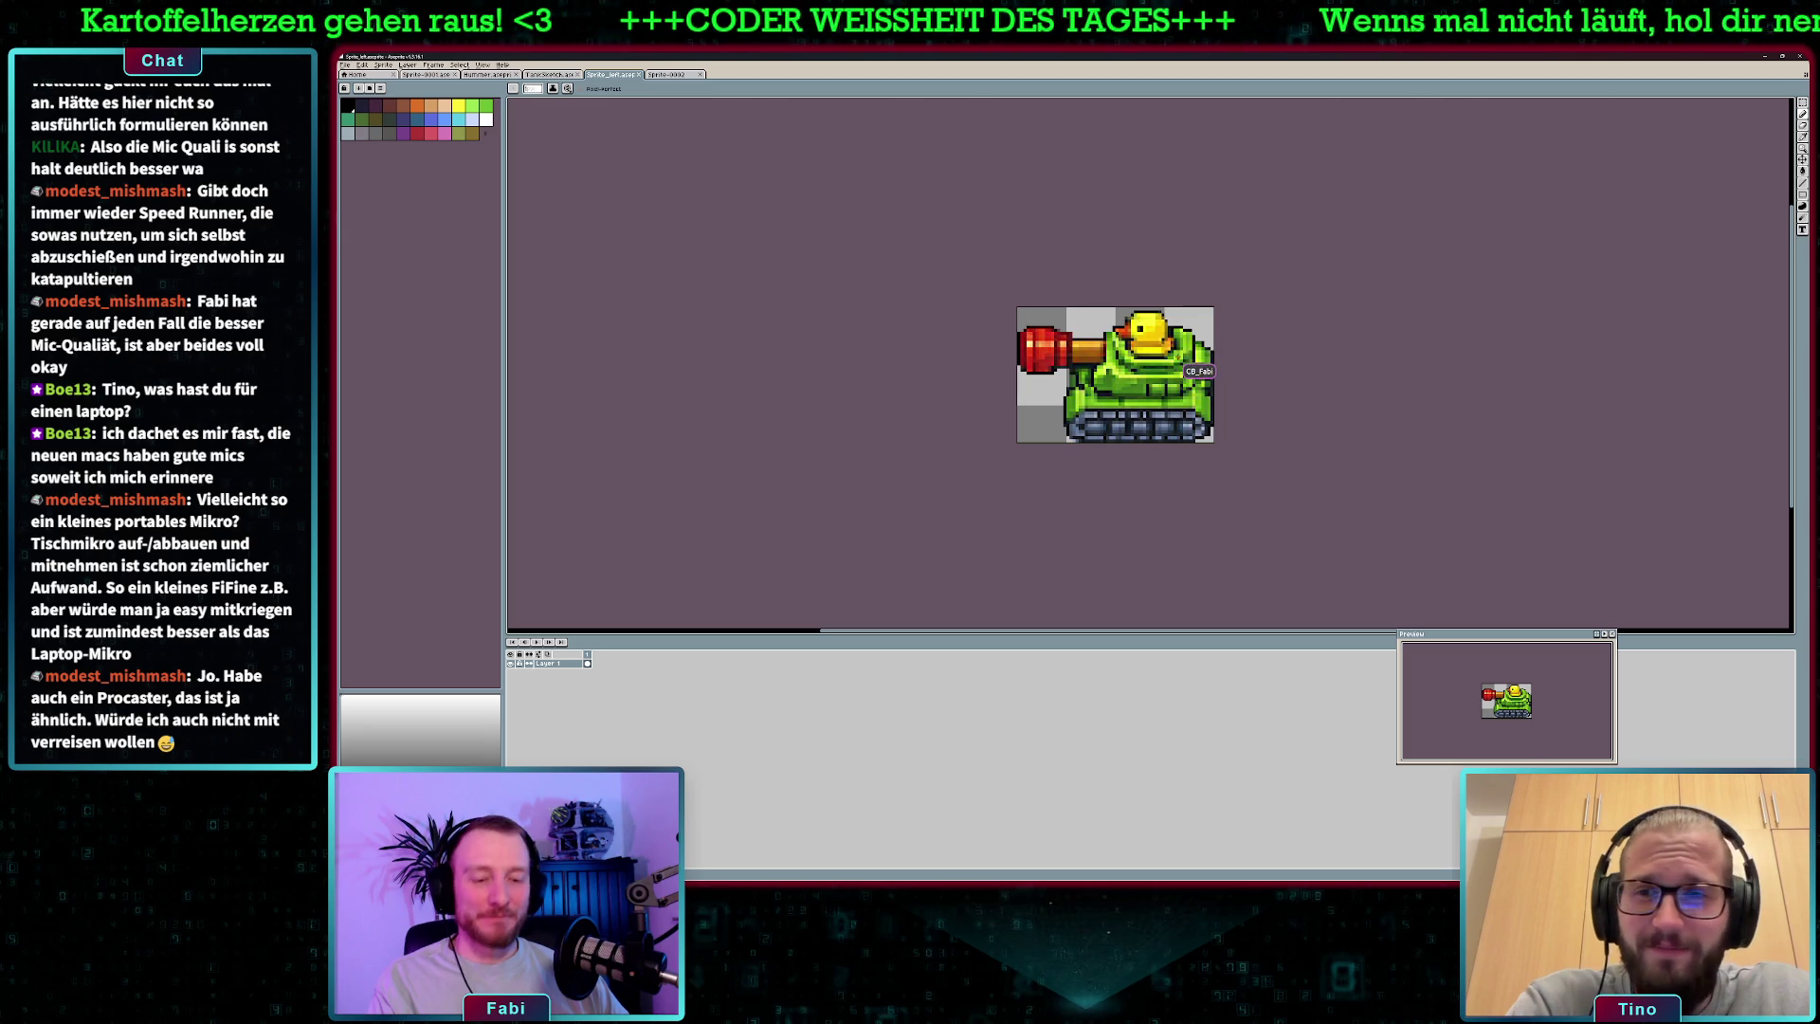
key(m)
key(ctrl+a)
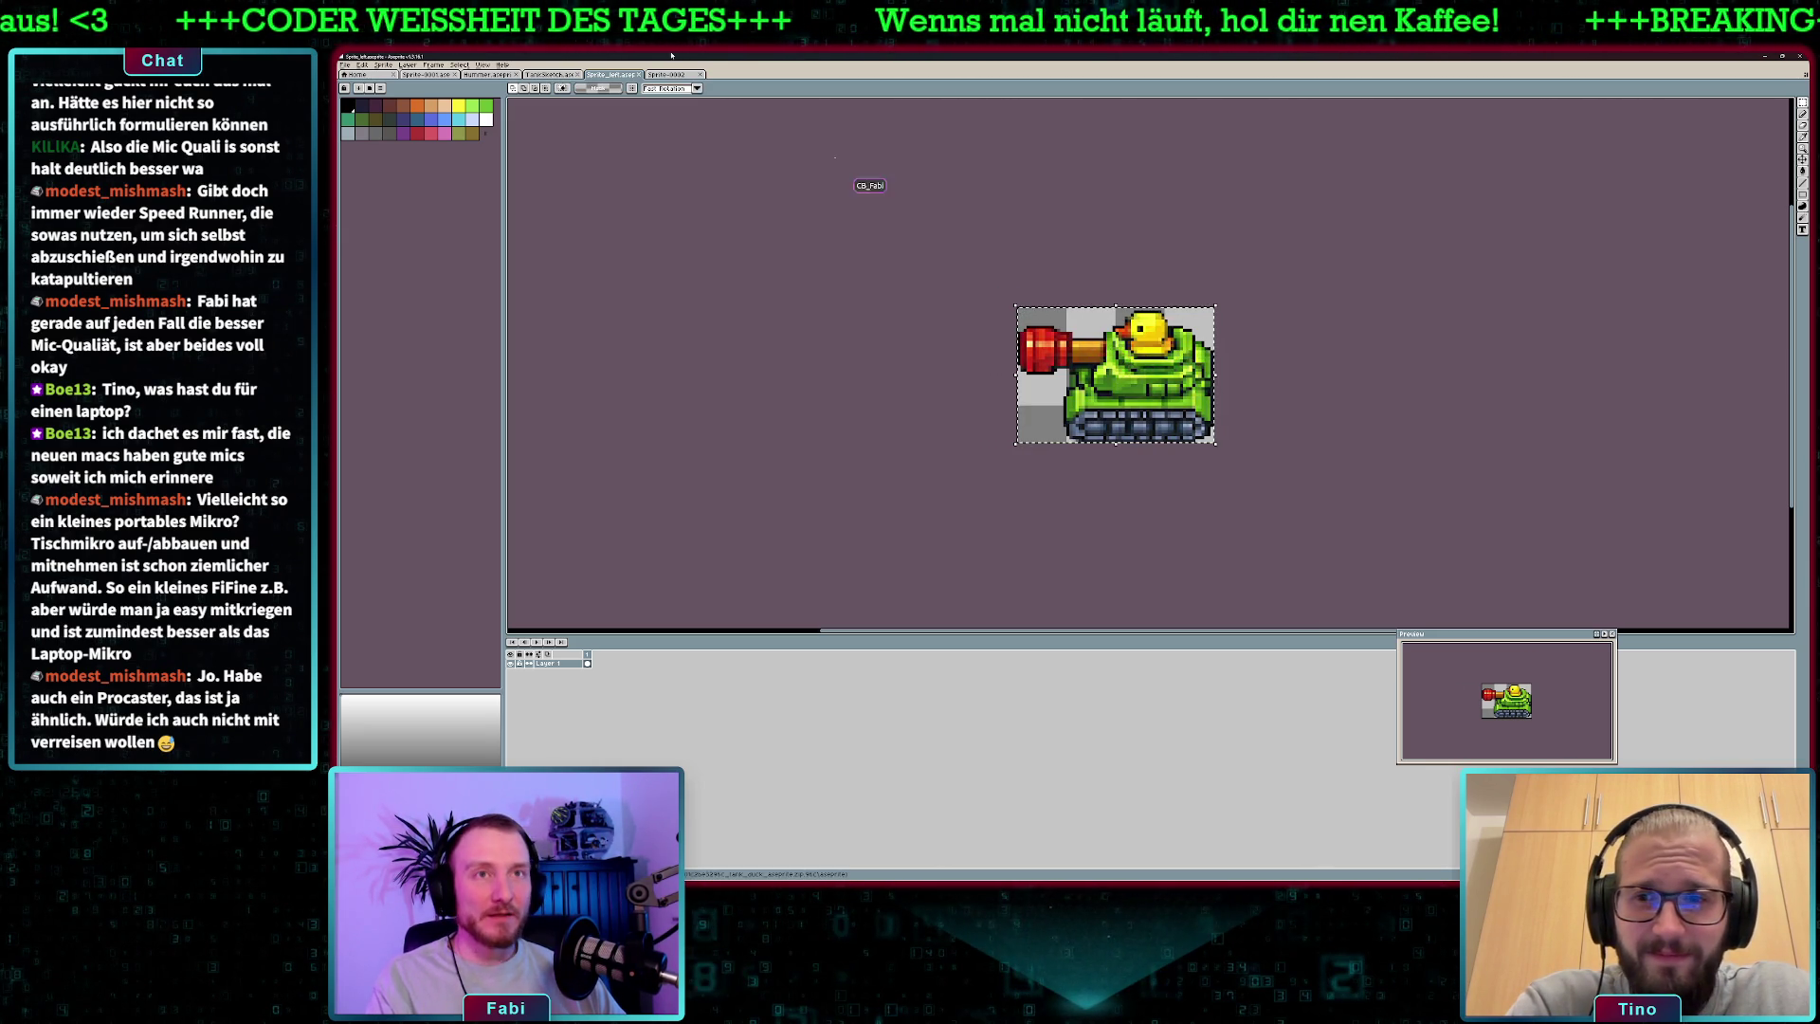
click(667, 74)
scroll(1170, 364, up, 3)
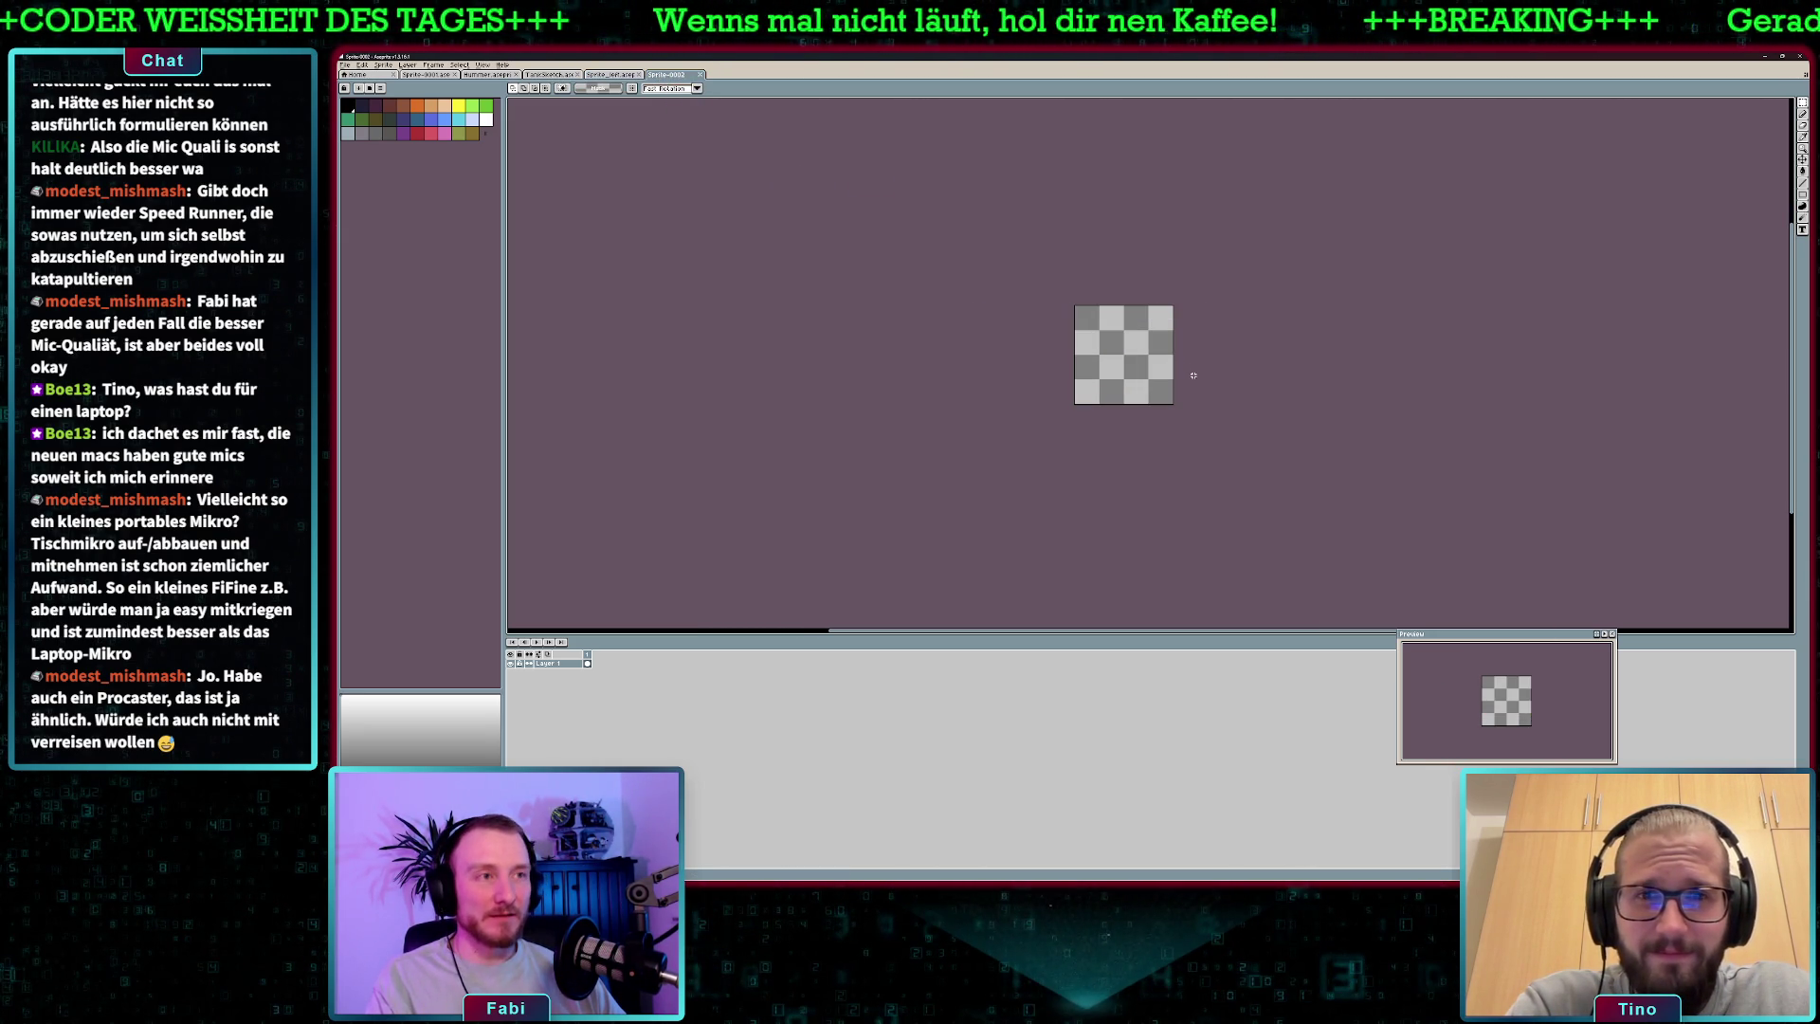
key(ctrl+v)
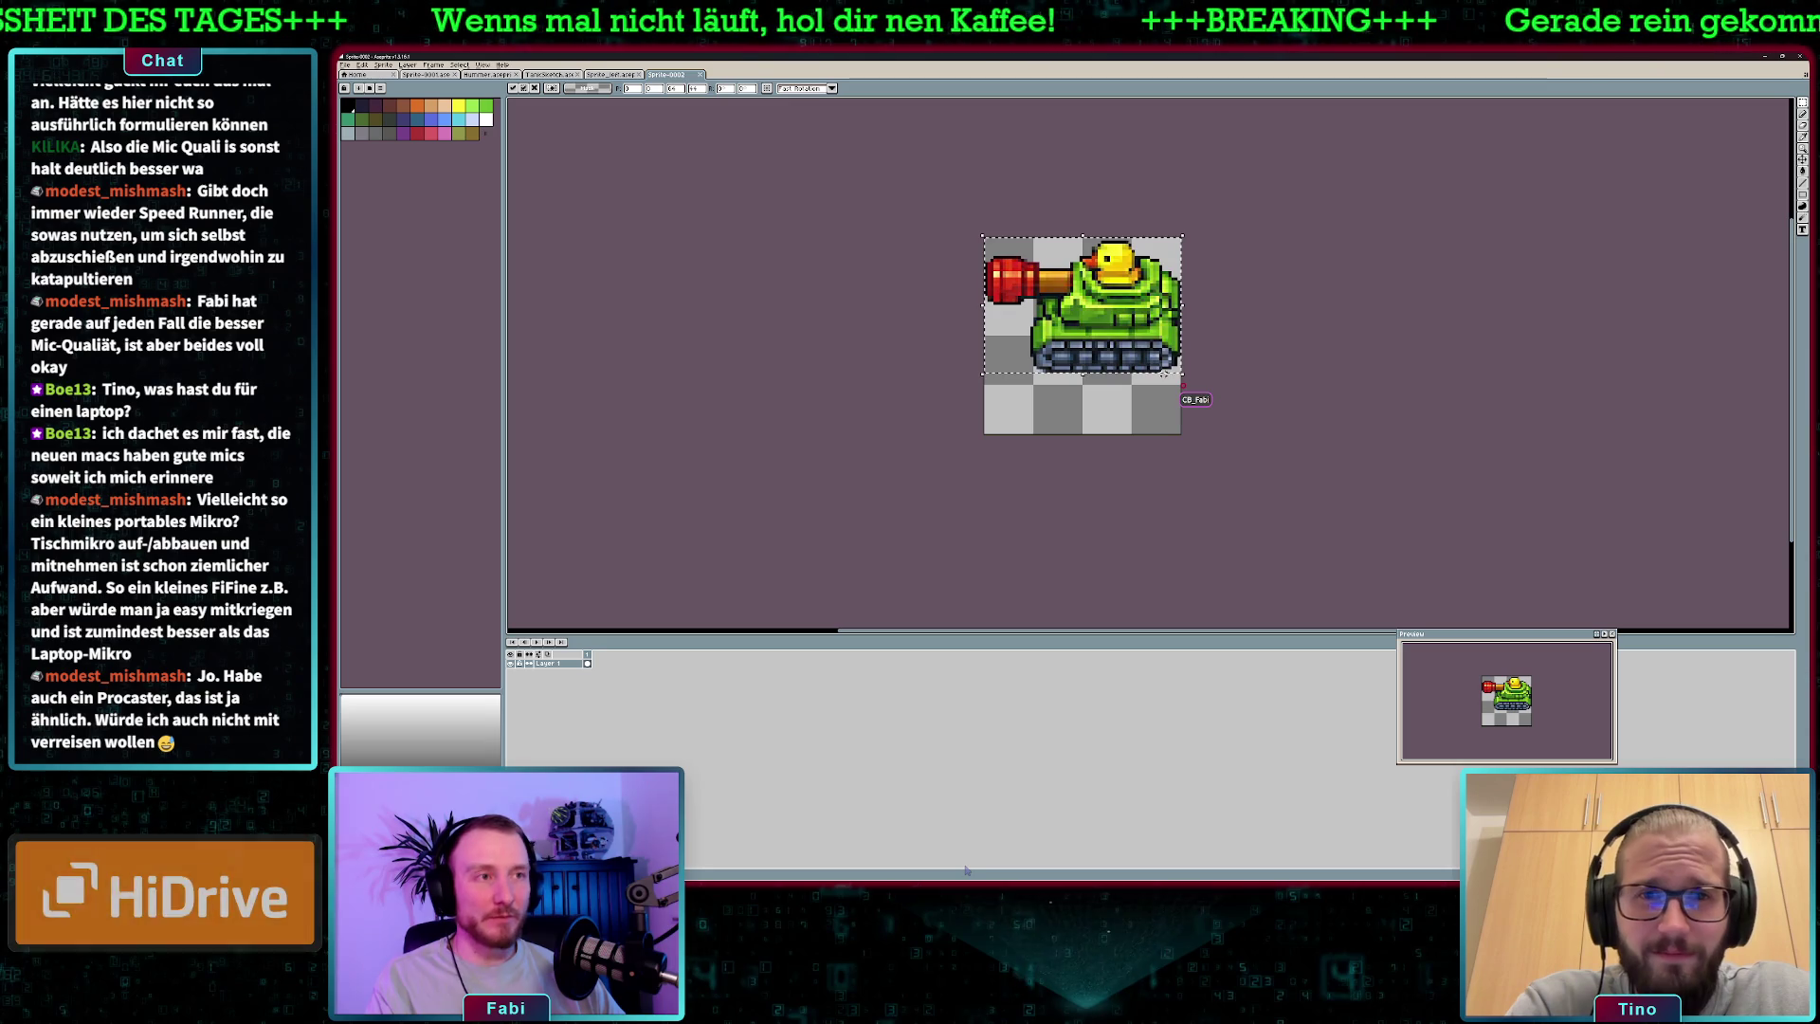
drag(1090, 298, 1090, 339)
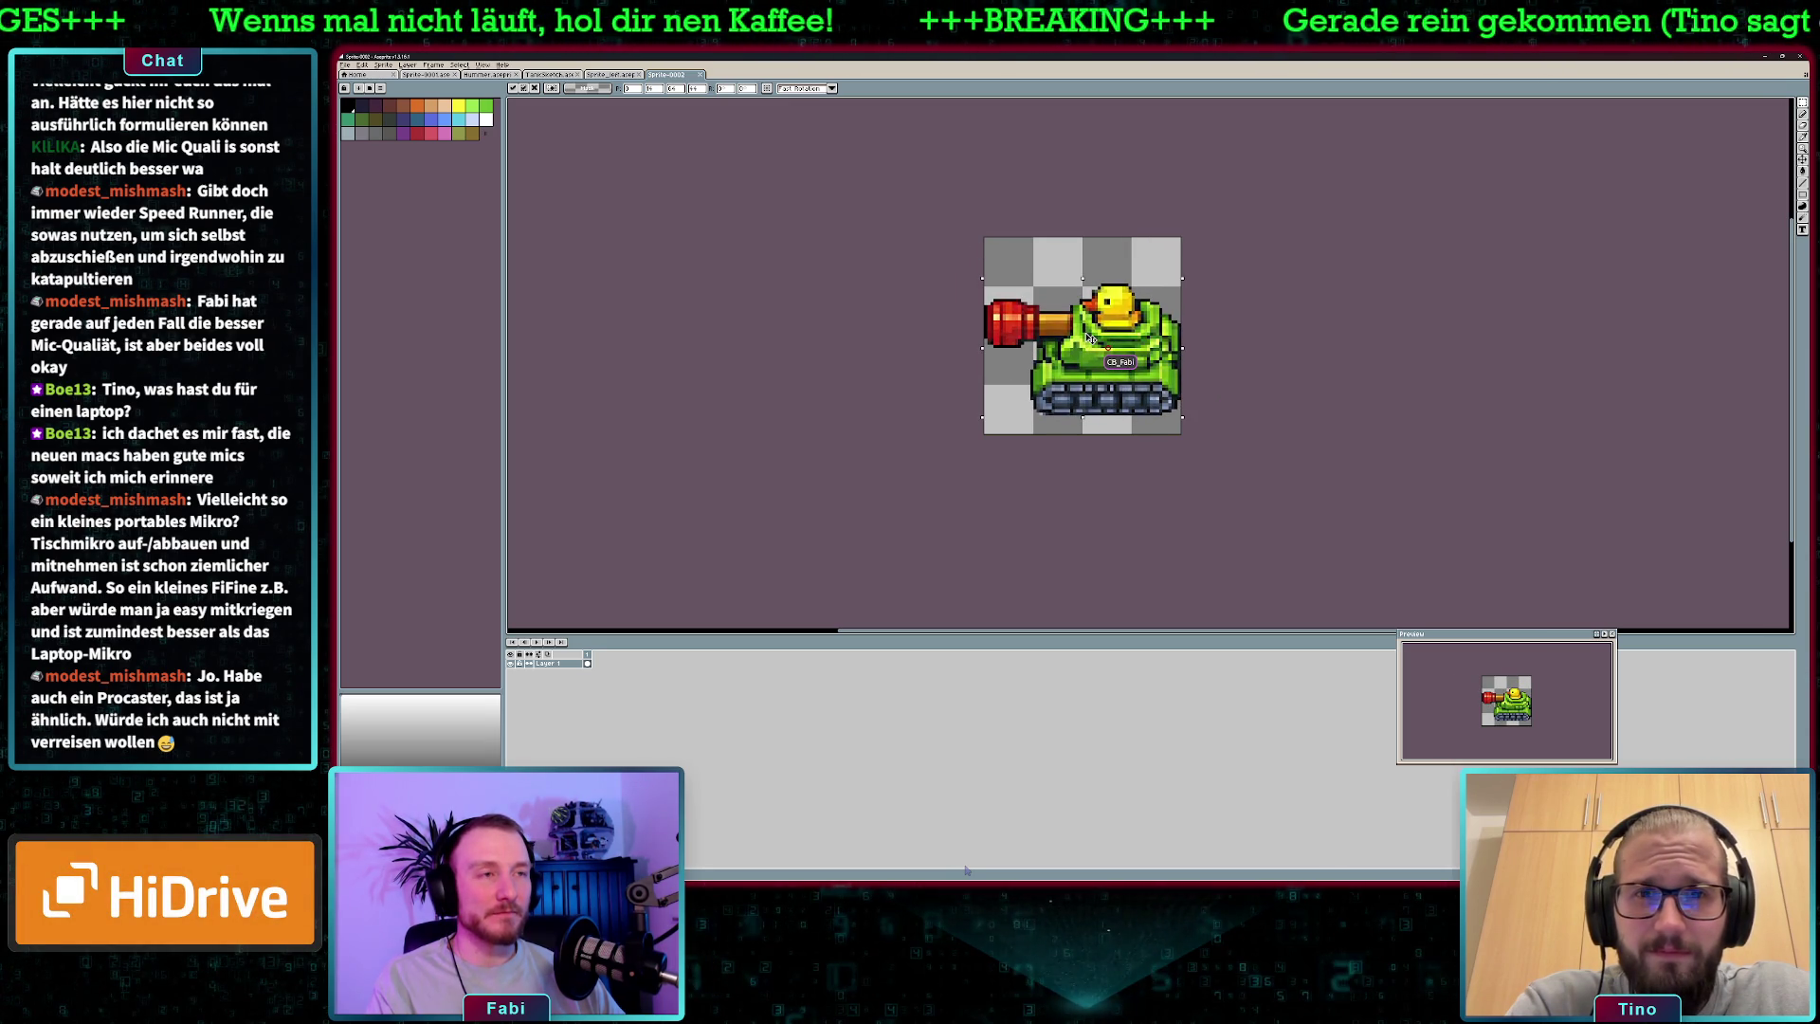
drag(1088, 338, 1093, 329)
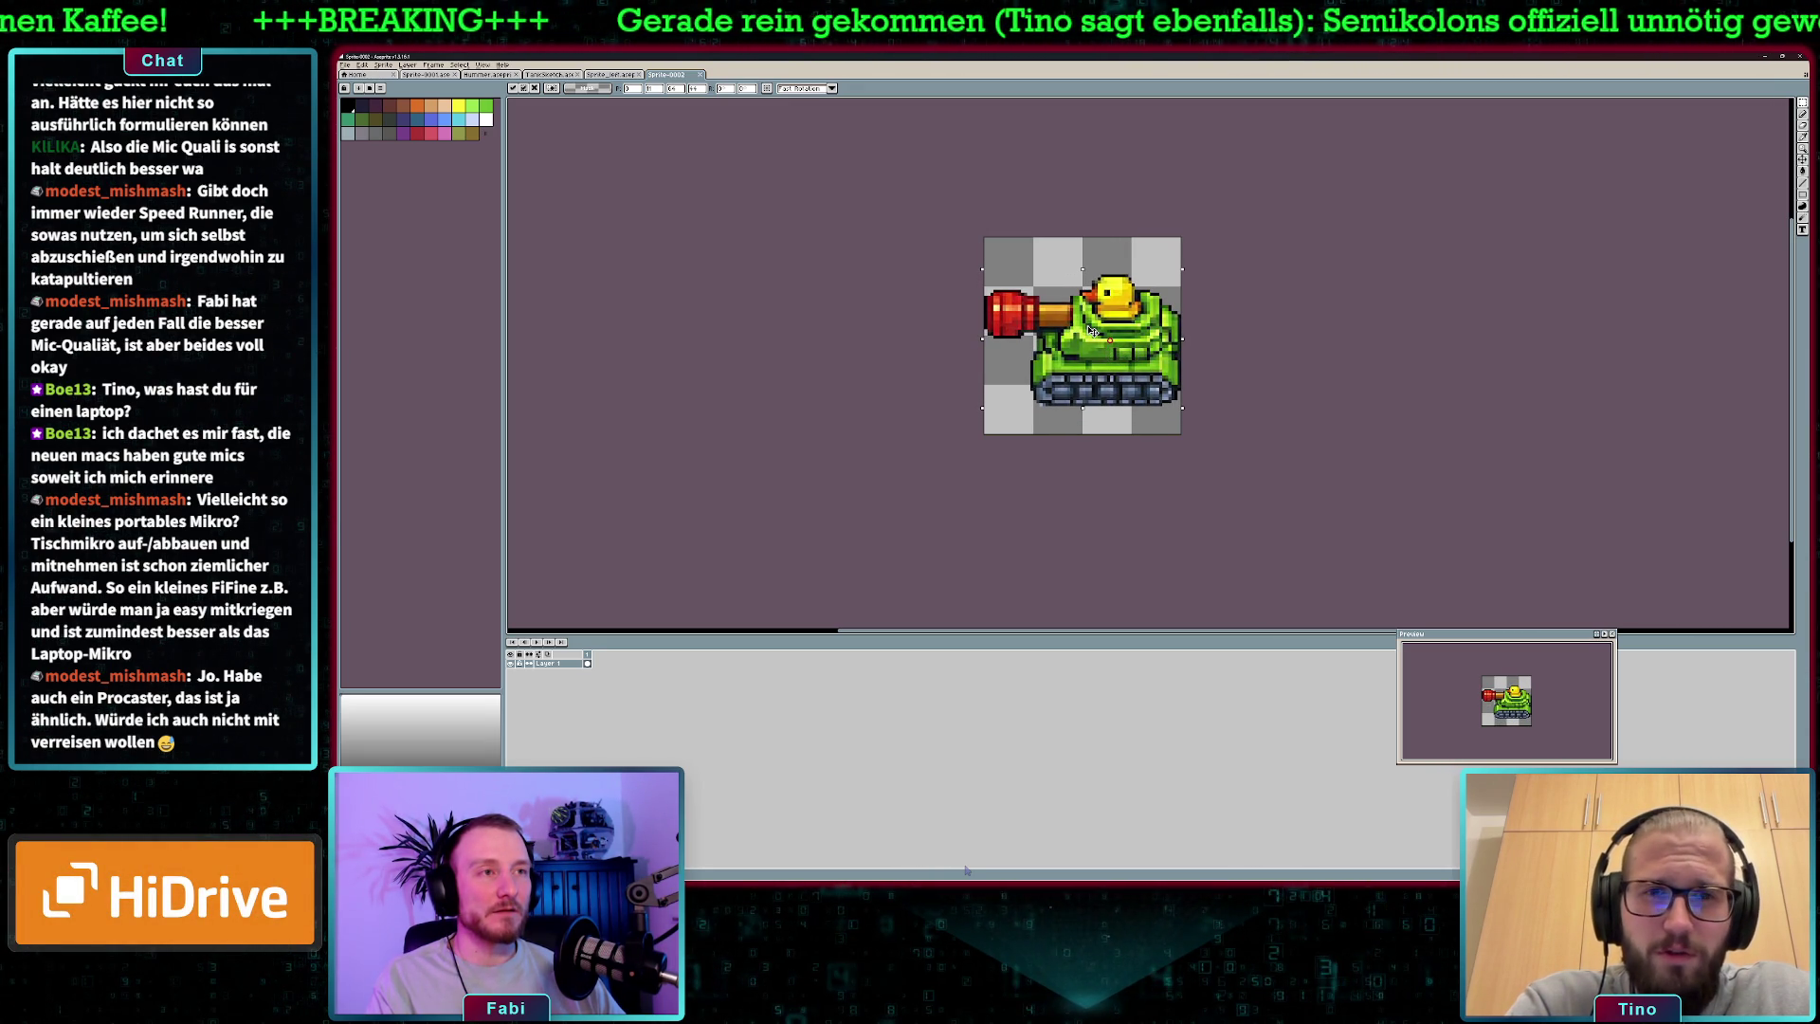
click(1273, 338)
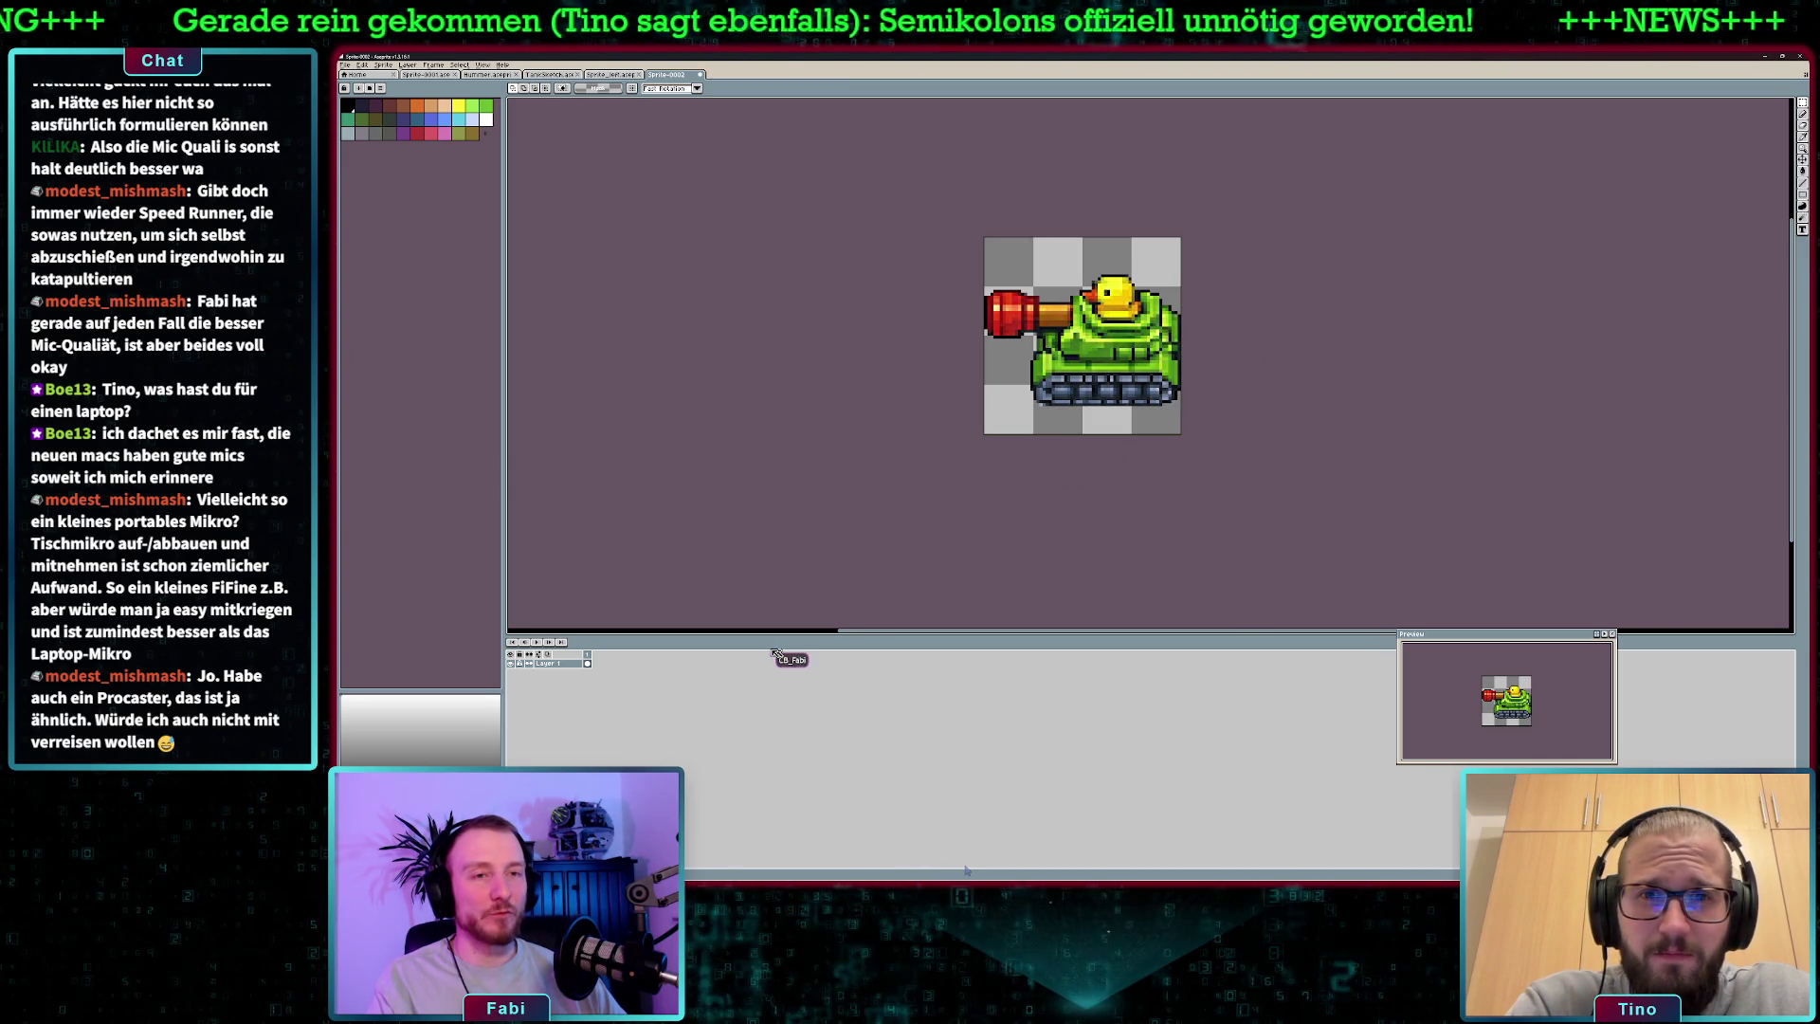
- Add a second animation frame, close Sprite_last and reopen Sprite_right
right_click(587, 655)
click(614, 673)
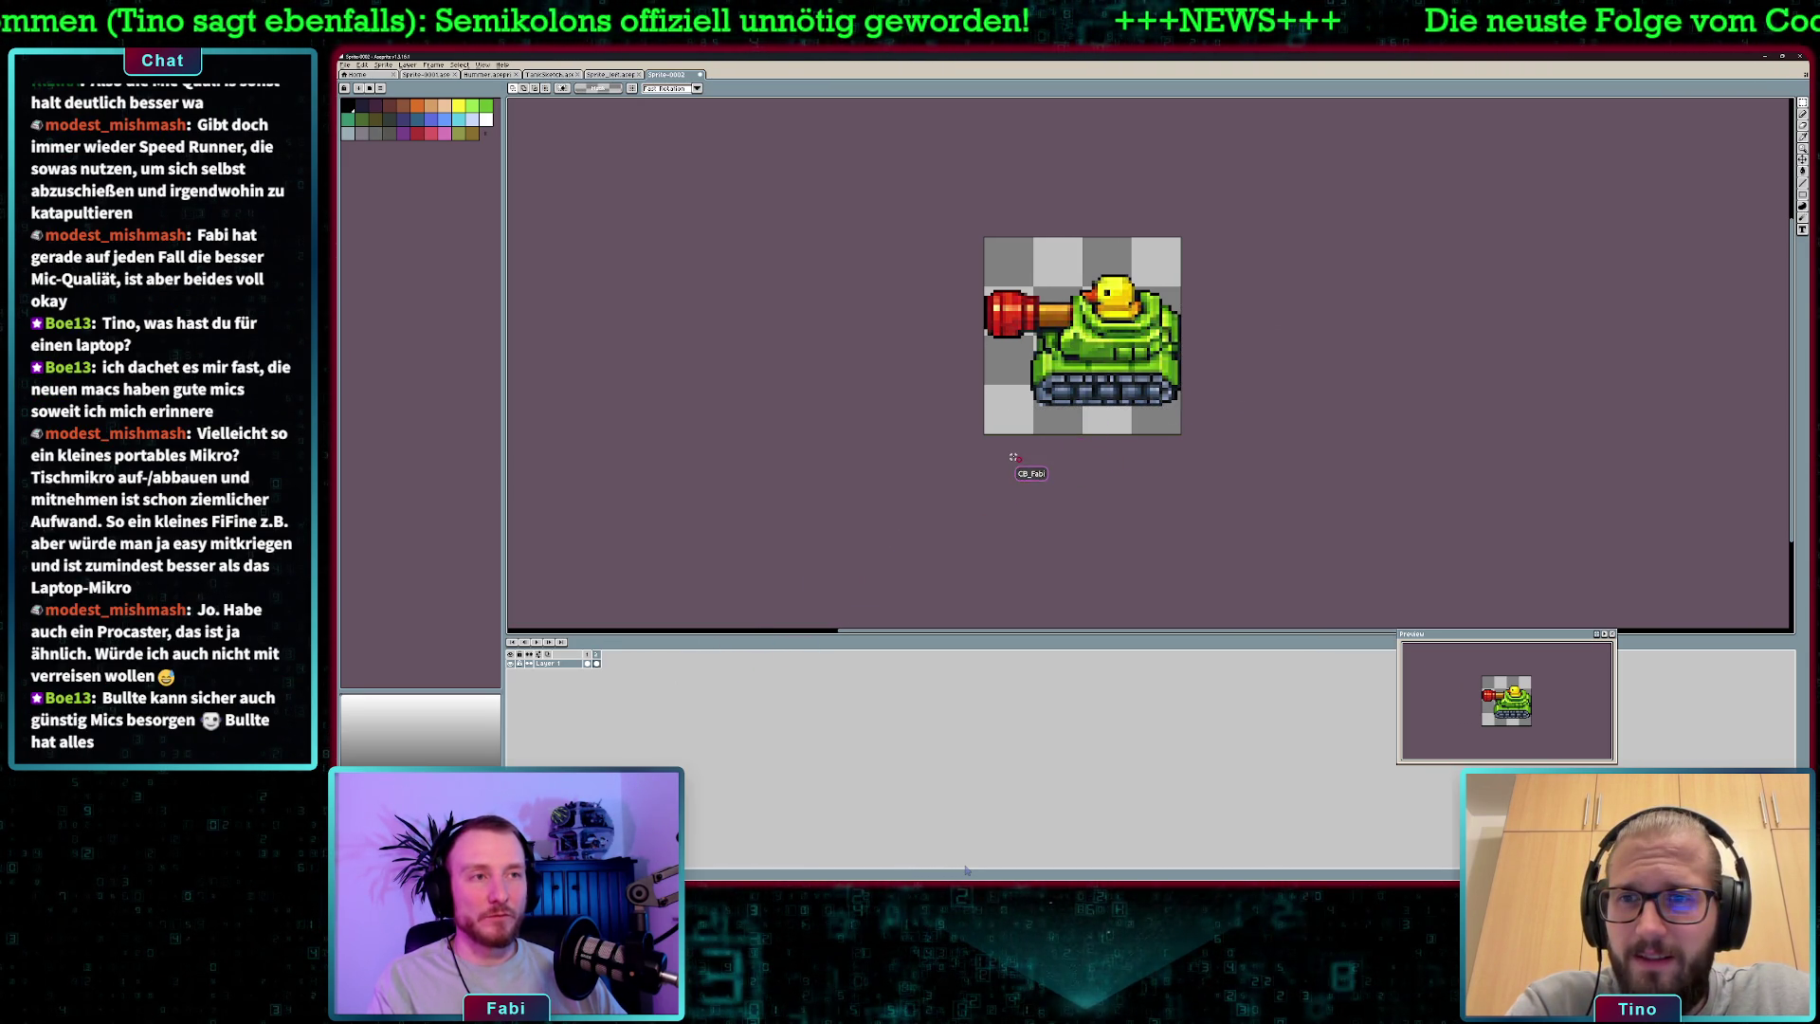
click(640, 74)
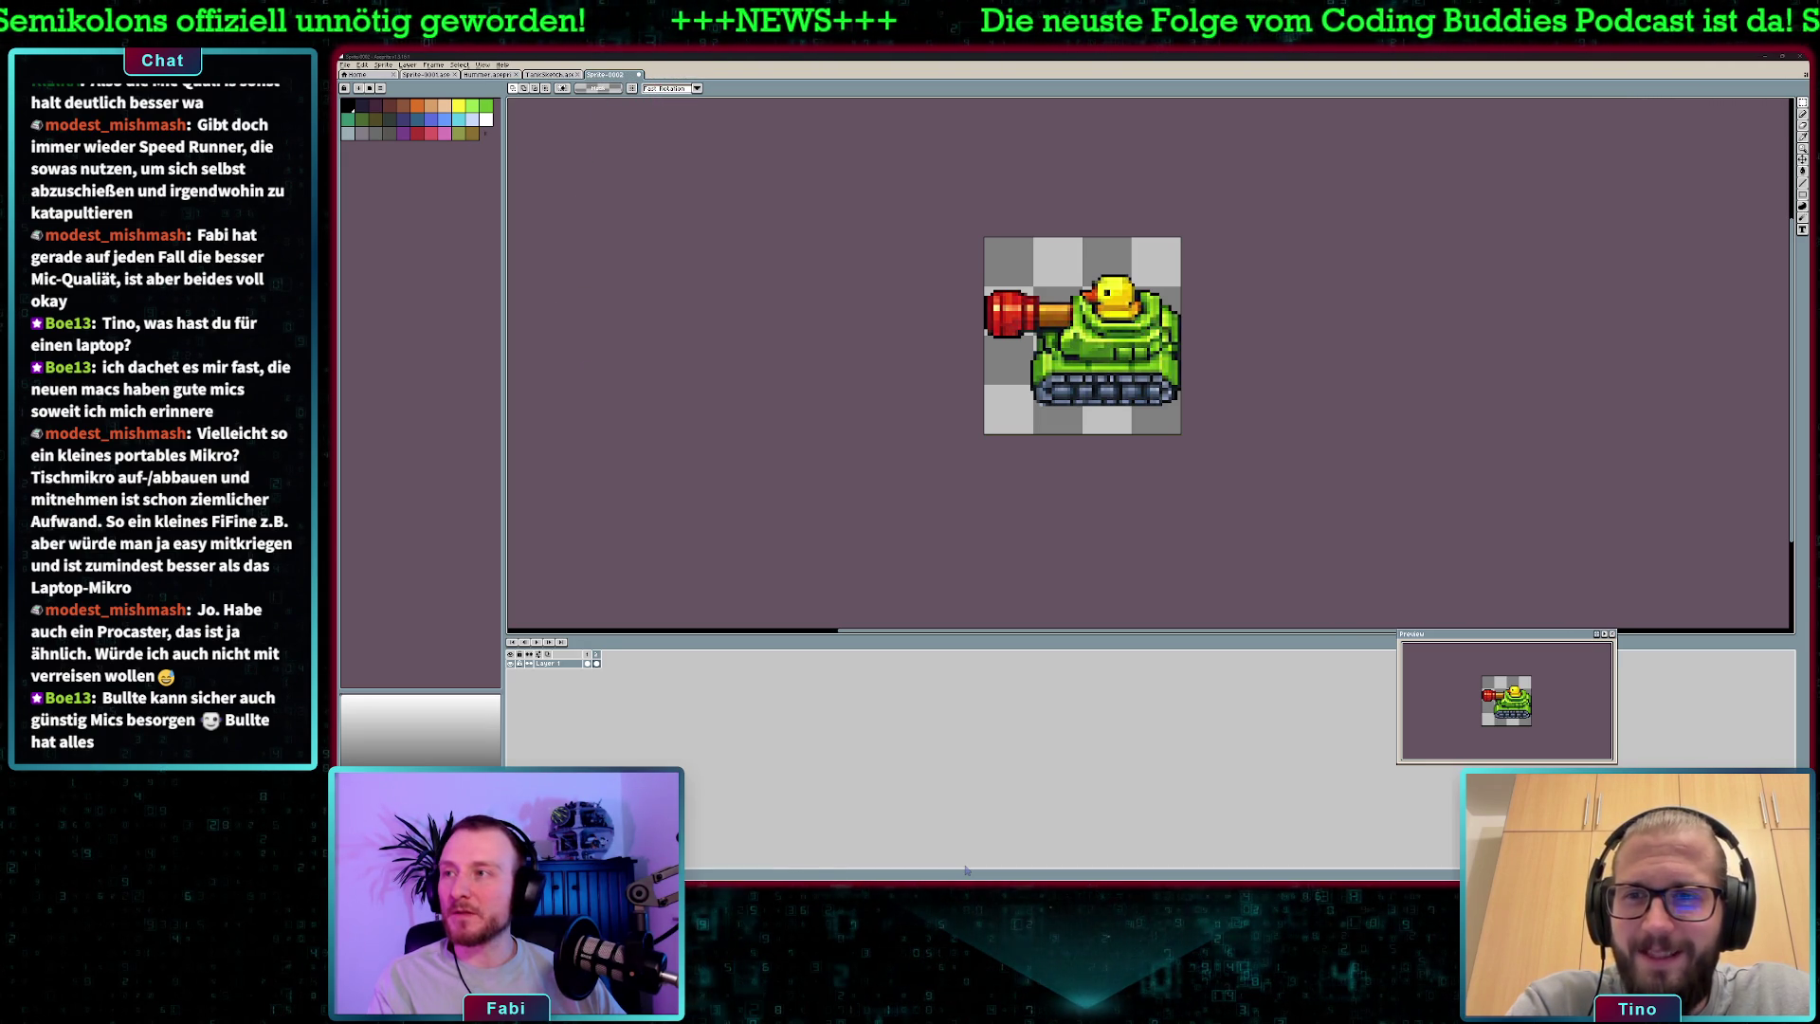
key(ctrl+shift+t)
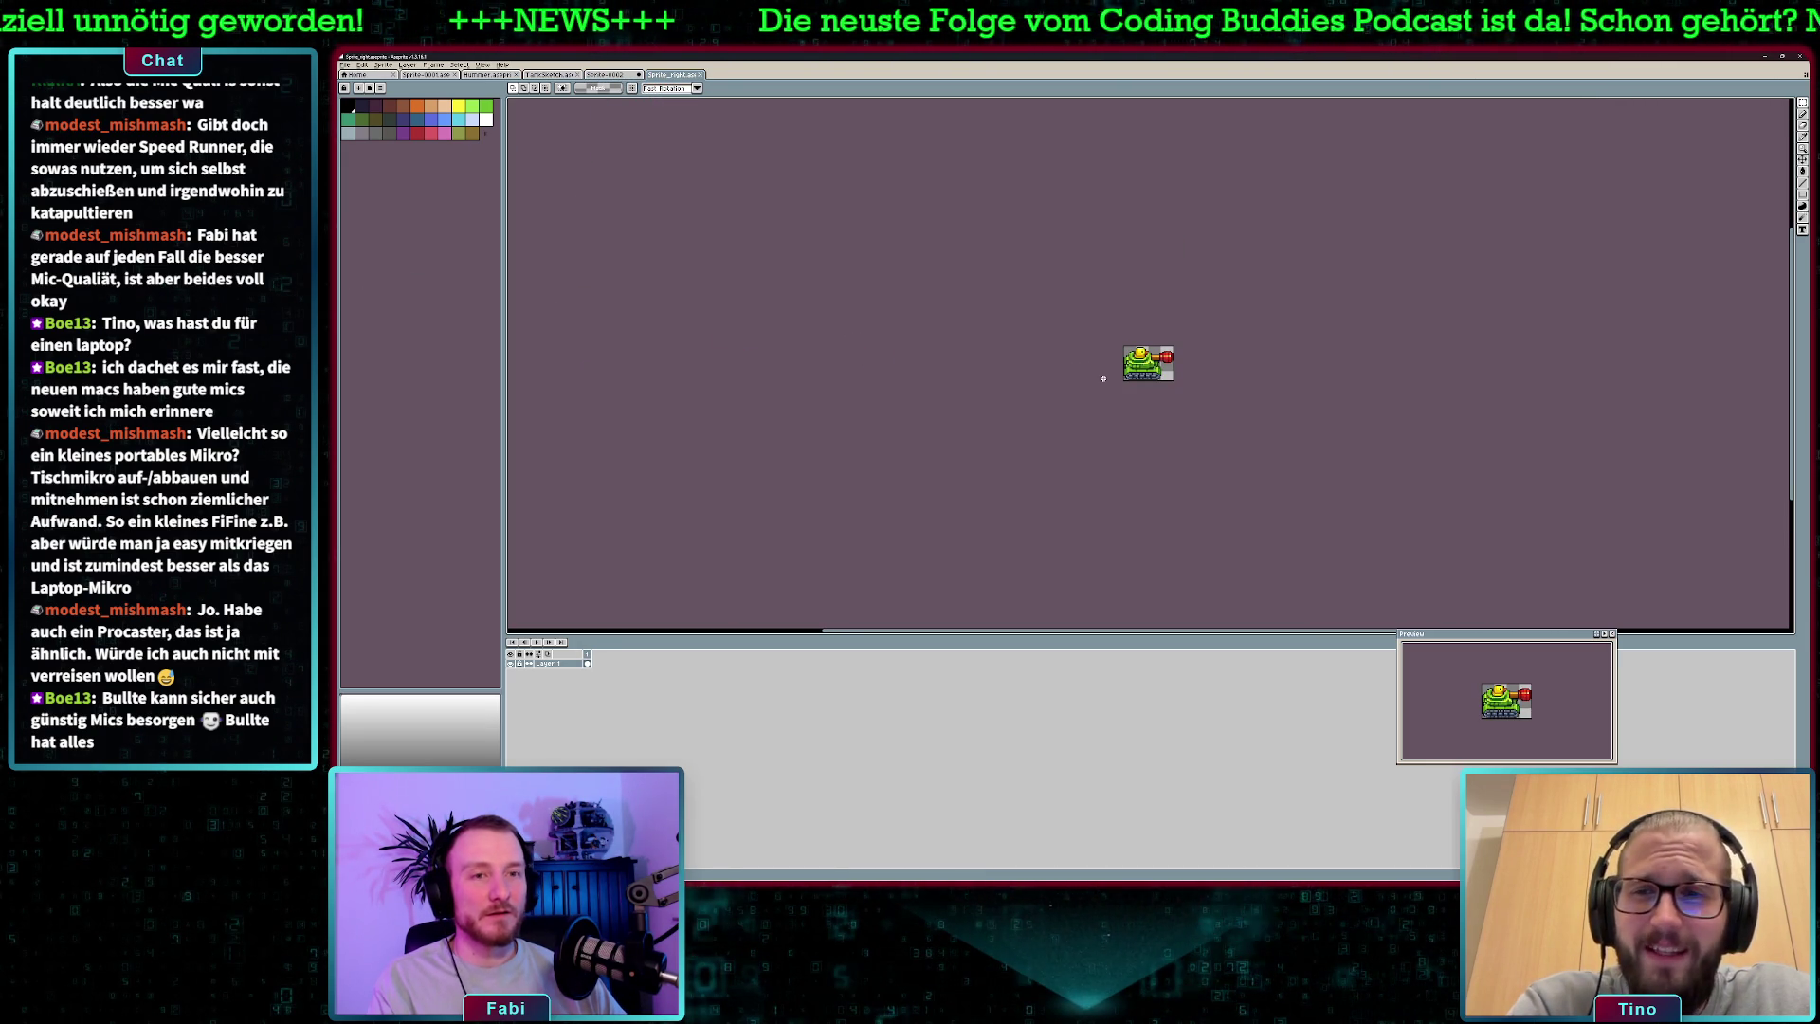
- Flip the tank in Sprite-0002 to face right, move it lower and deselect
key(ctrl+a)
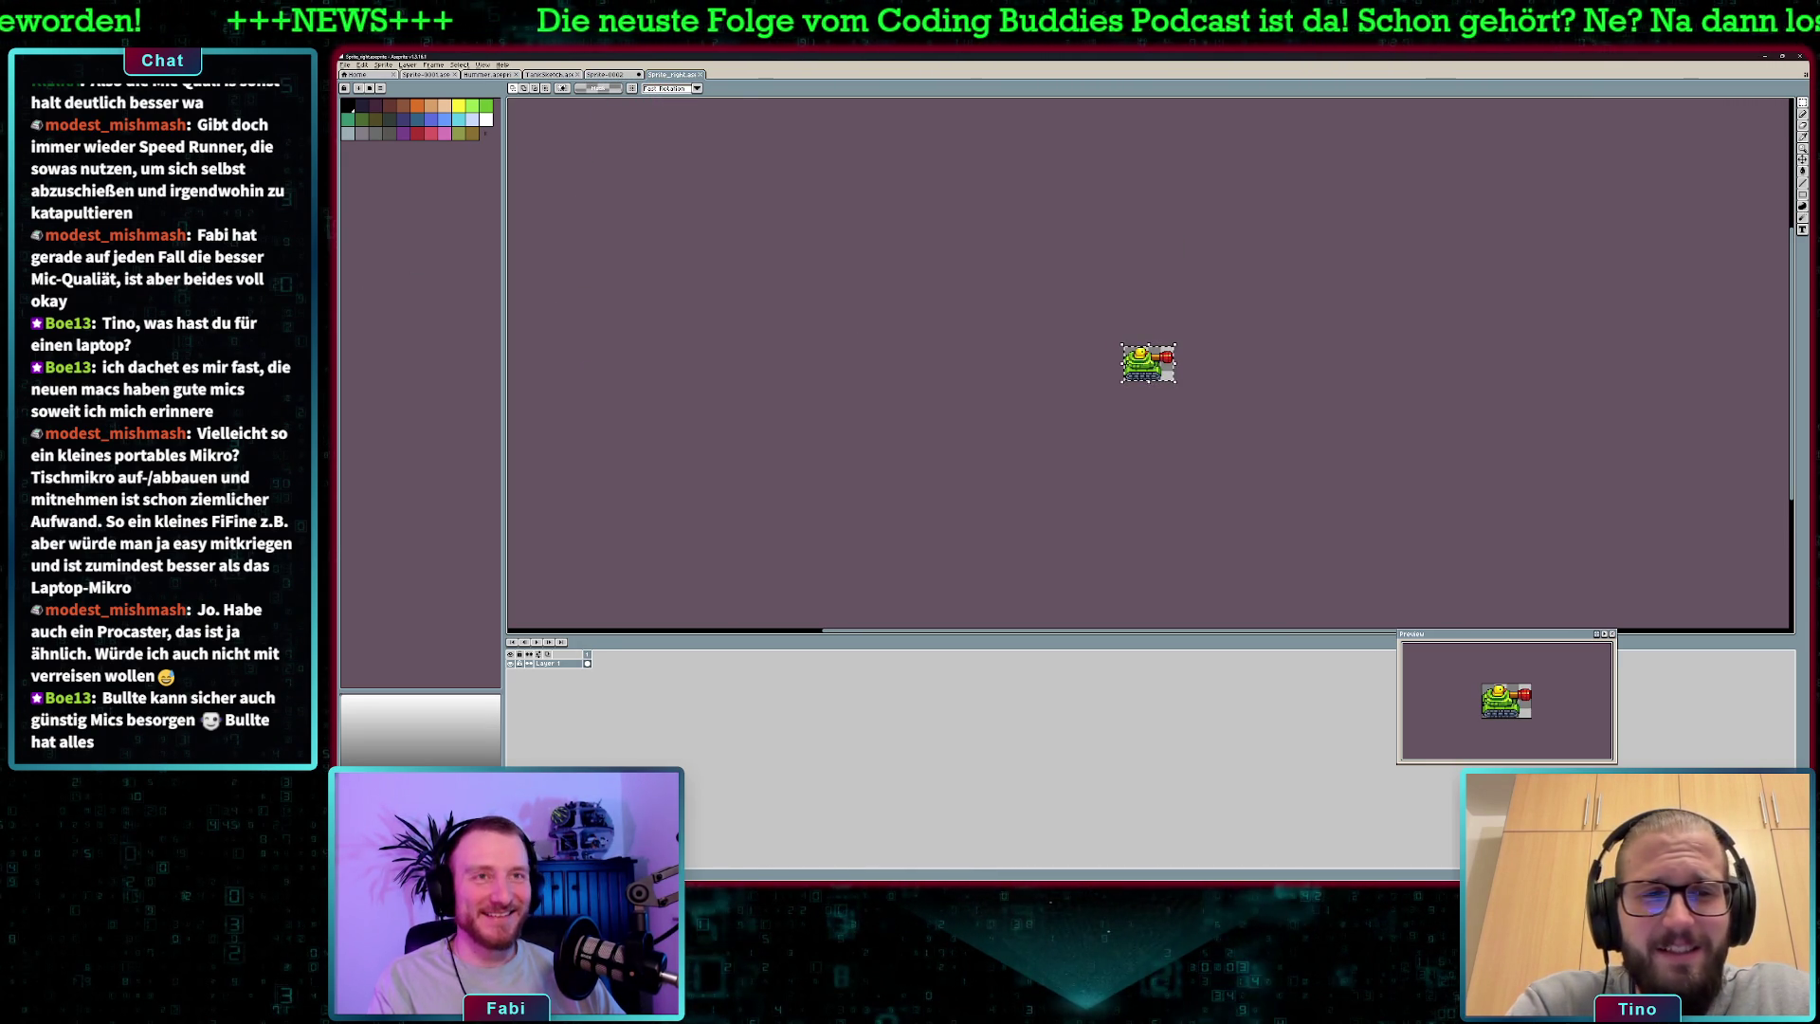
click(607, 75)
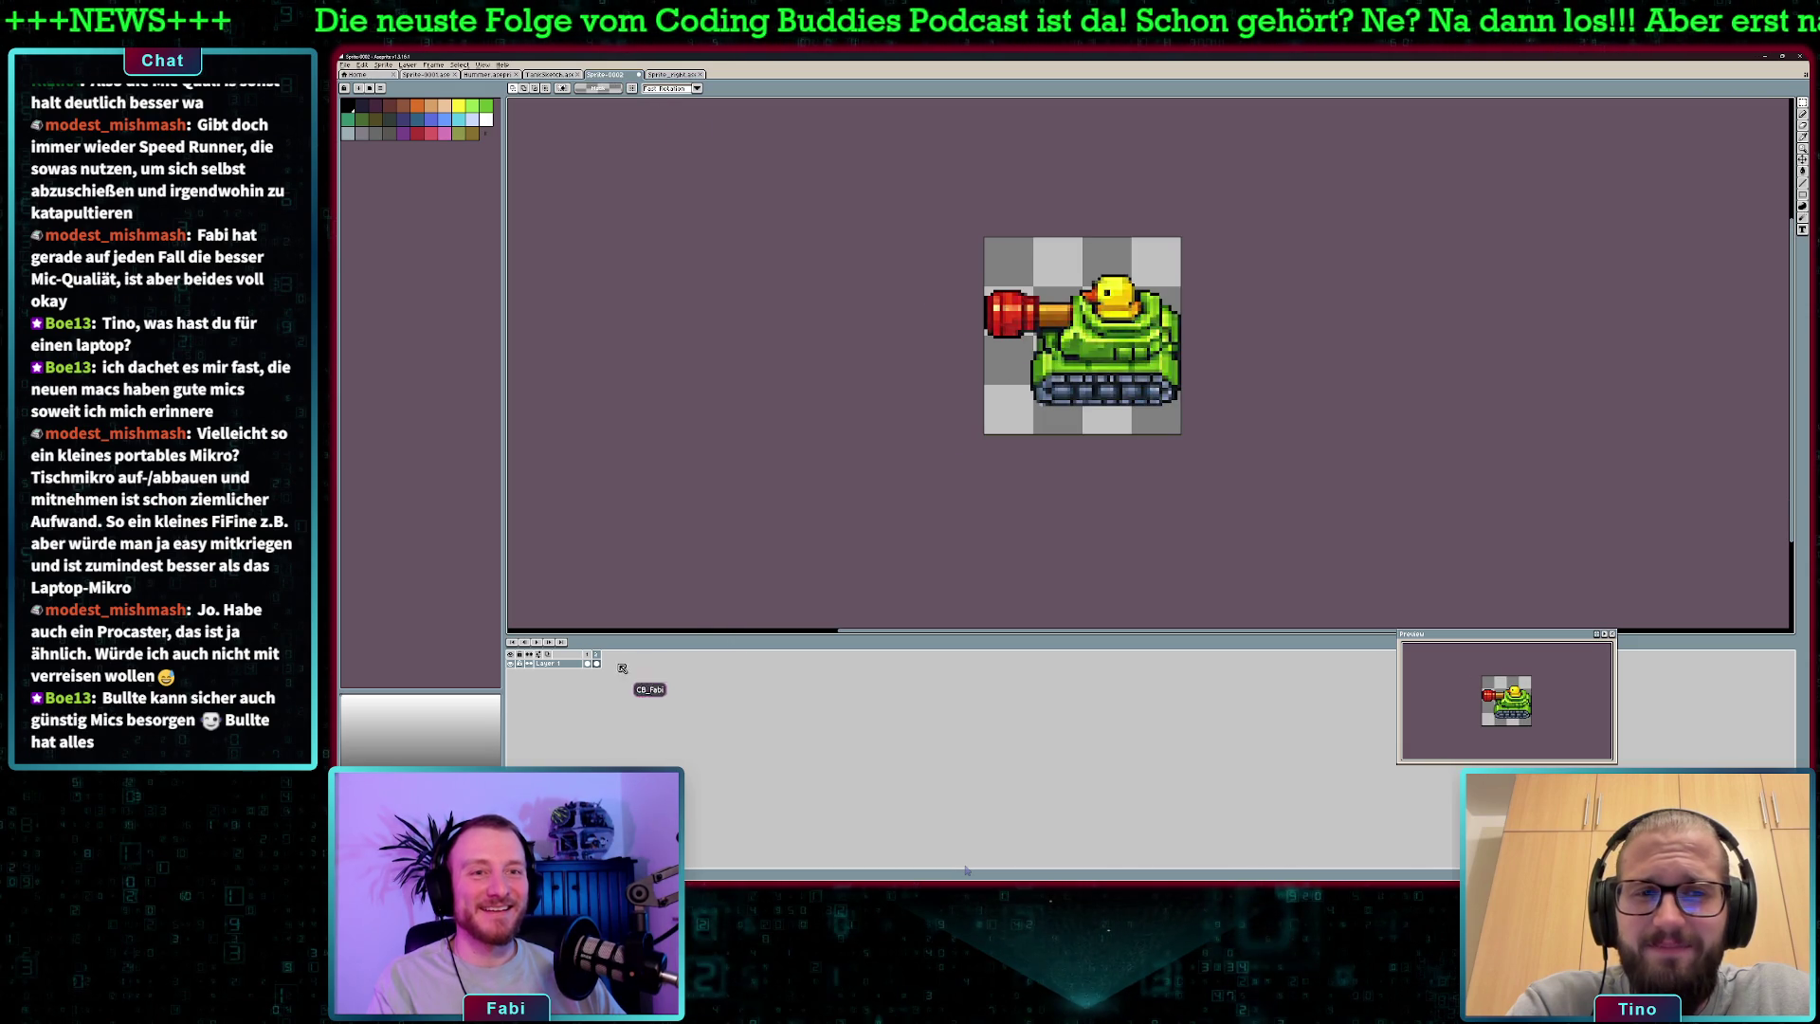
key(ctrl+a)
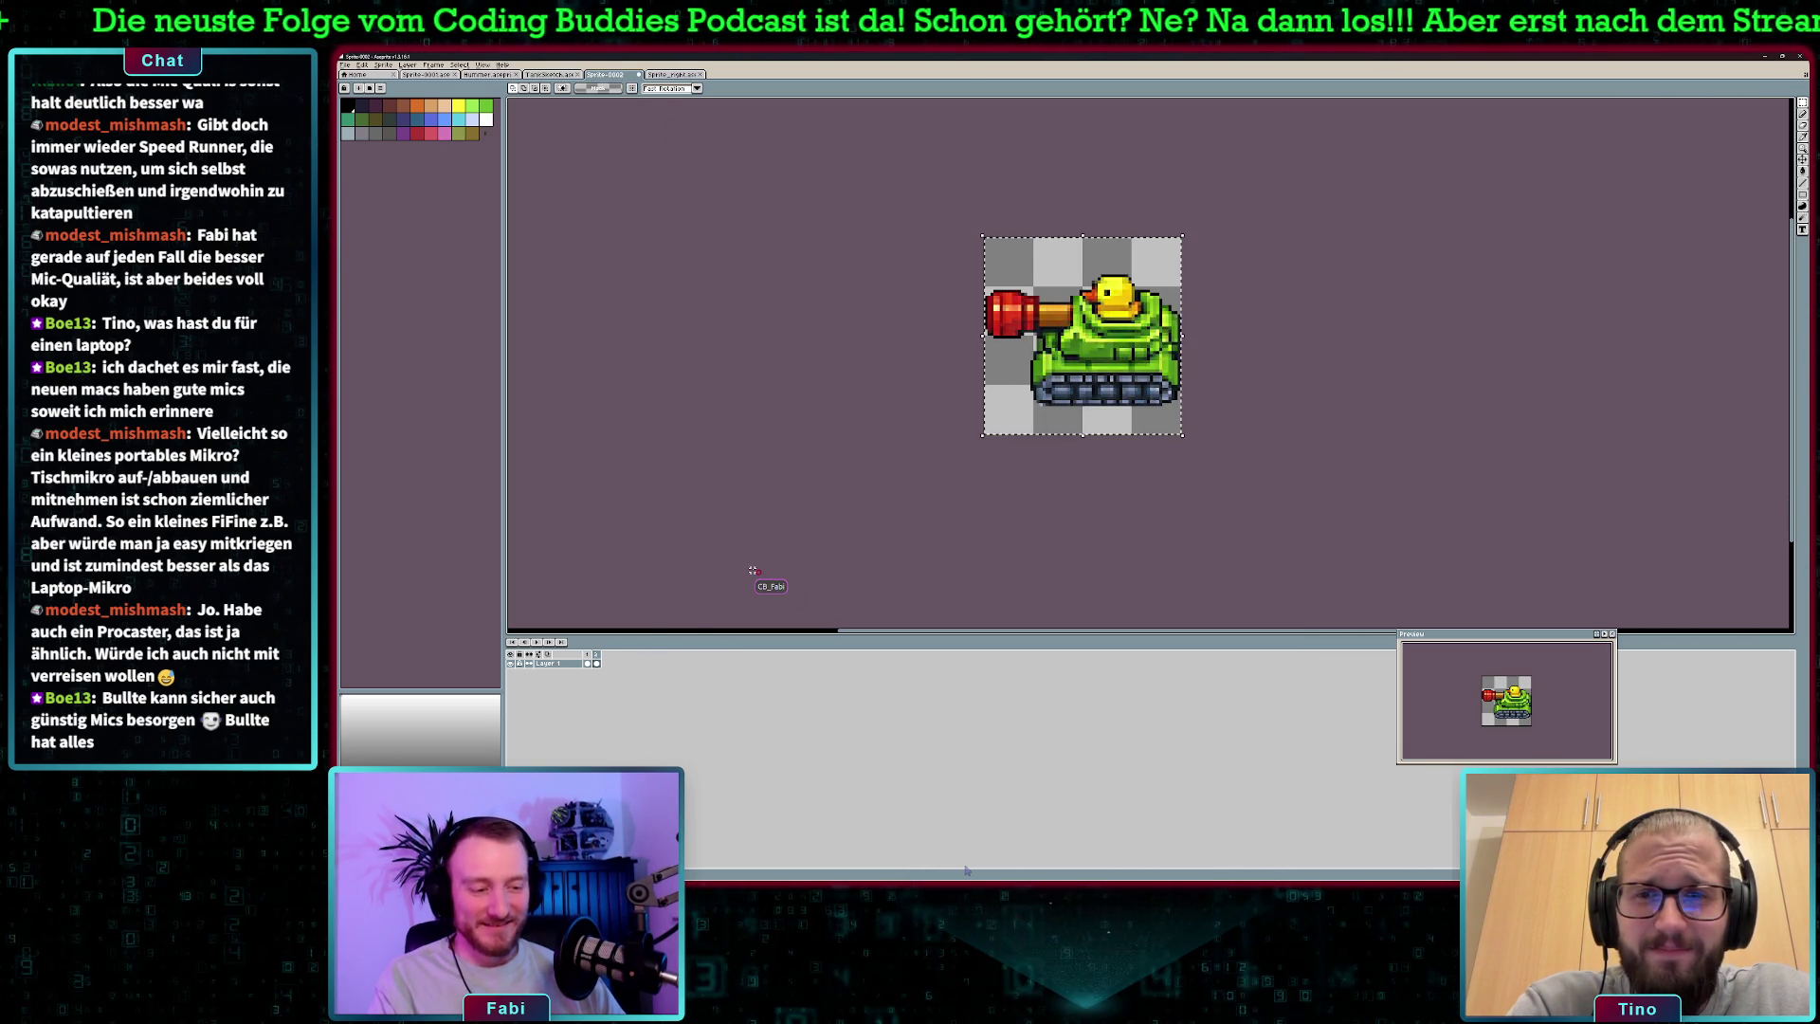
key(shift+h)
drag(1061, 361, 1061, 323)
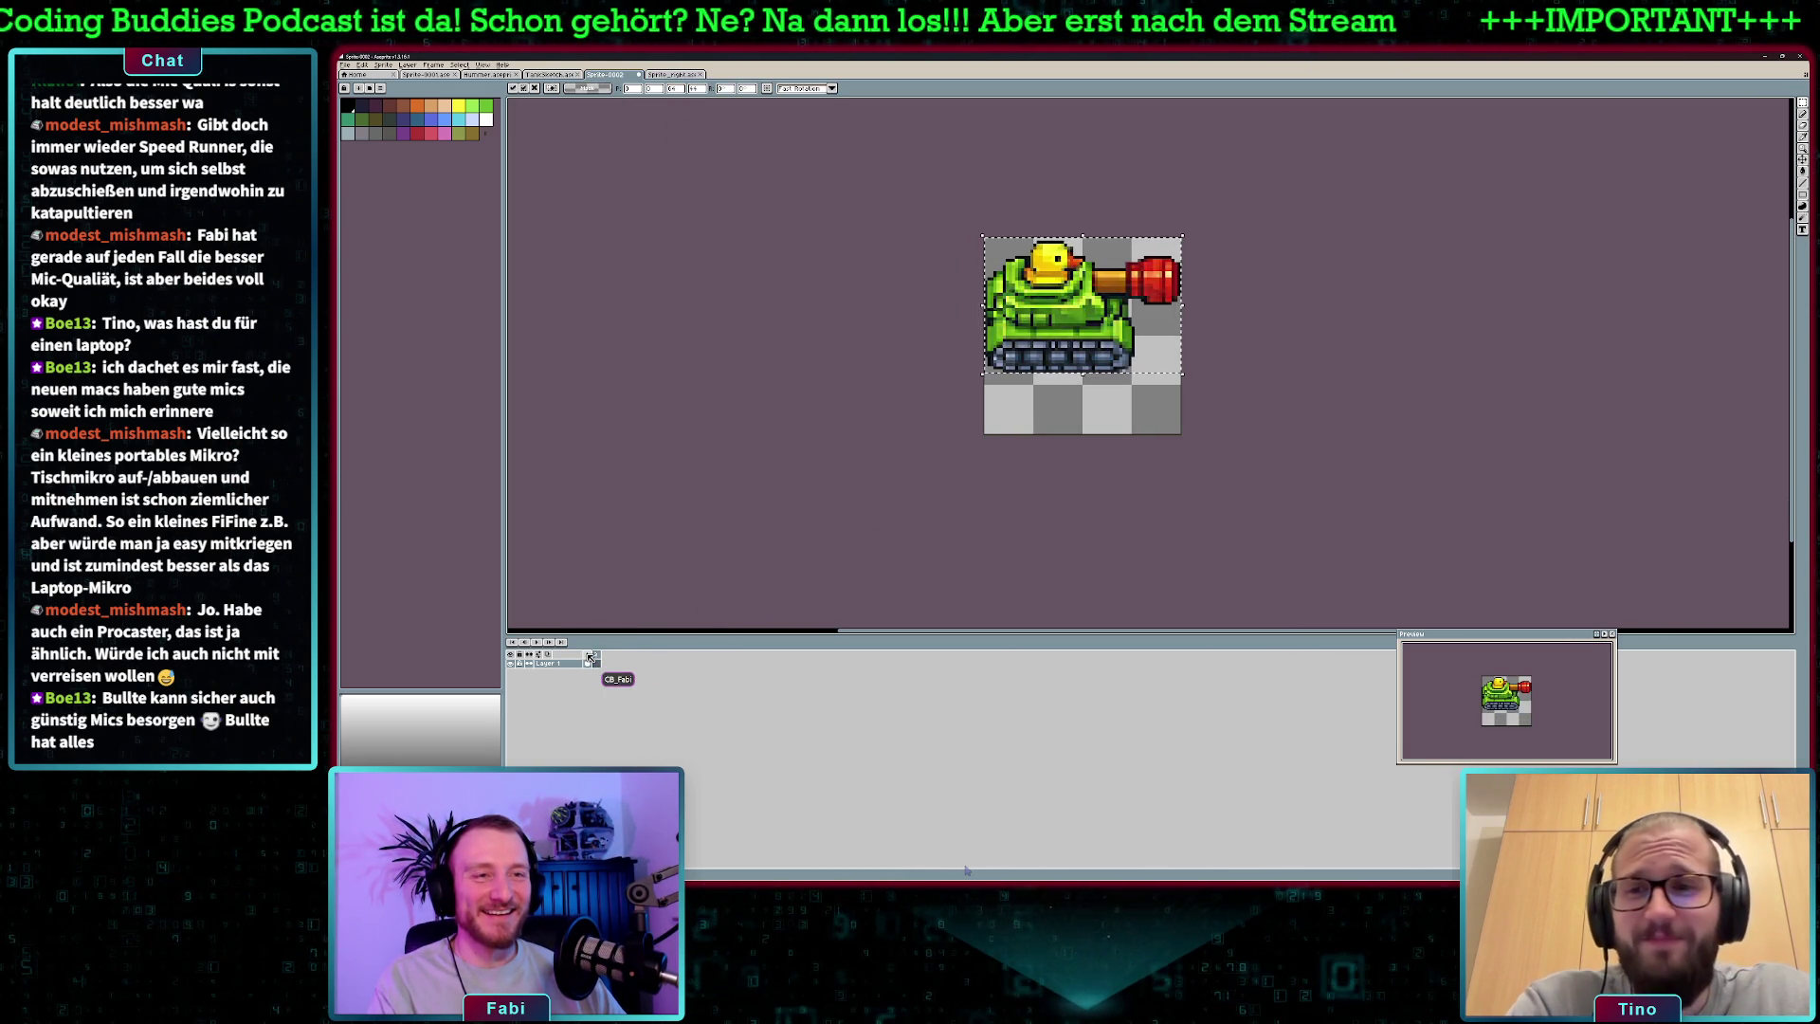
key(ctrl+z)
key(ctrl+y)
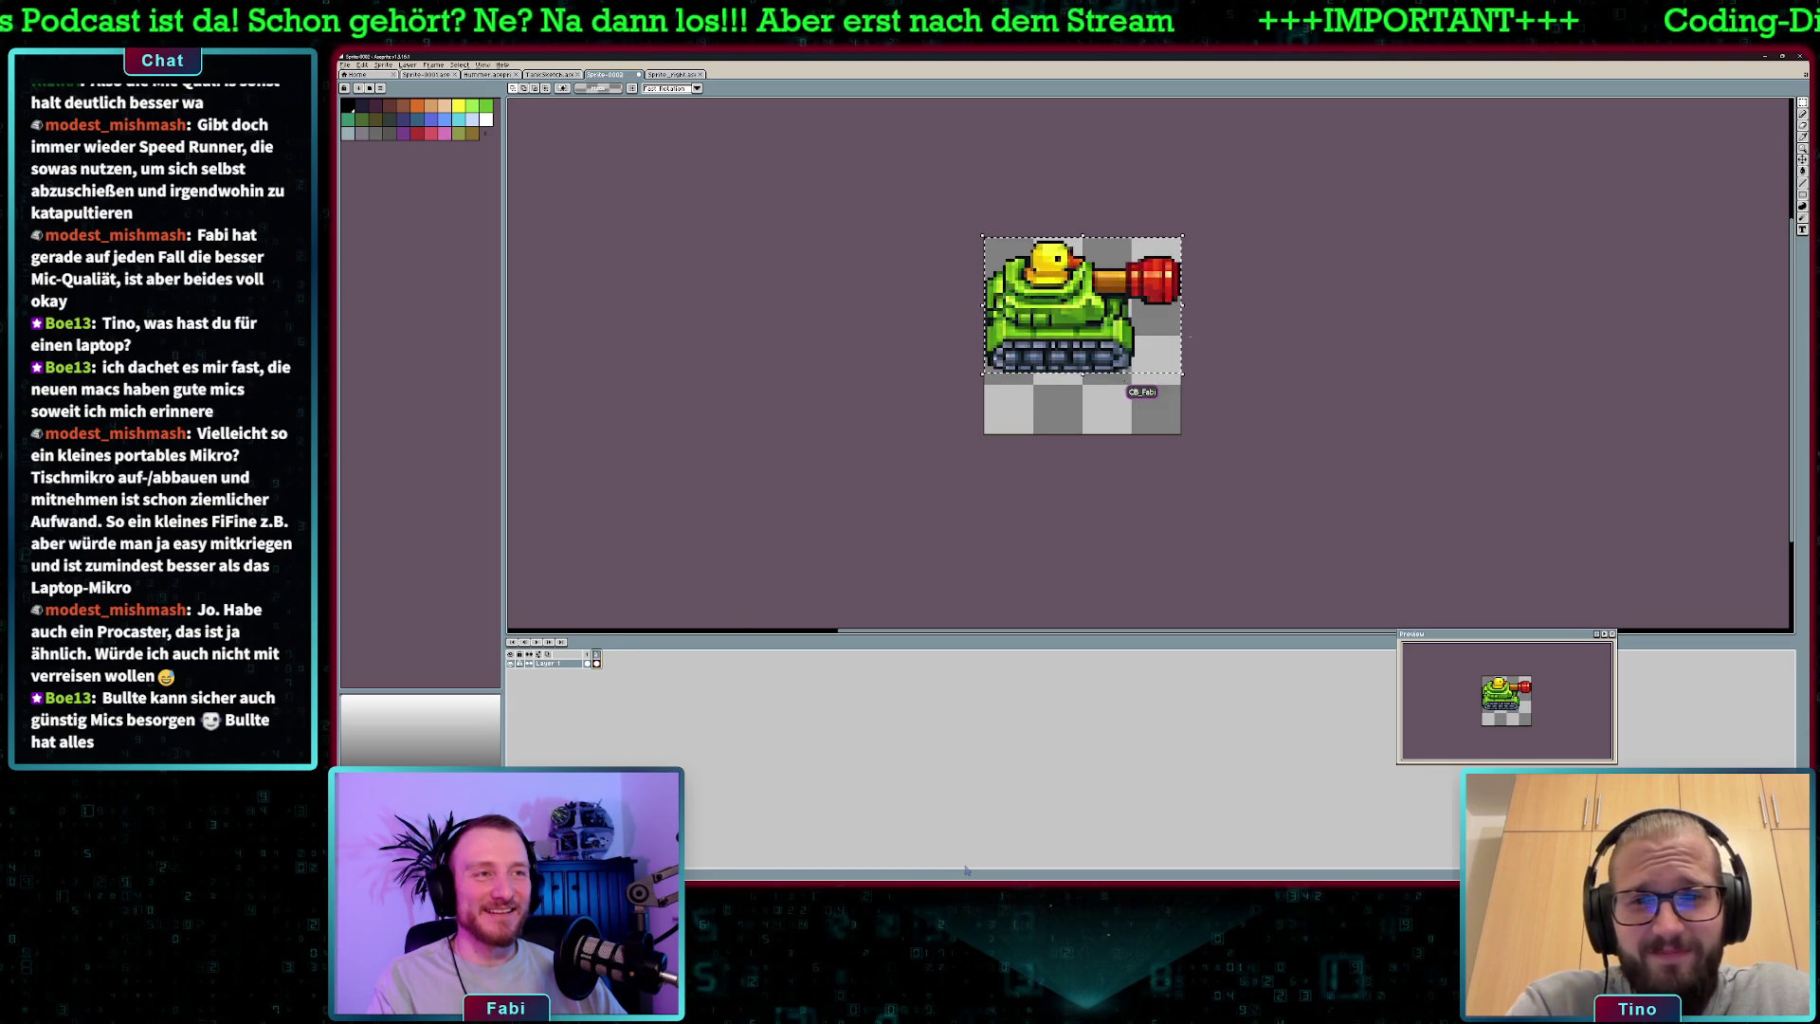
drag(1091, 341, 1092, 374)
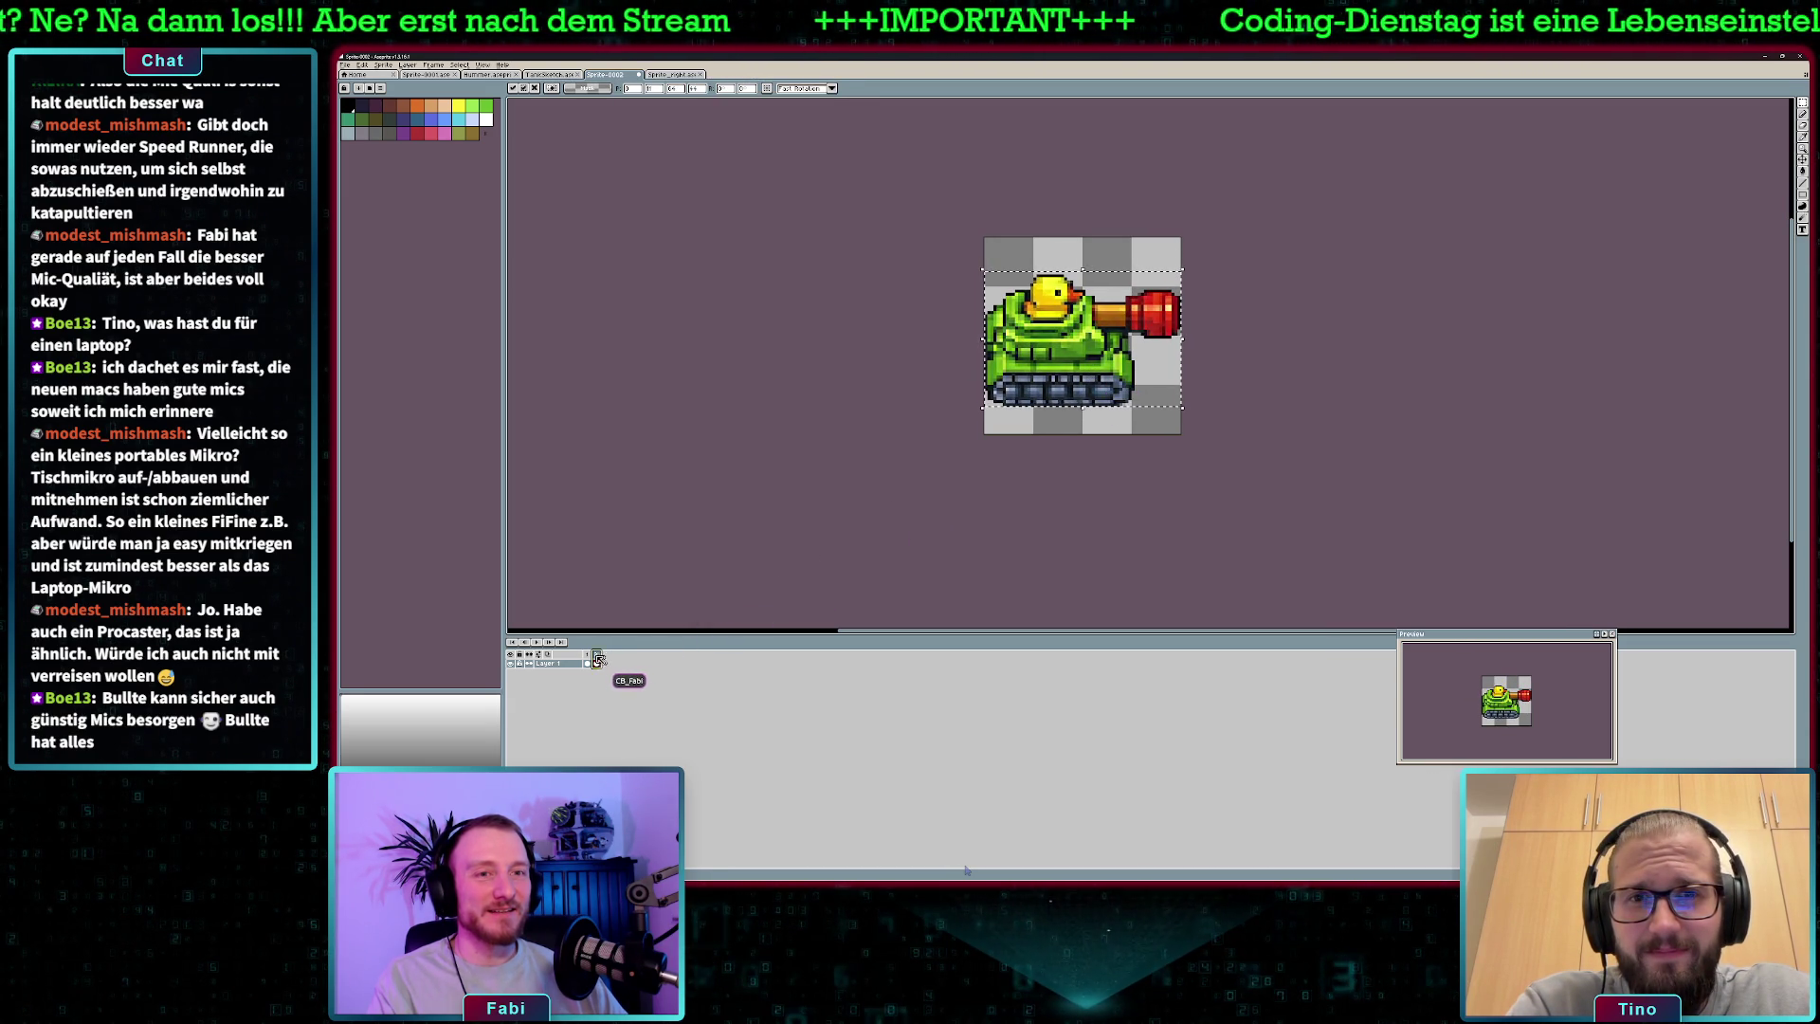
key(shift+h)
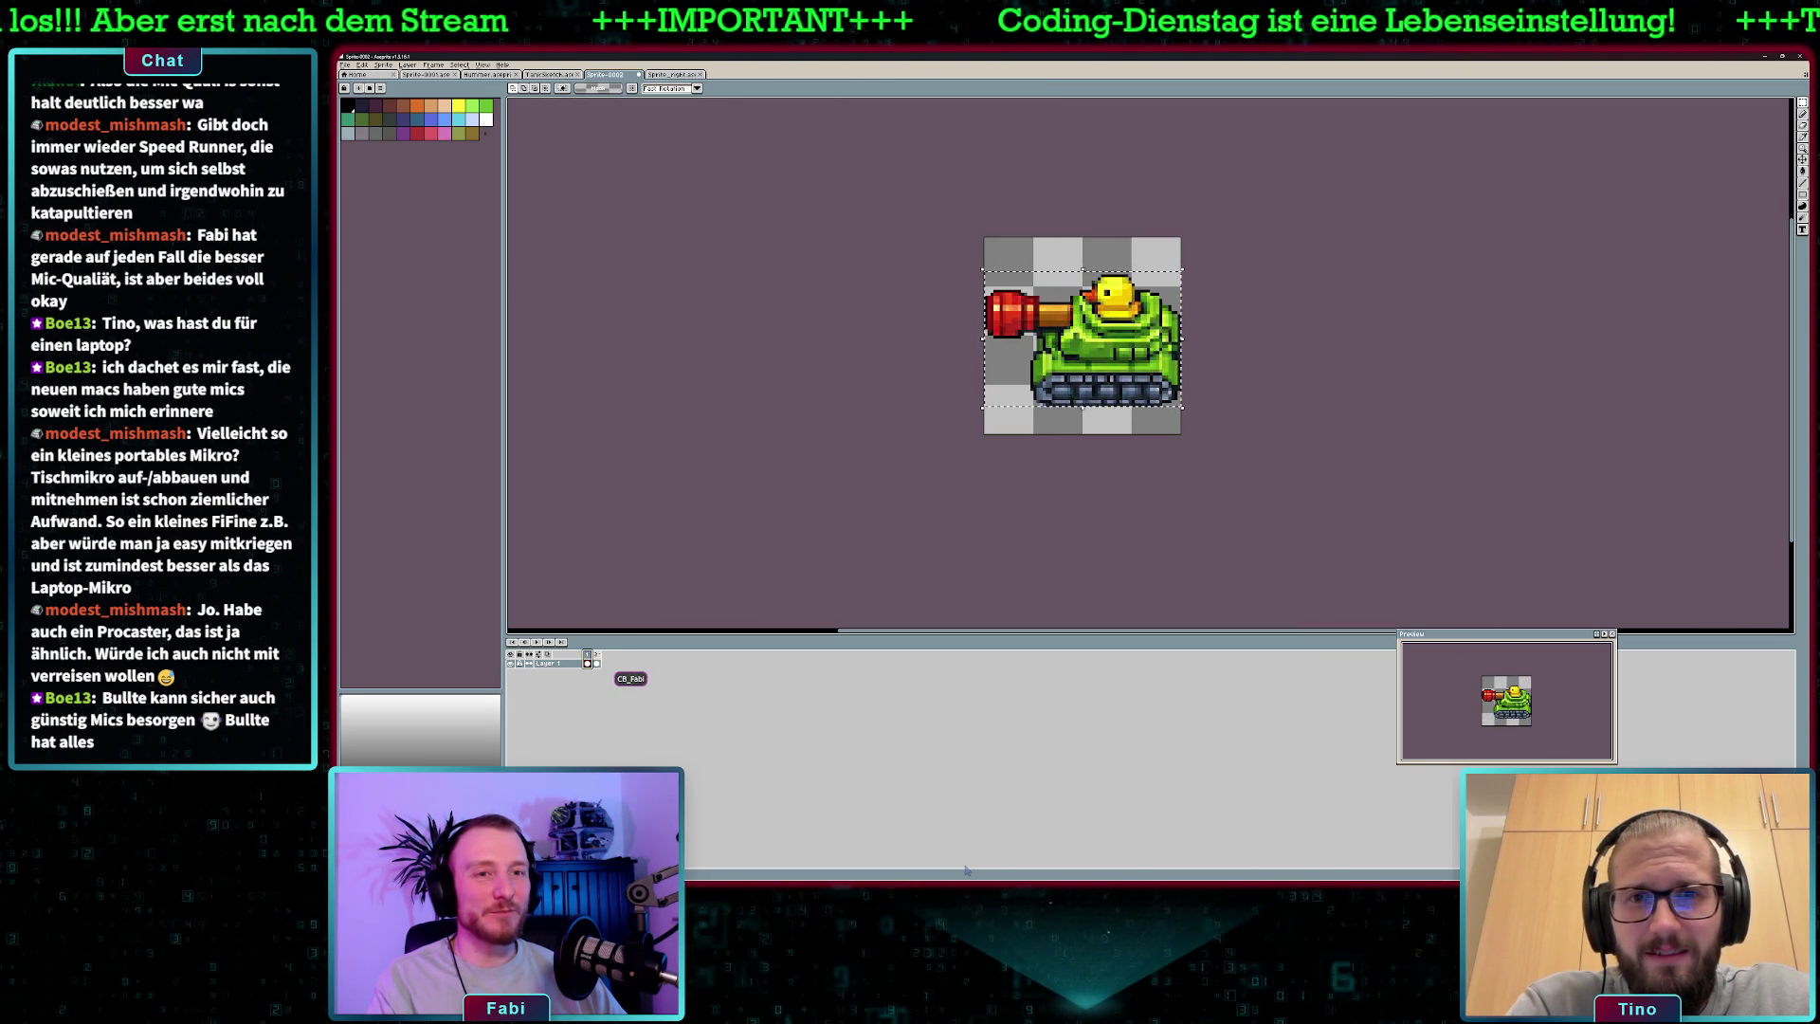
key(shift+h)
key(ctrl+d)
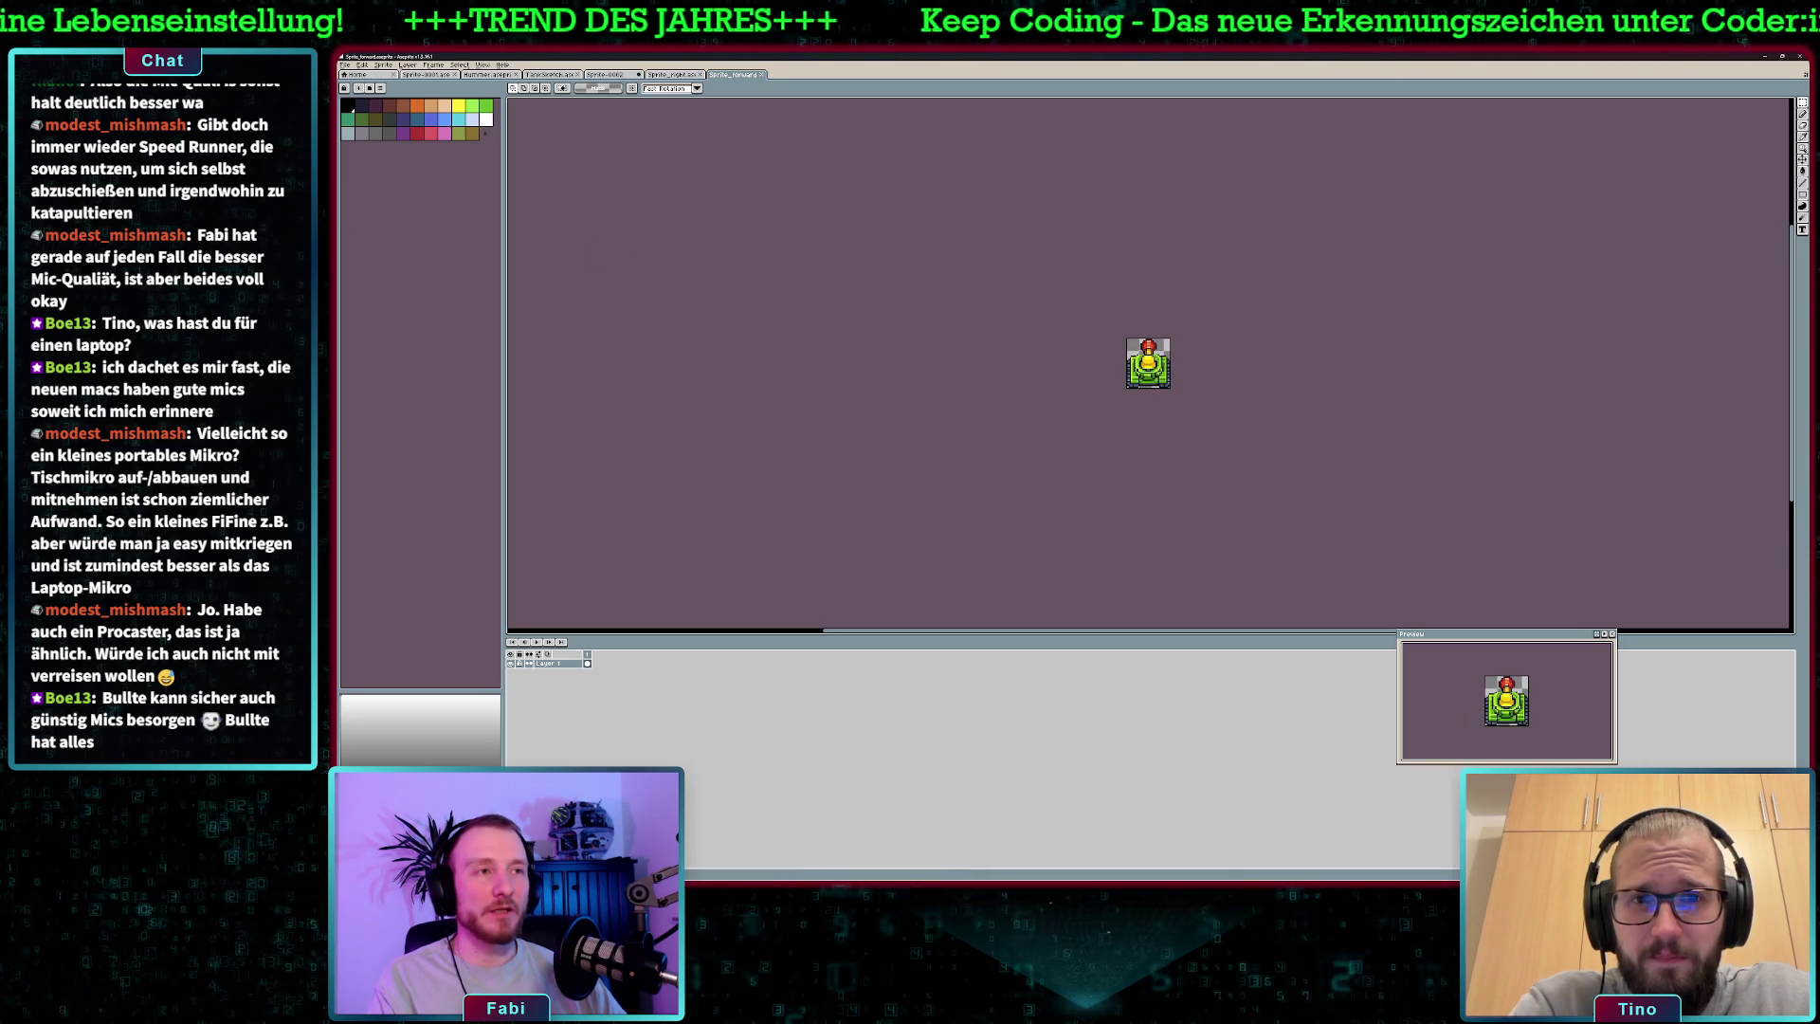
- Add another animation frame to Sprite-0002 and try cutting and re-pasting the tank
scroll(1198, 375, up, 3)
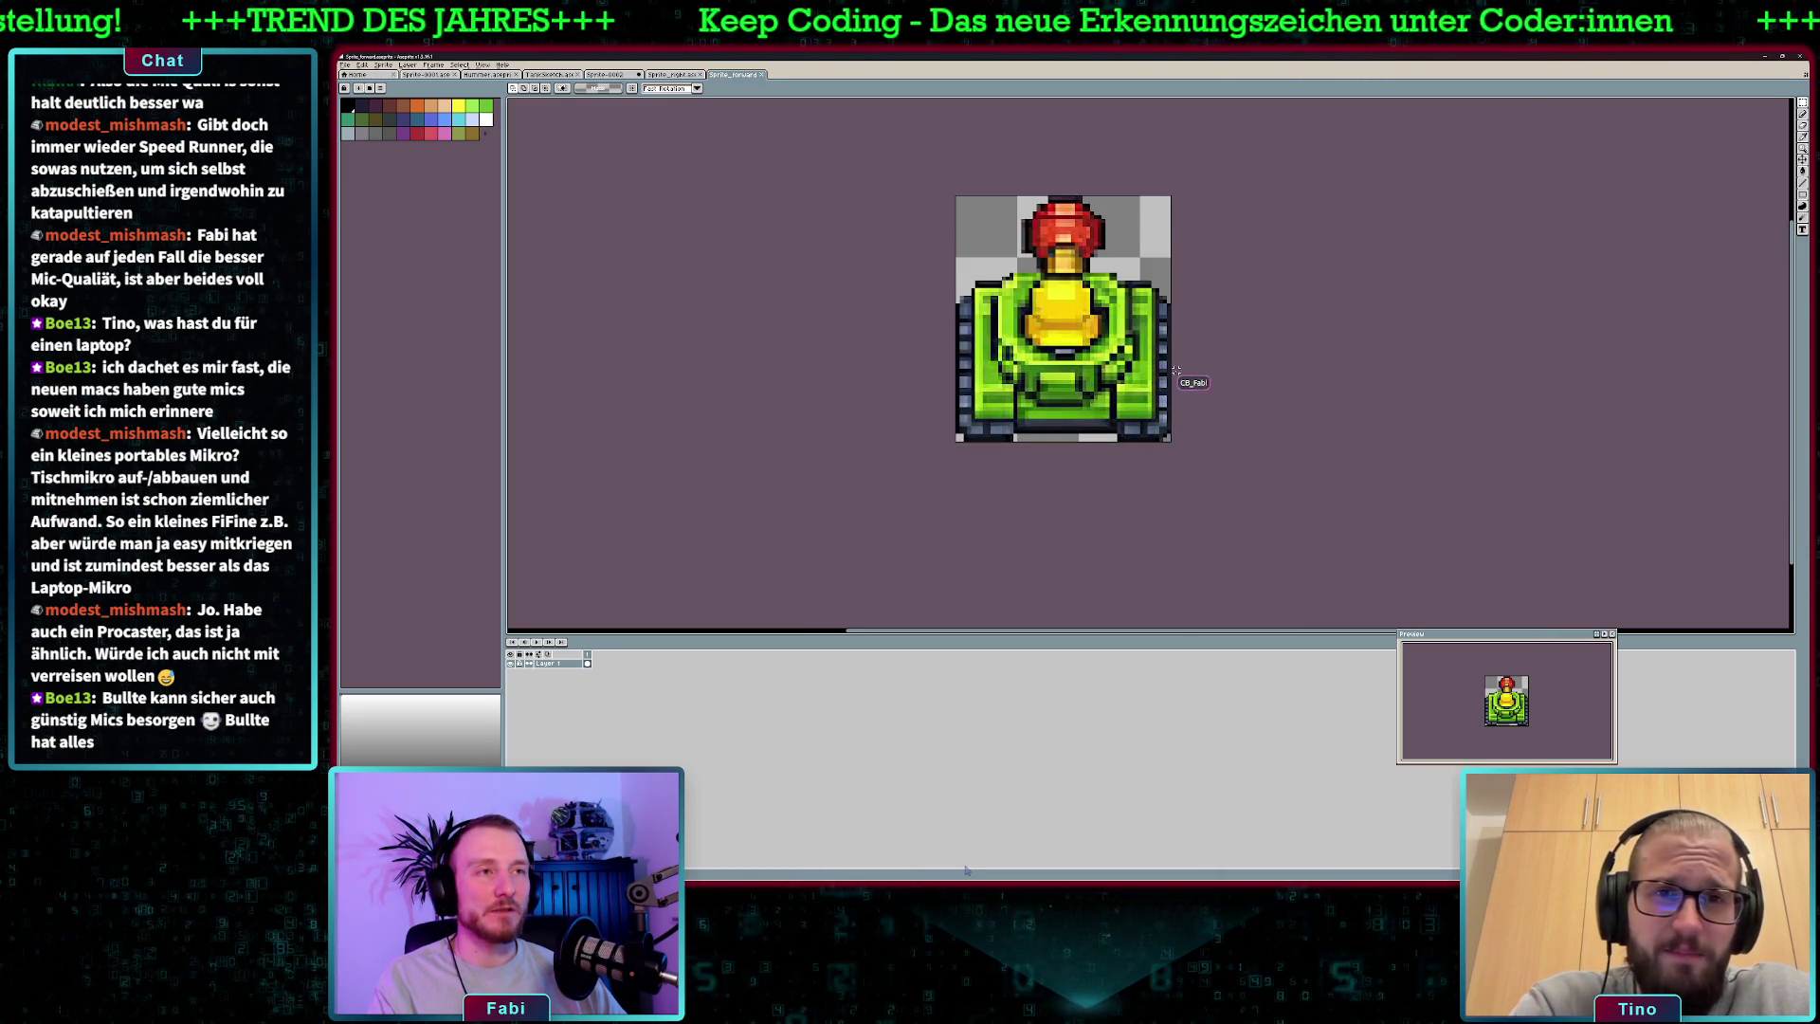
key(ctrl+a)
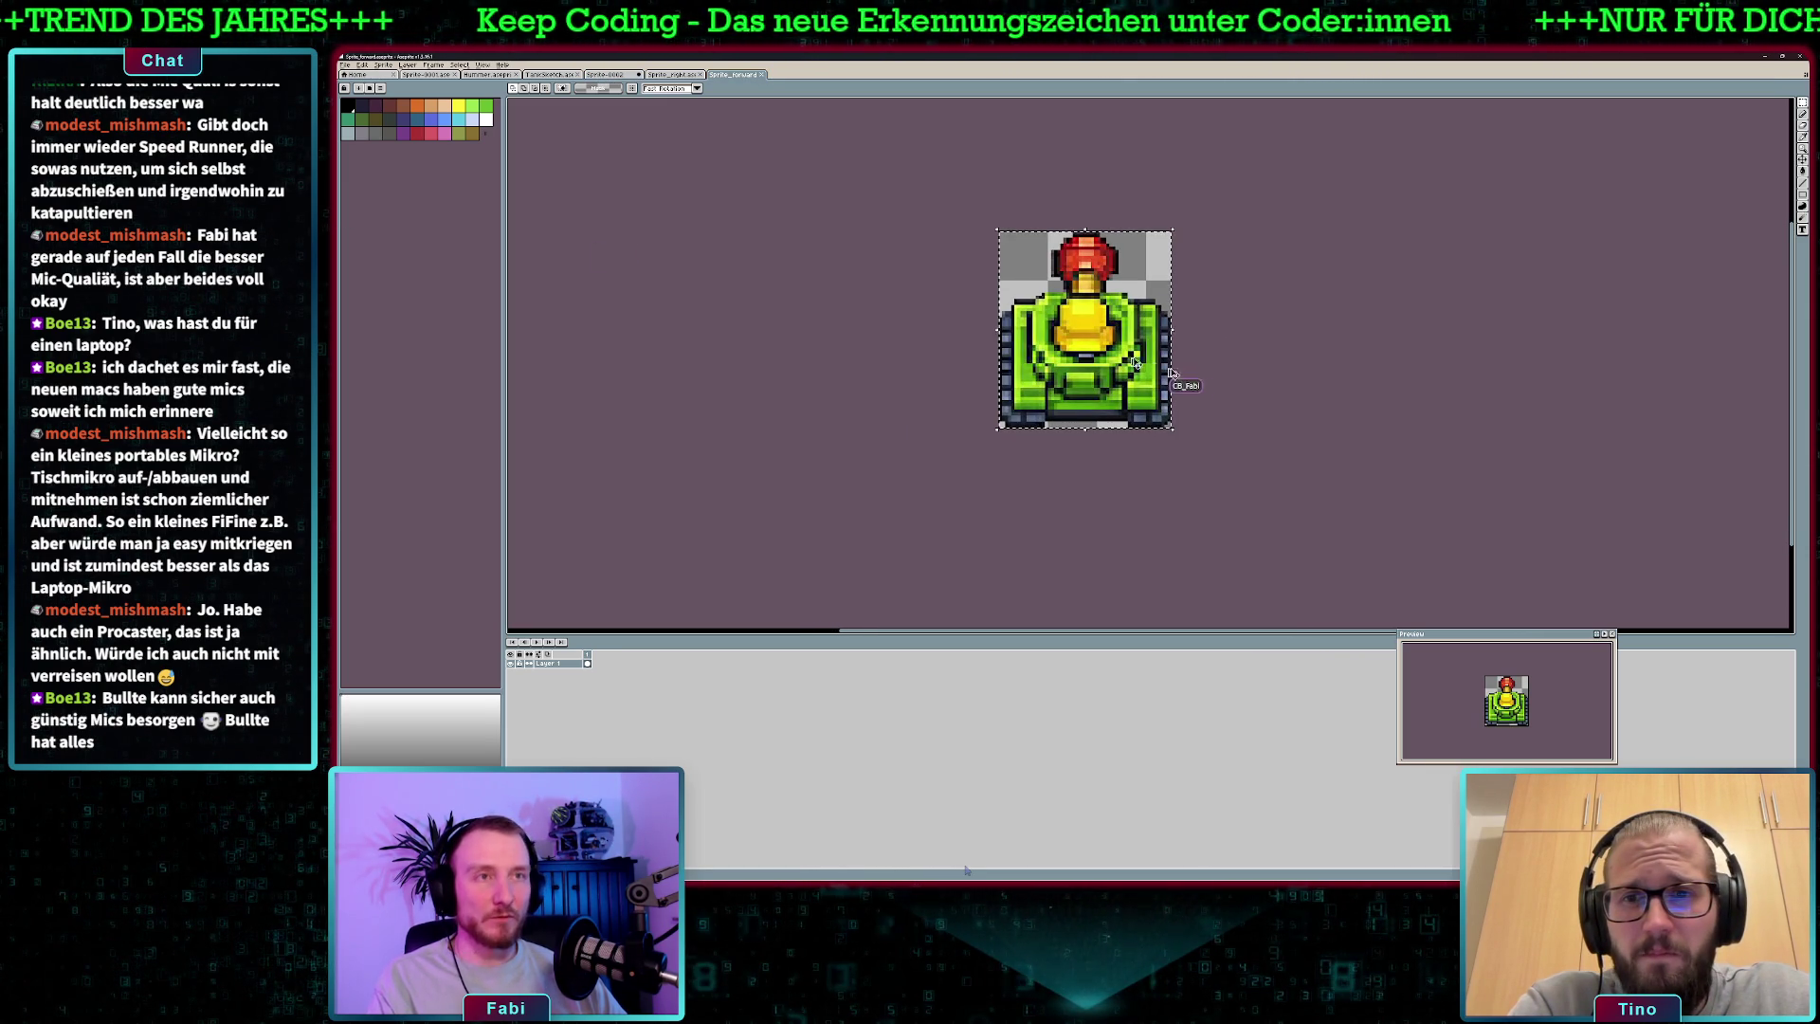
click(615, 76)
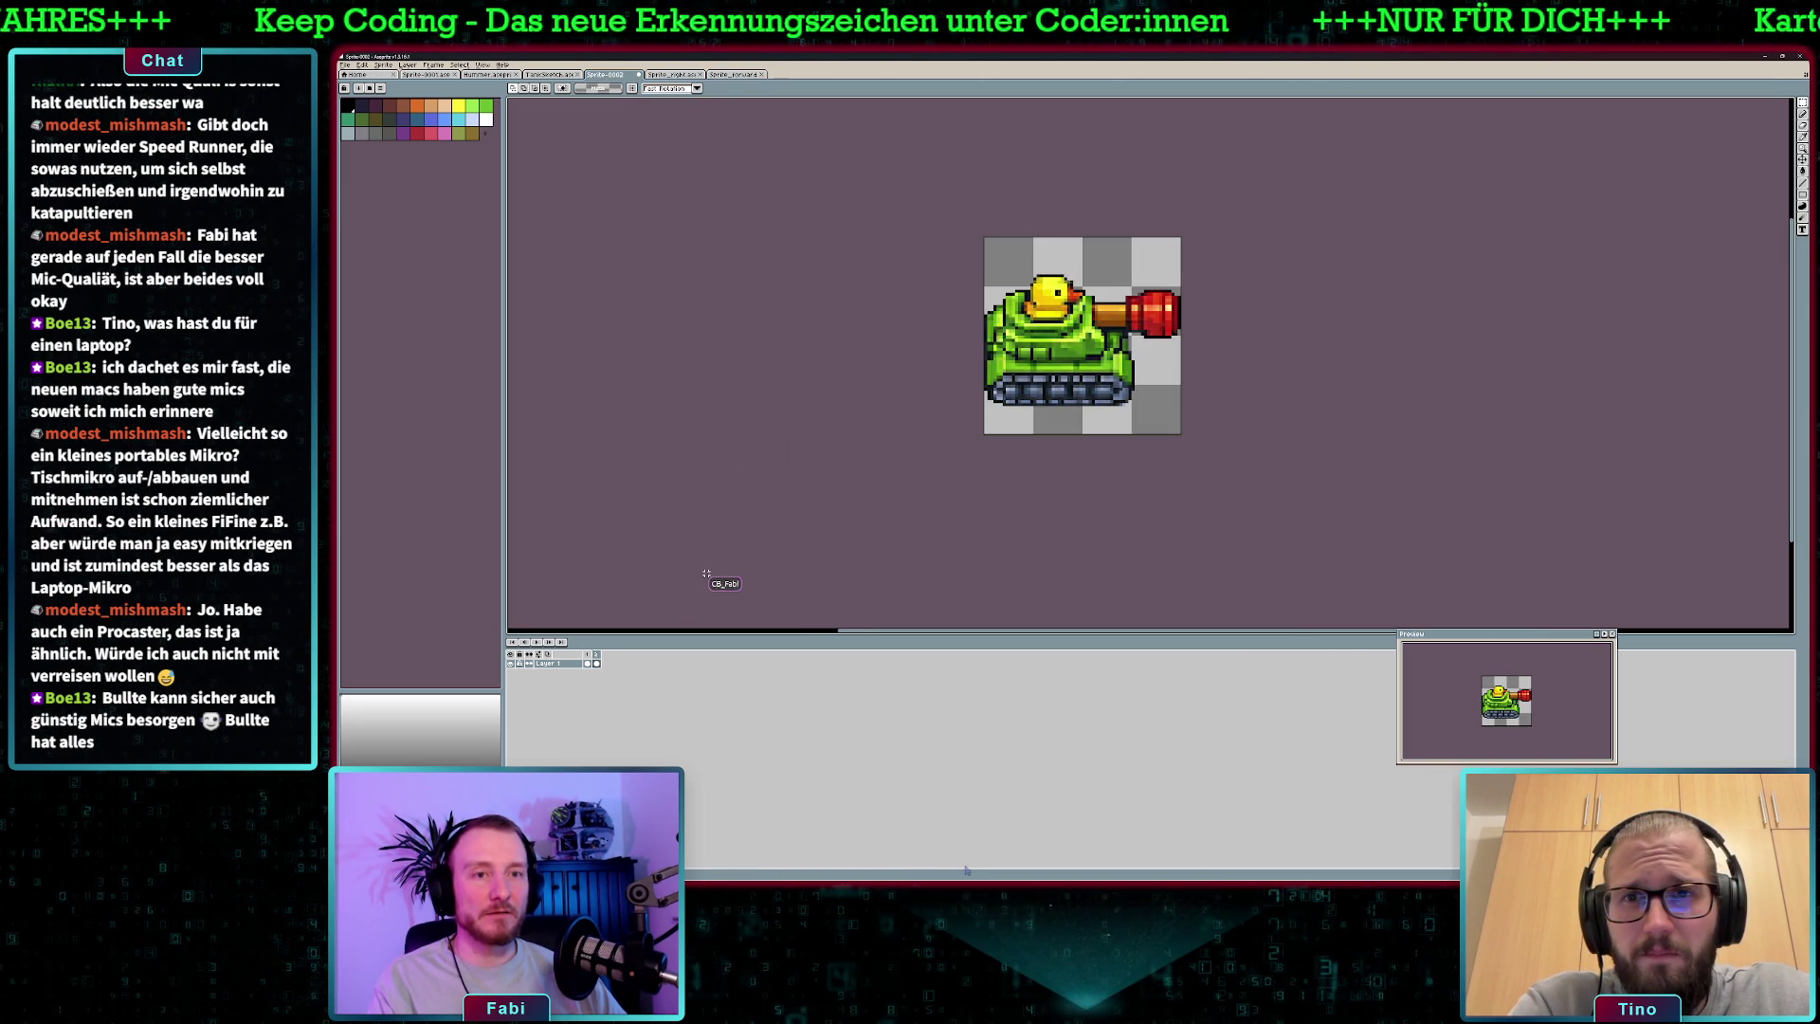
right_click(595, 654)
click(625, 672)
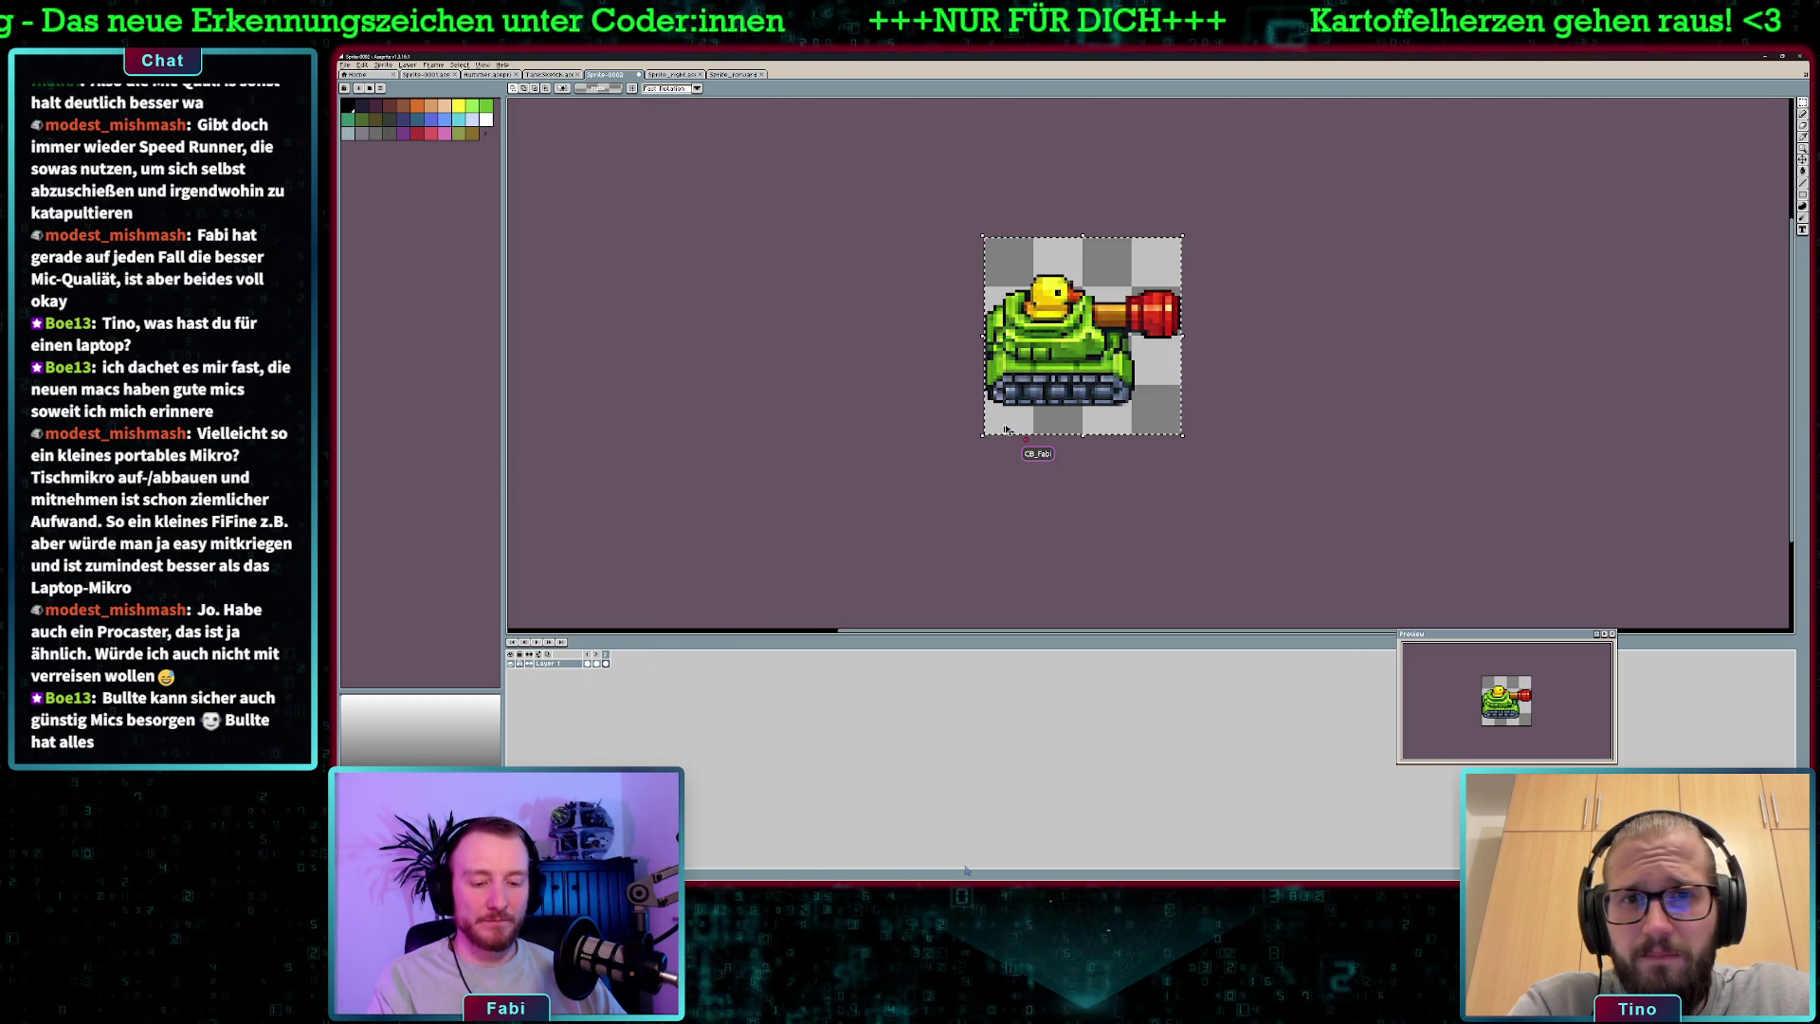
key(ctrl+x)
key(ctrl+v)
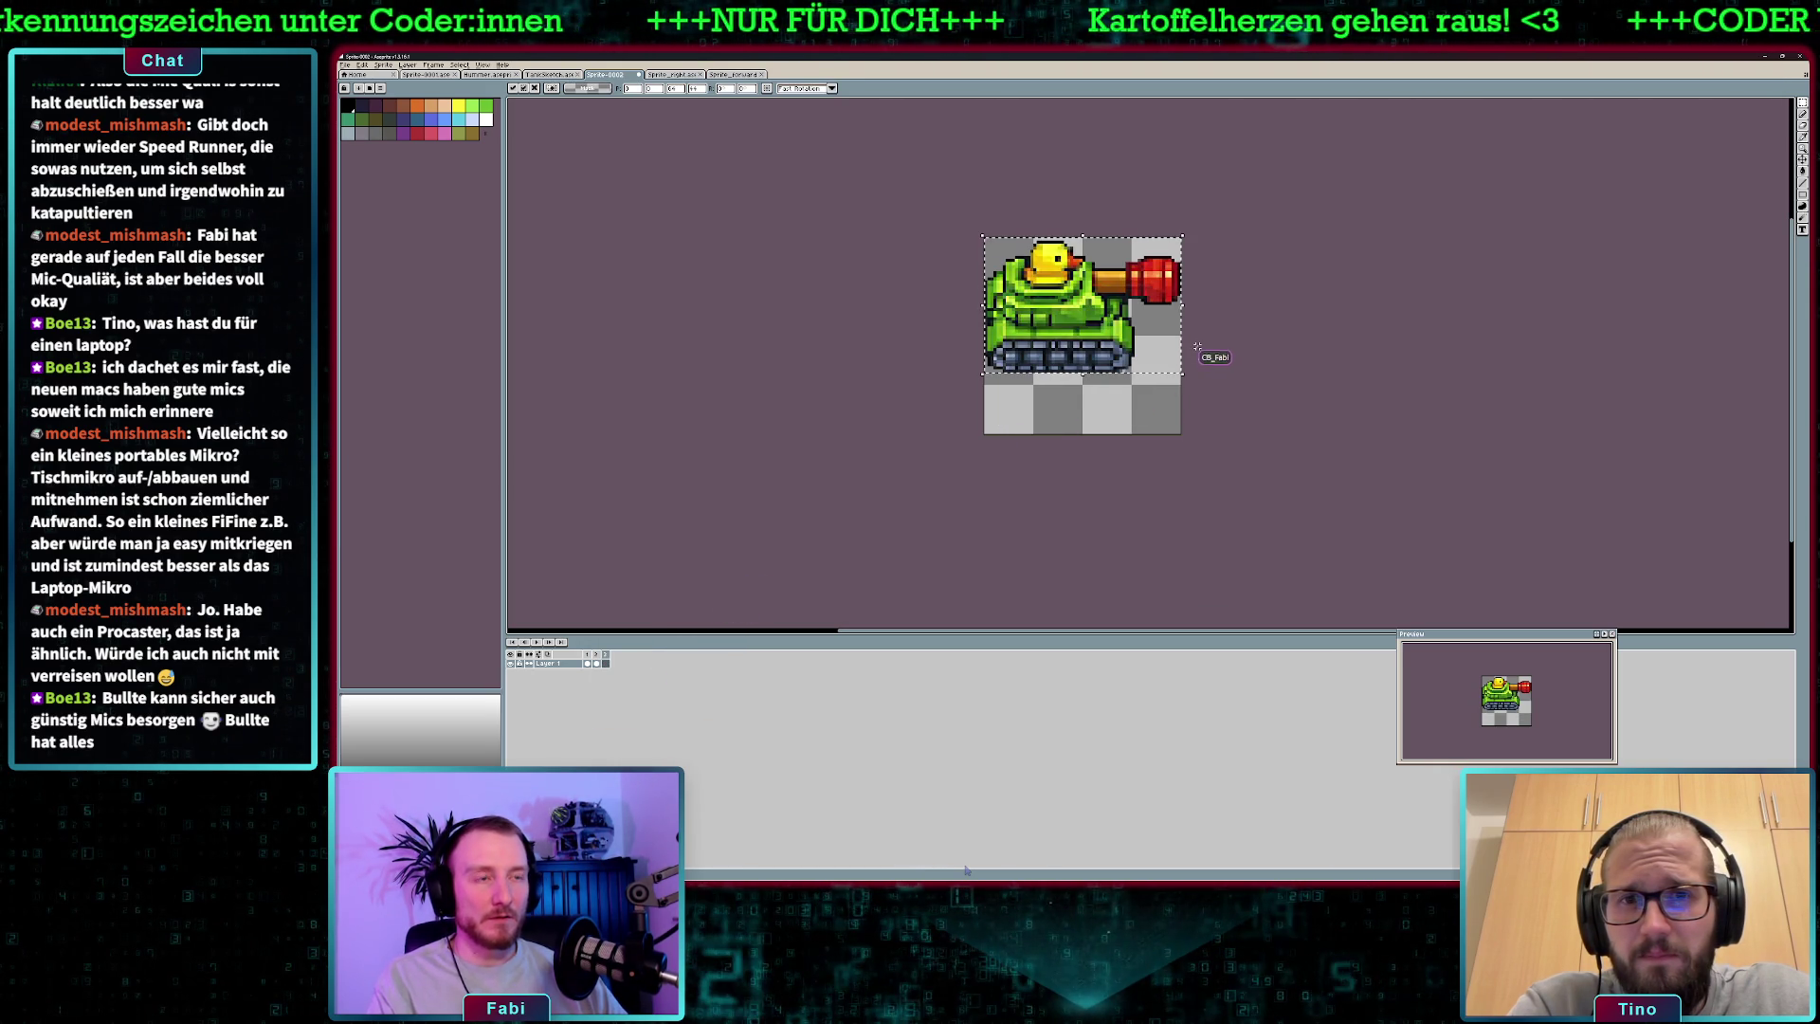
key(ctrl+z)
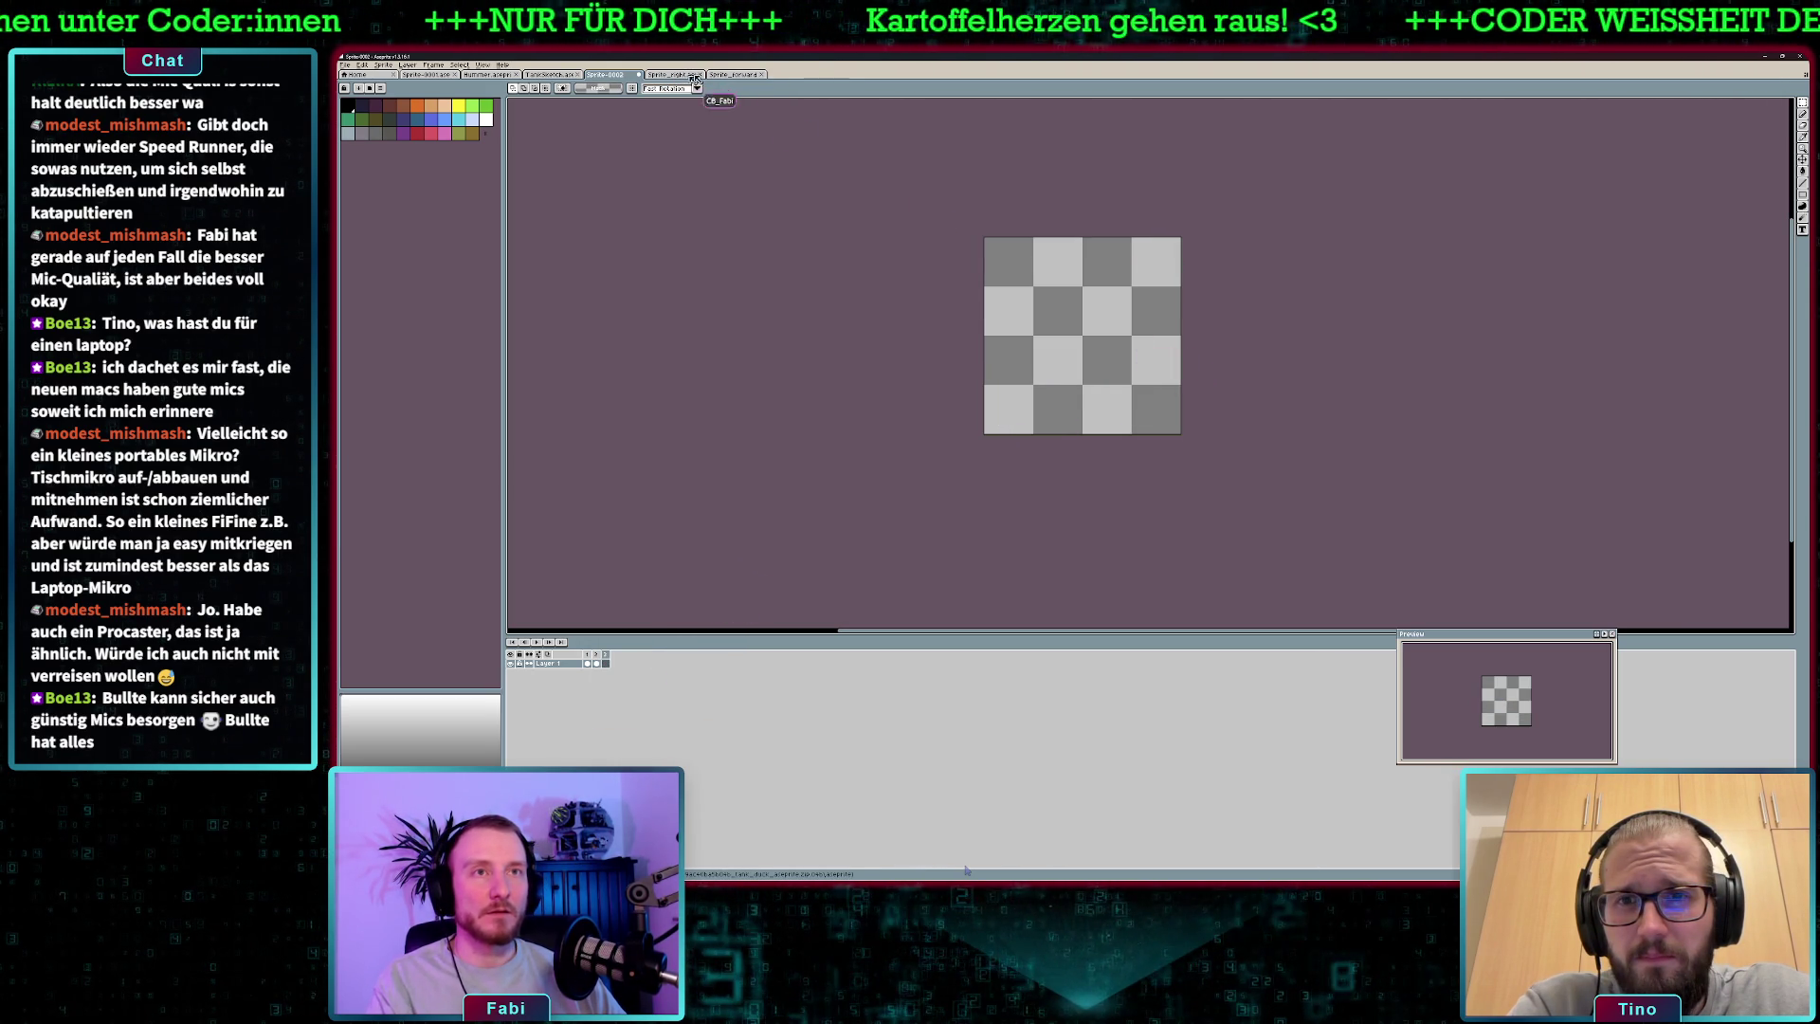
- Paste the forward-facing tank into Sprite-0002, nudge it one pixel, commit, then delete it
click(735, 74)
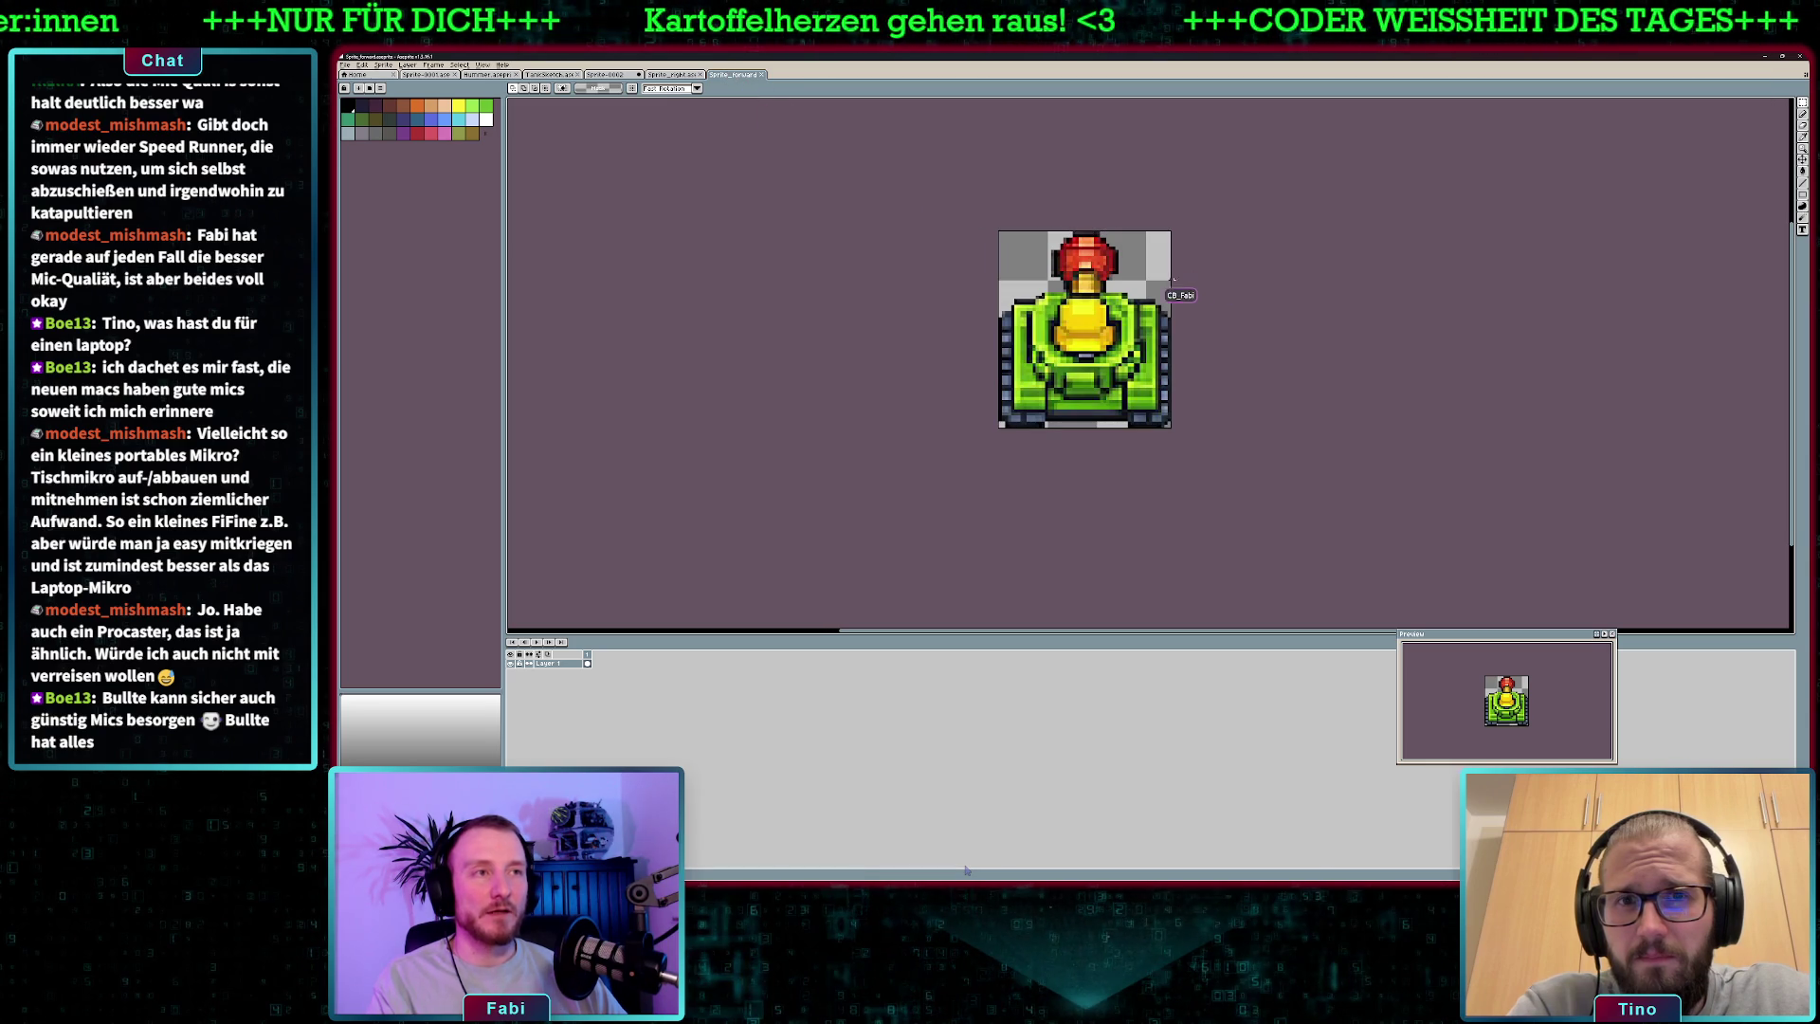
click(607, 74)
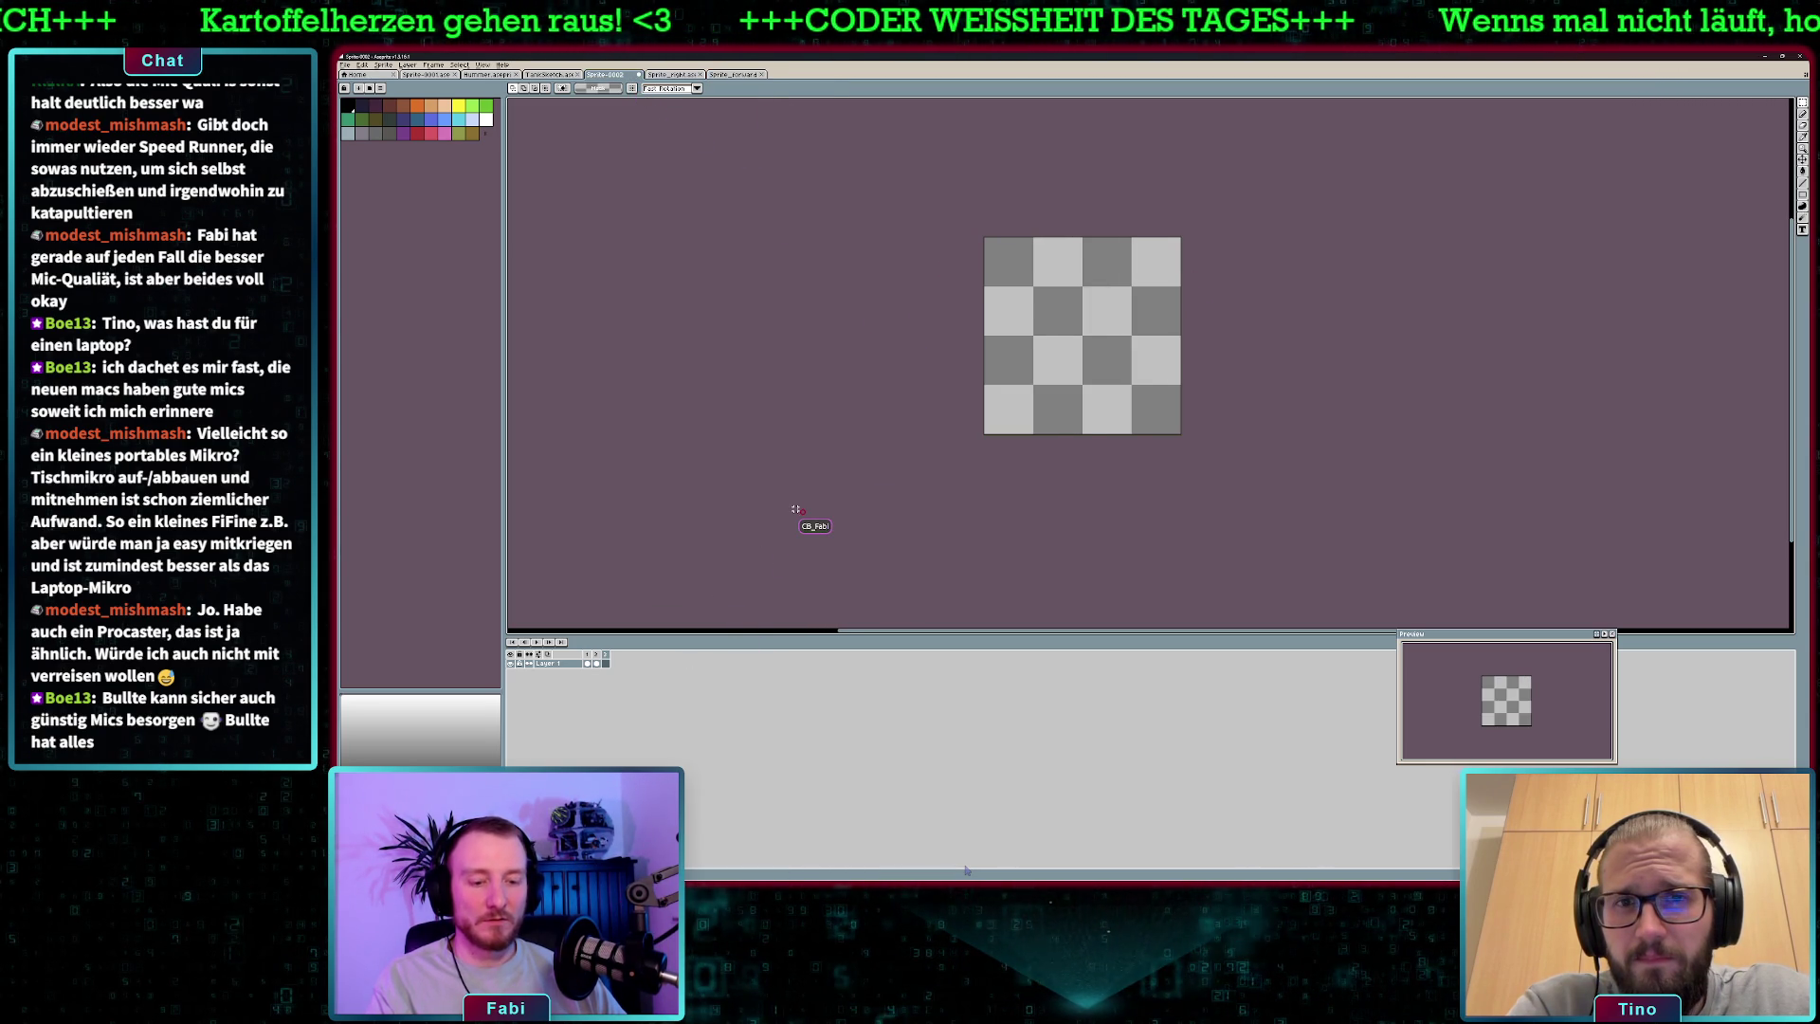
key(ctrl+v)
drag(1080, 361, 1081, 362)
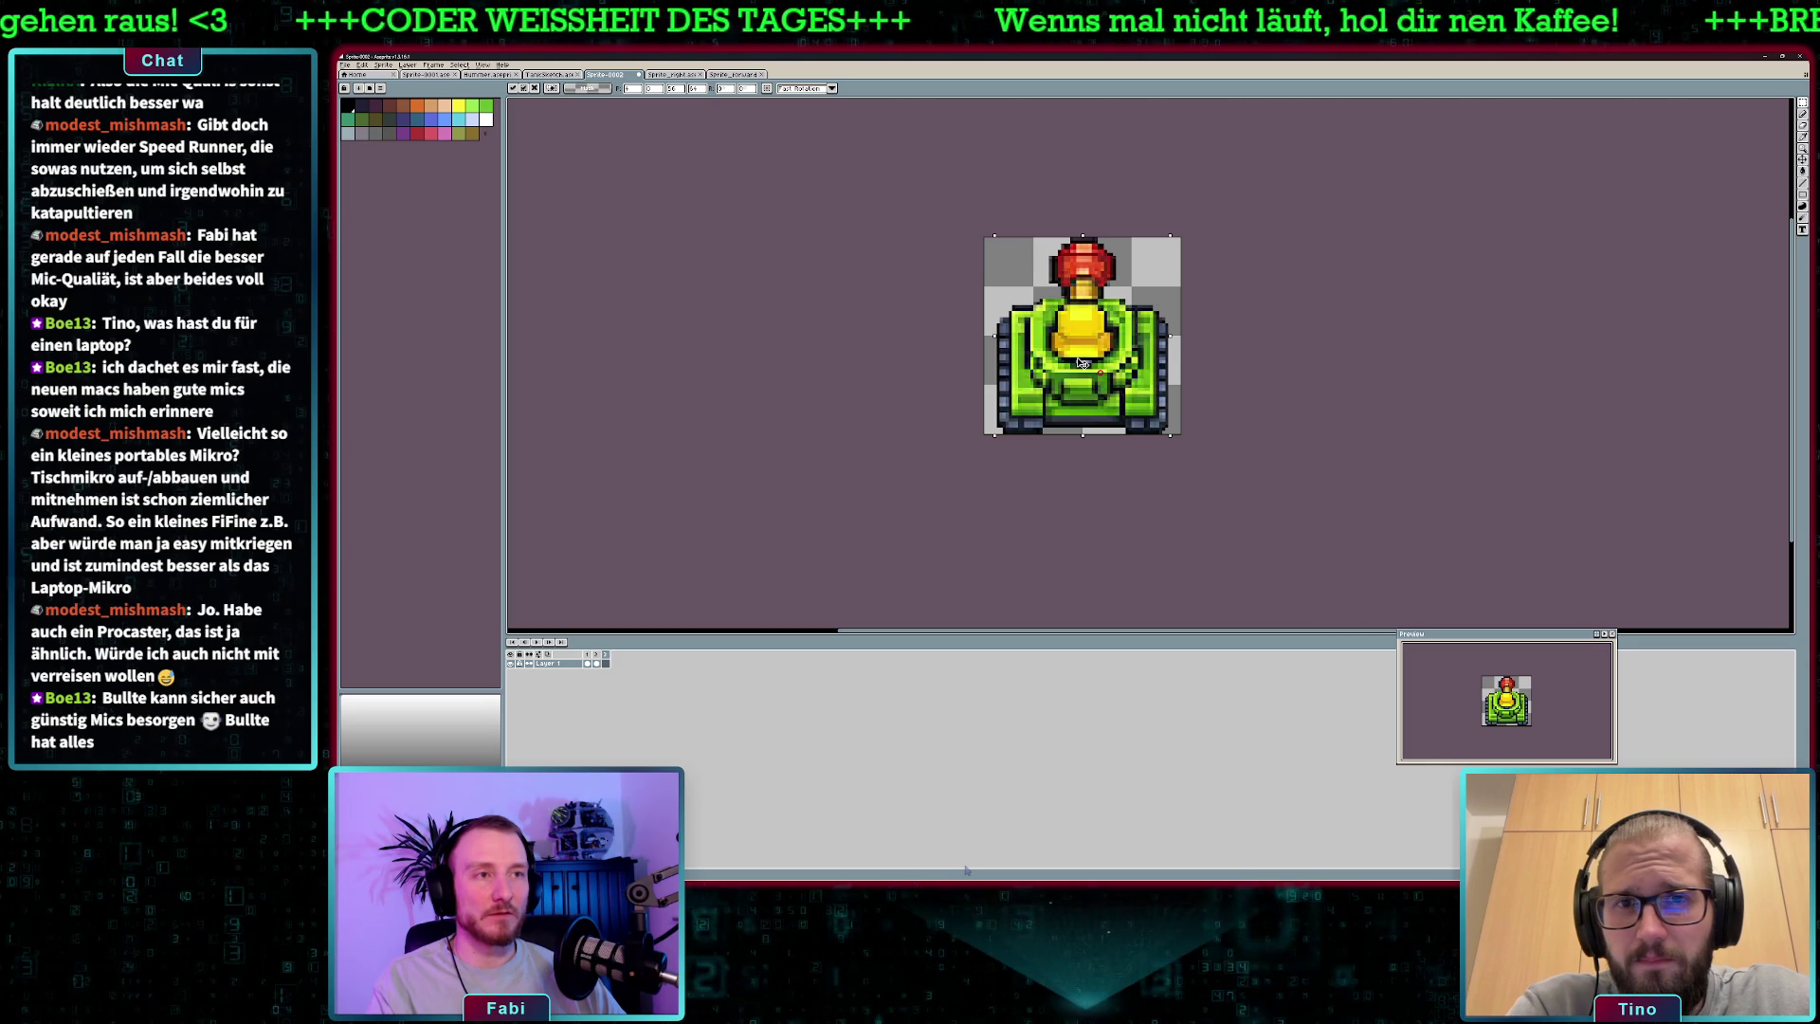
click(1235, 365)
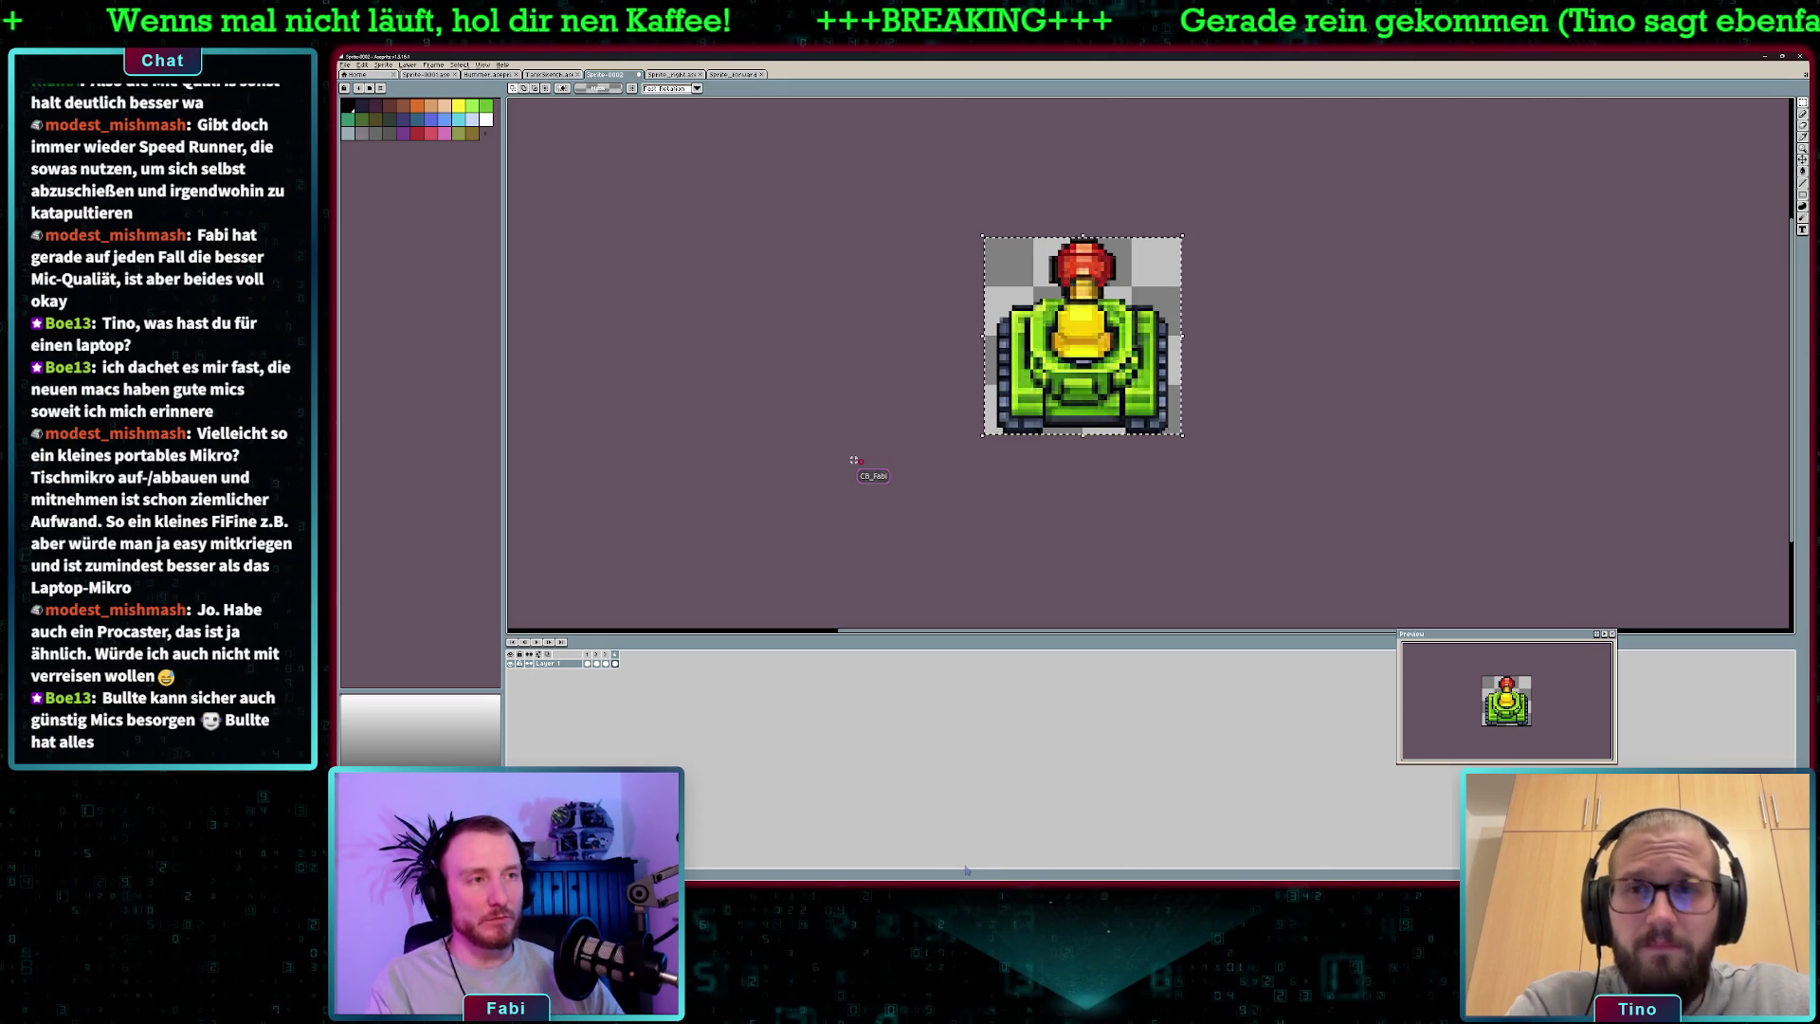
key(Delete)
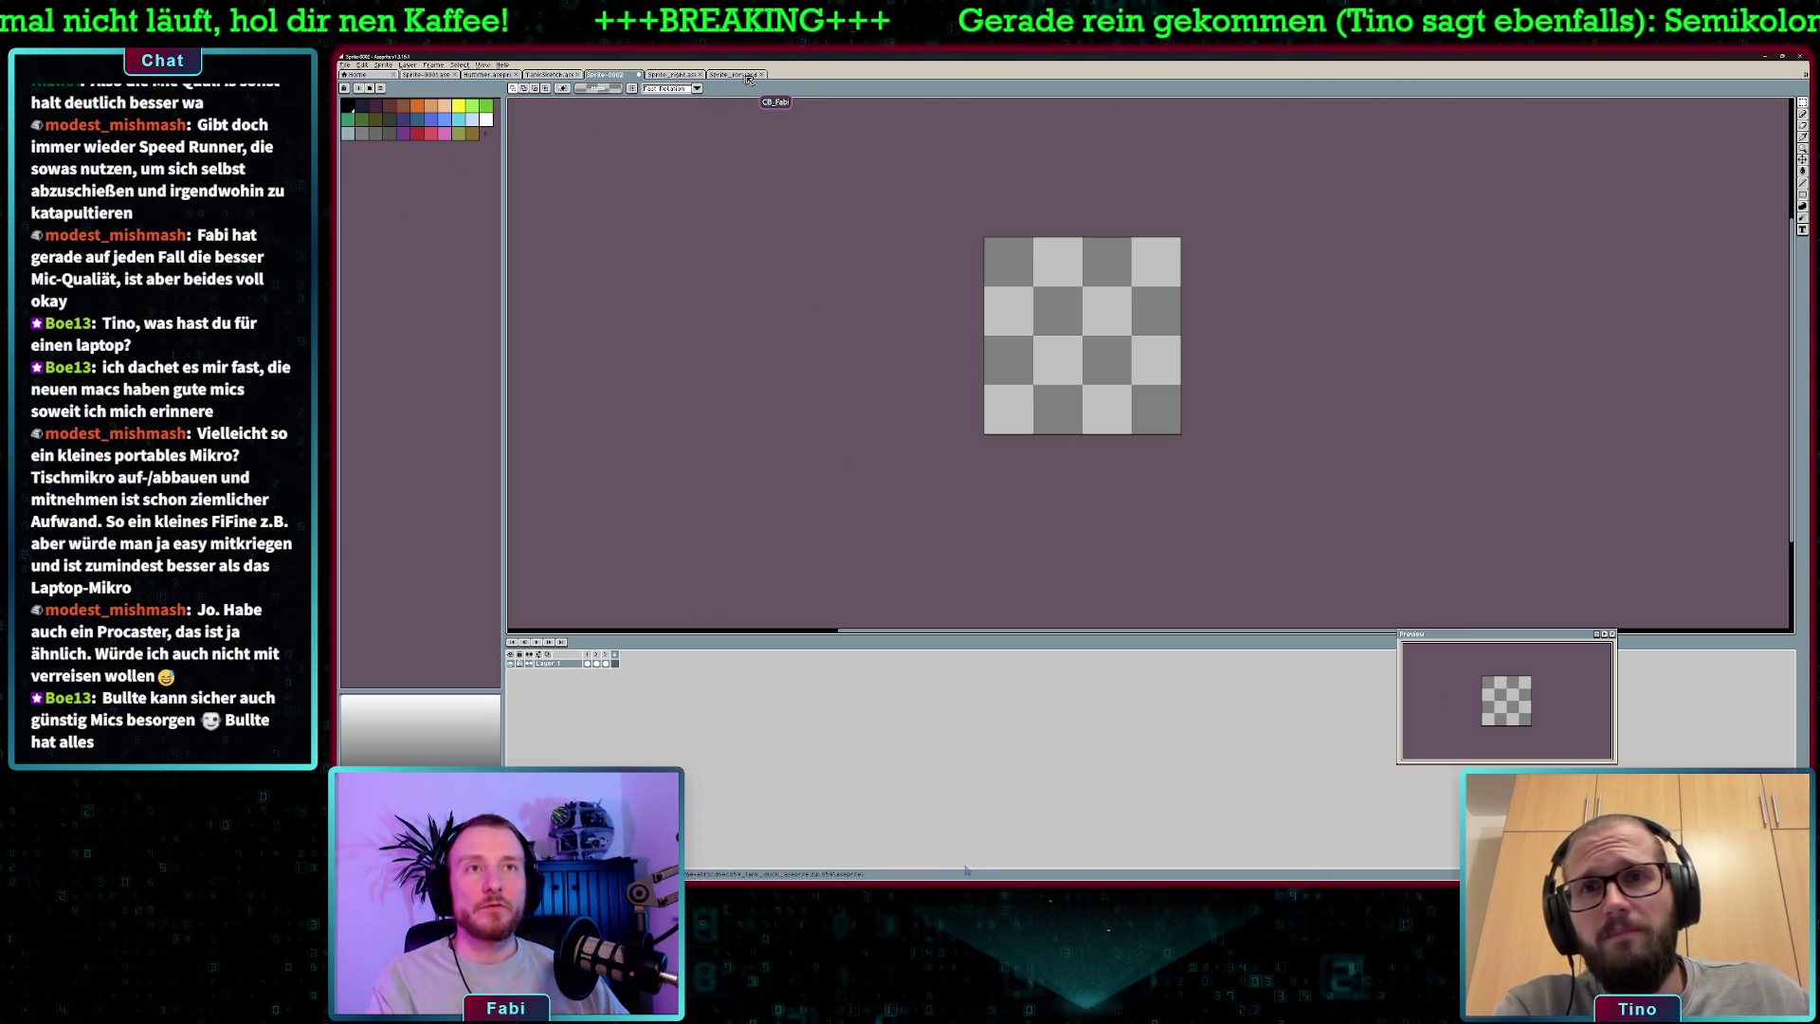
- Close the right-facing tank file and paste the downward-facing tank into Sprite-0002, shifted slightly left
click(703, 73)
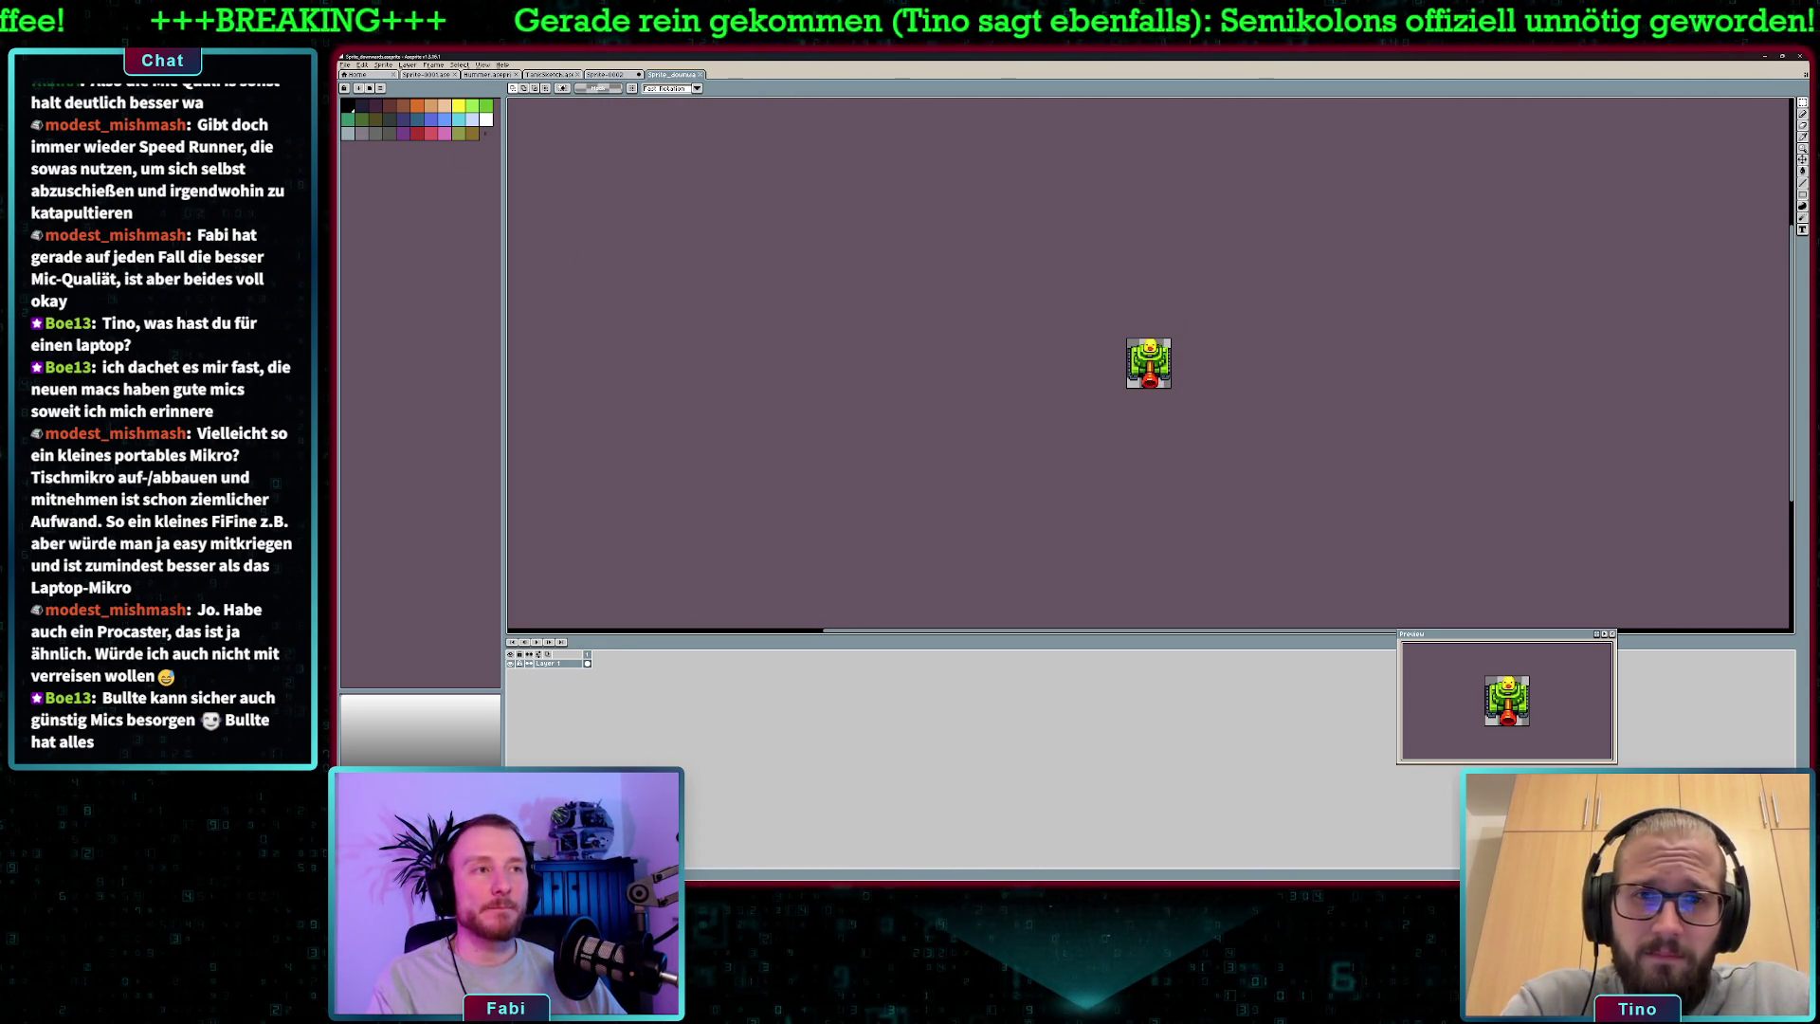
scroll(1220, 387, up, 3)
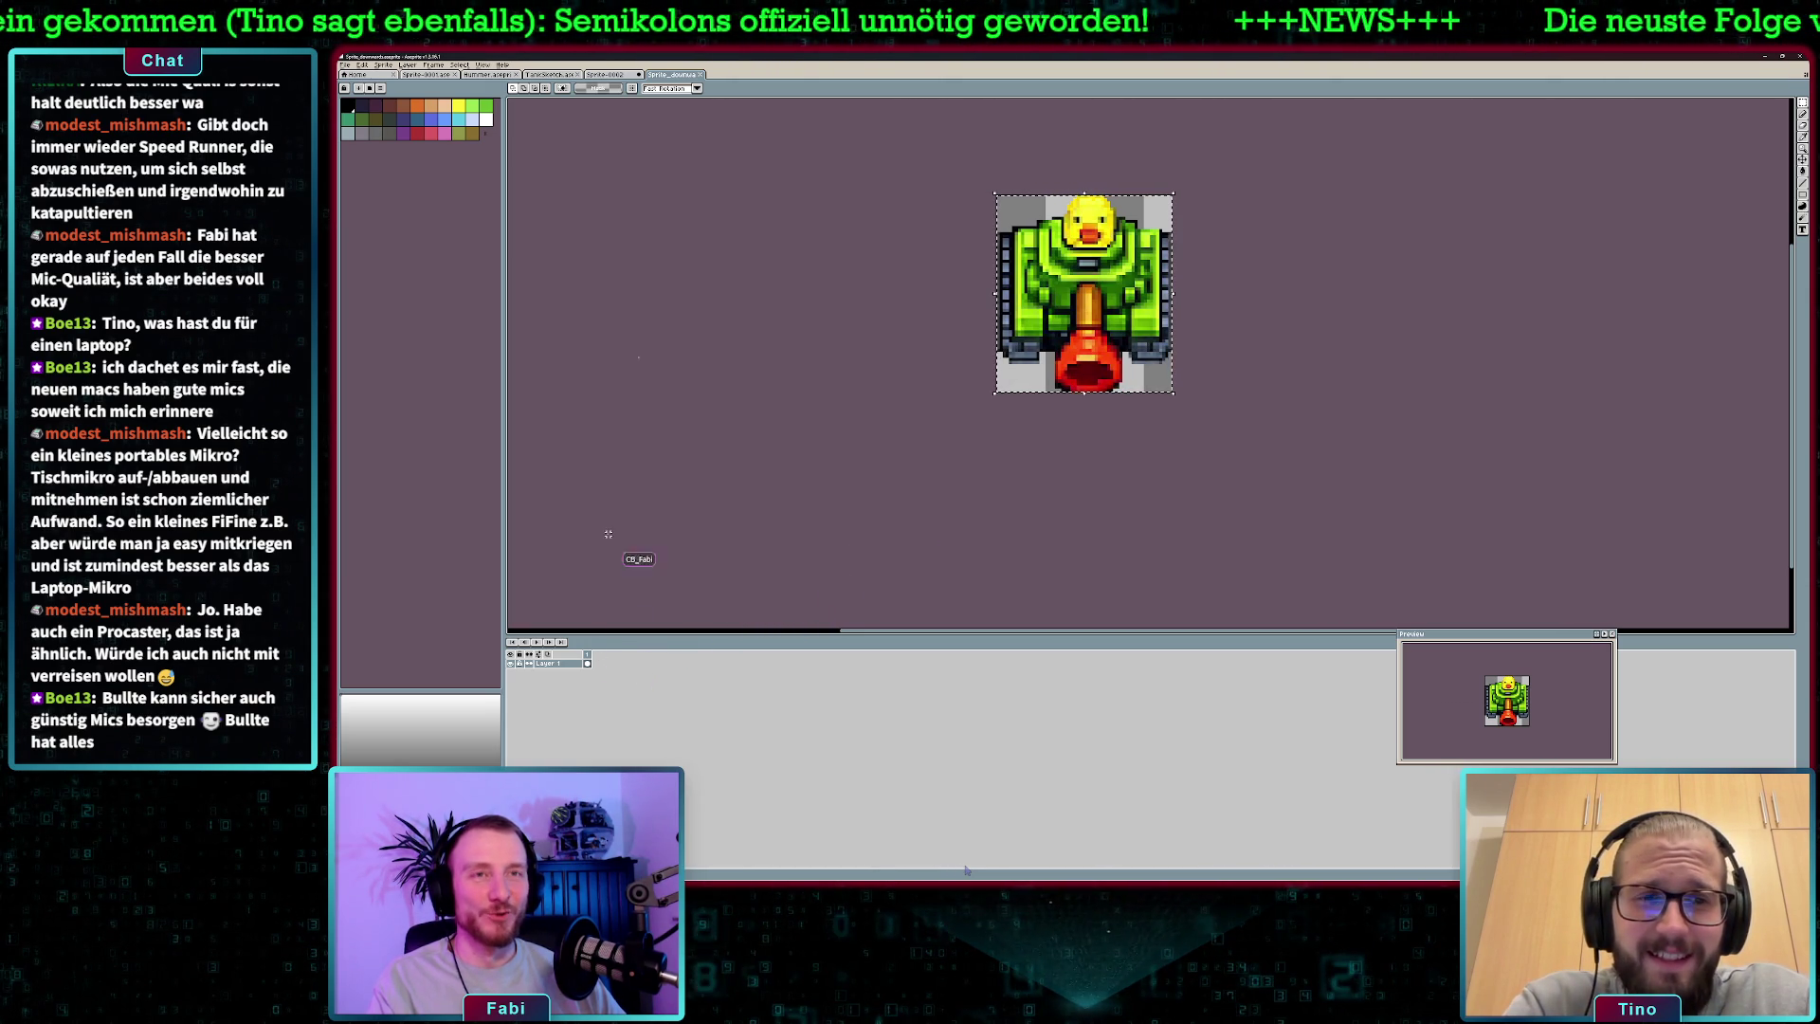
click(607, 74)
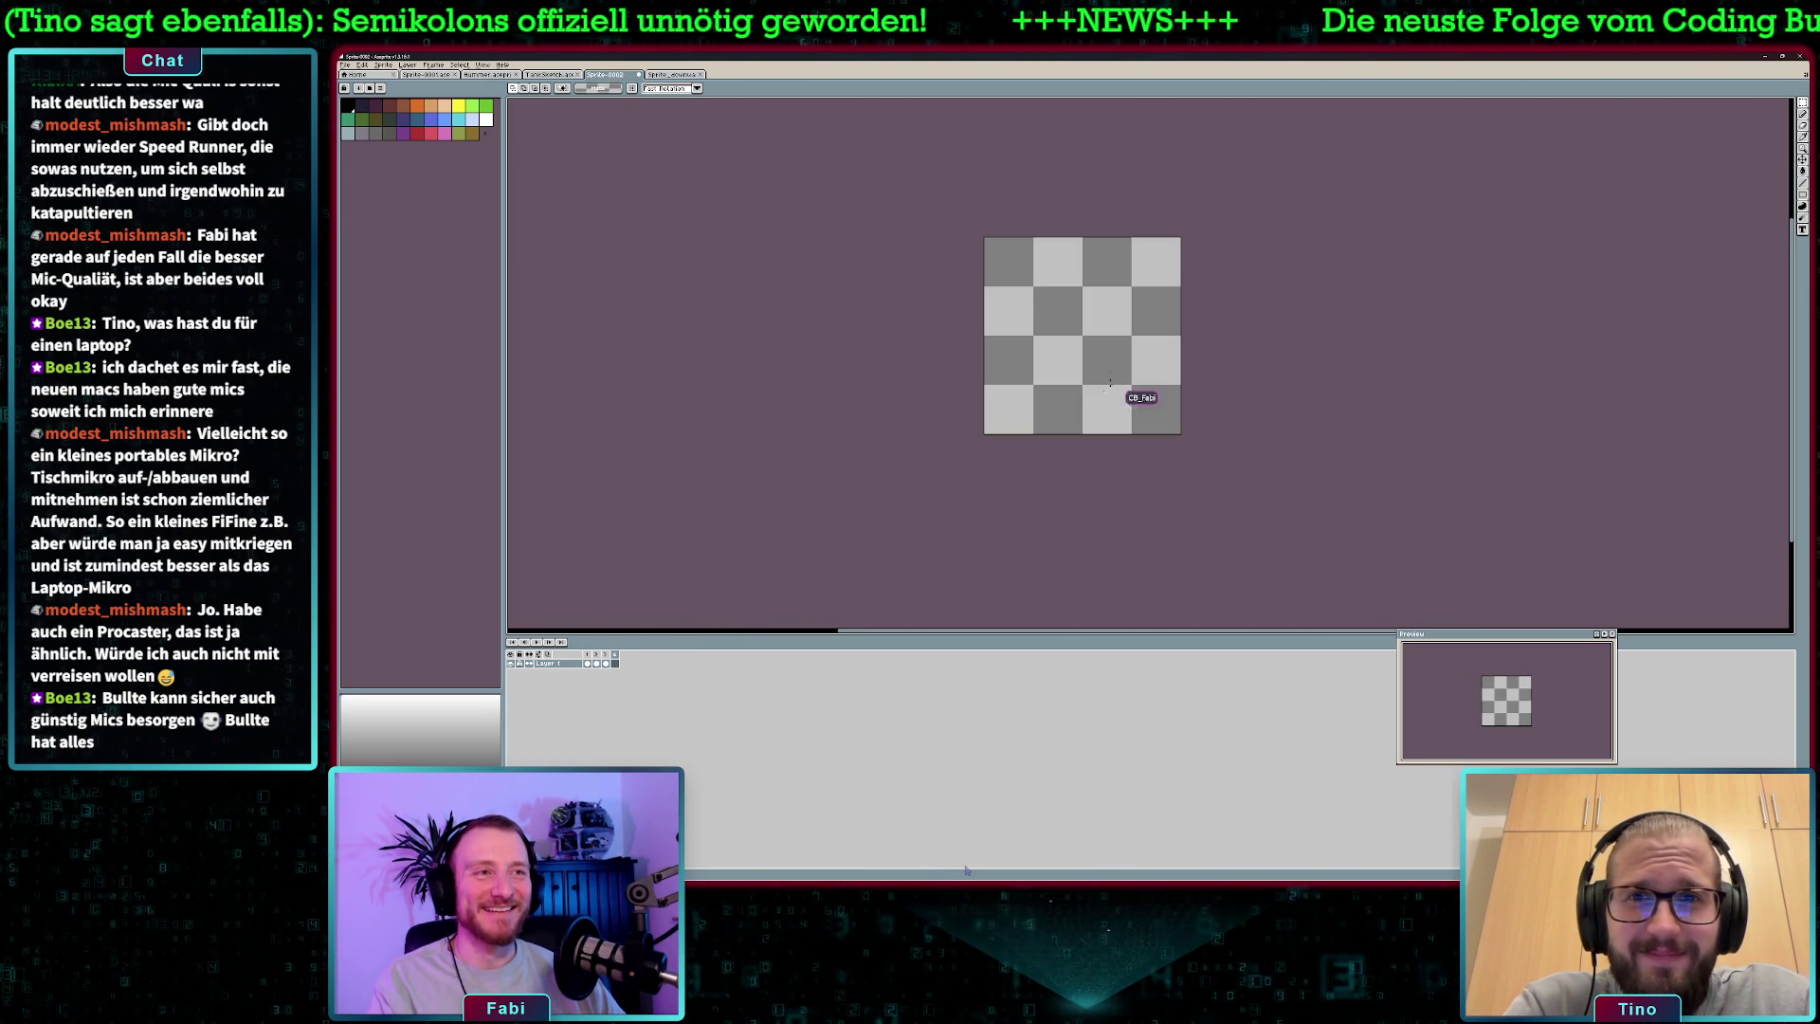
key(ctrl+v)
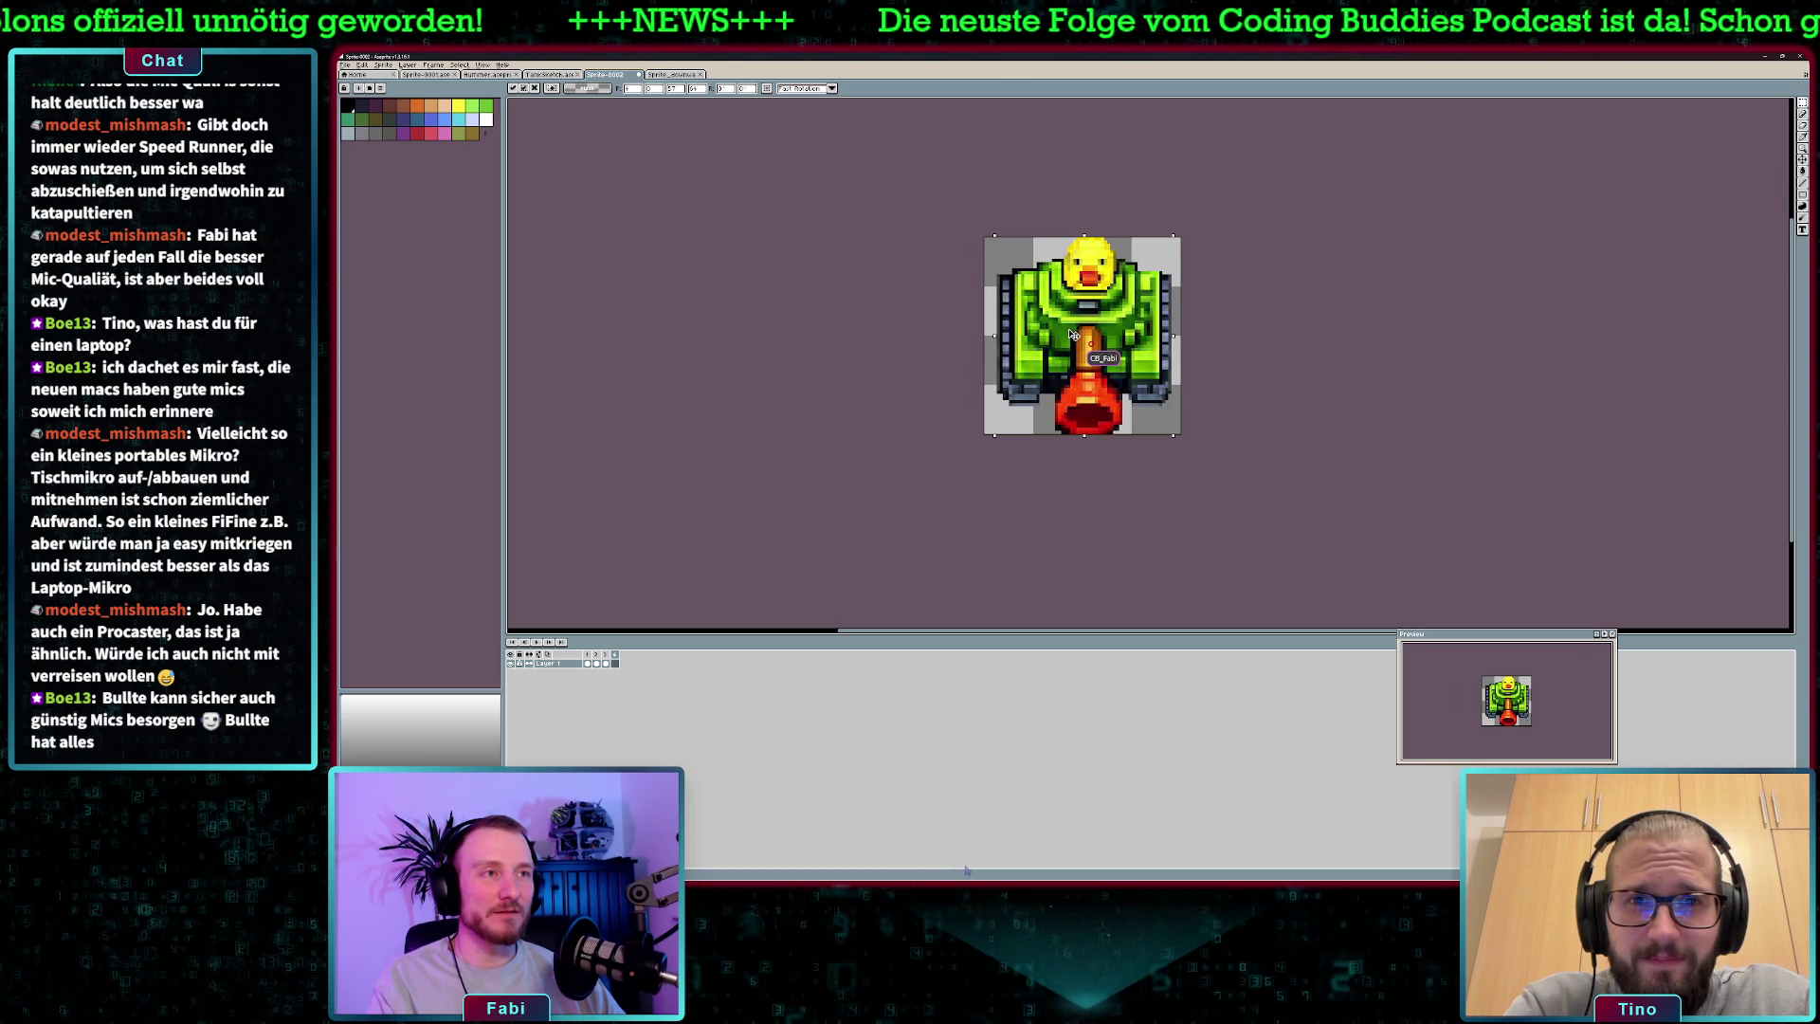
drag(1069, 334, 1072, 336)
key(Return)
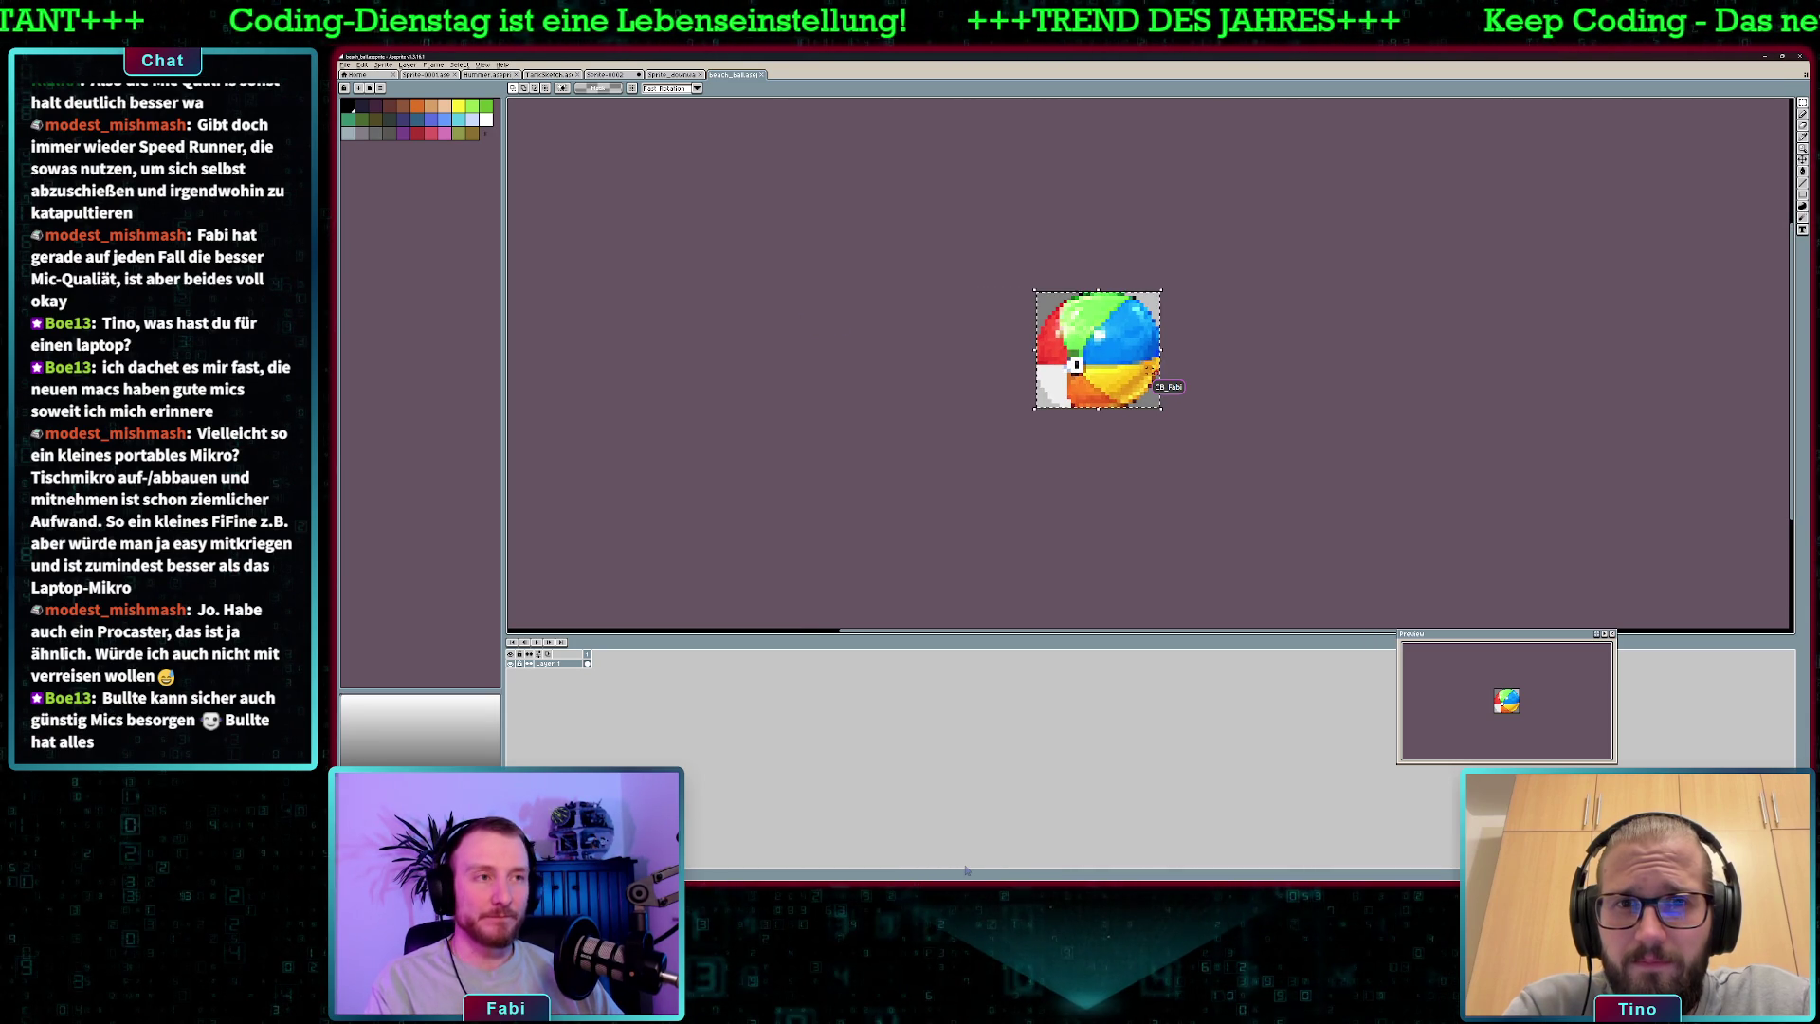
click(602, 75)
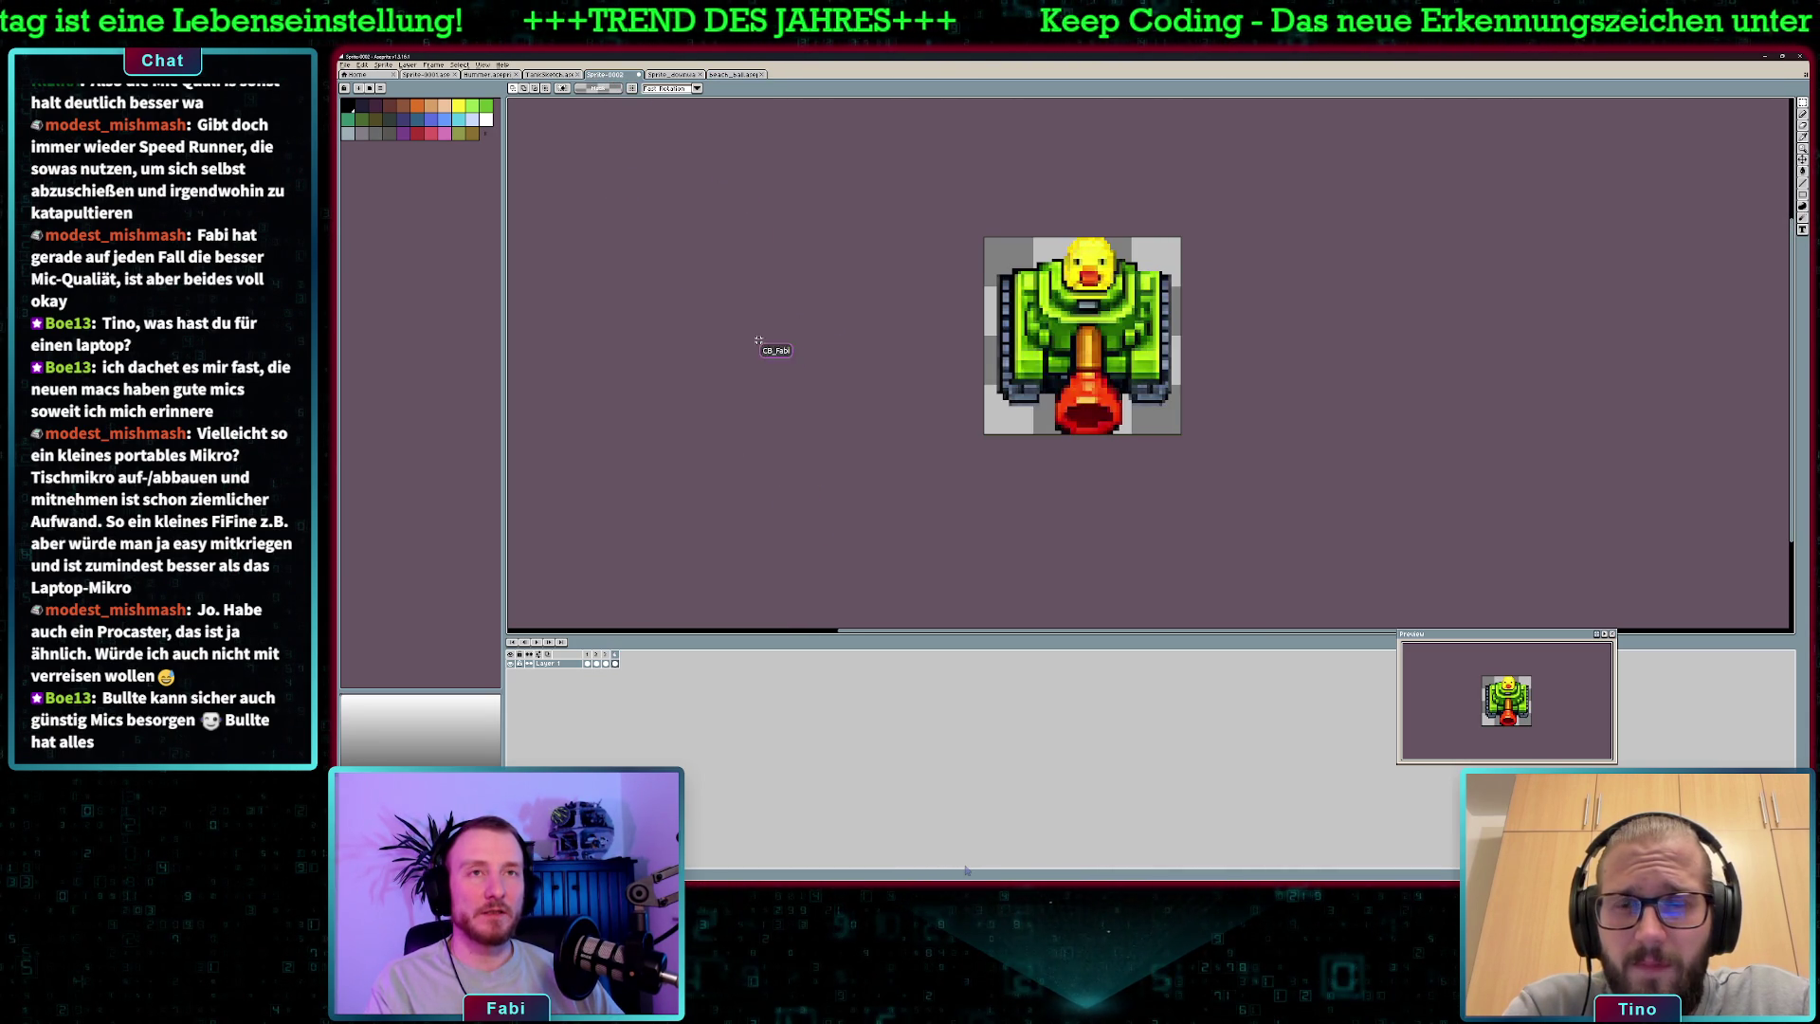
- Select the entire beach ball canvas and start a new sprite from it
click(734, 75)
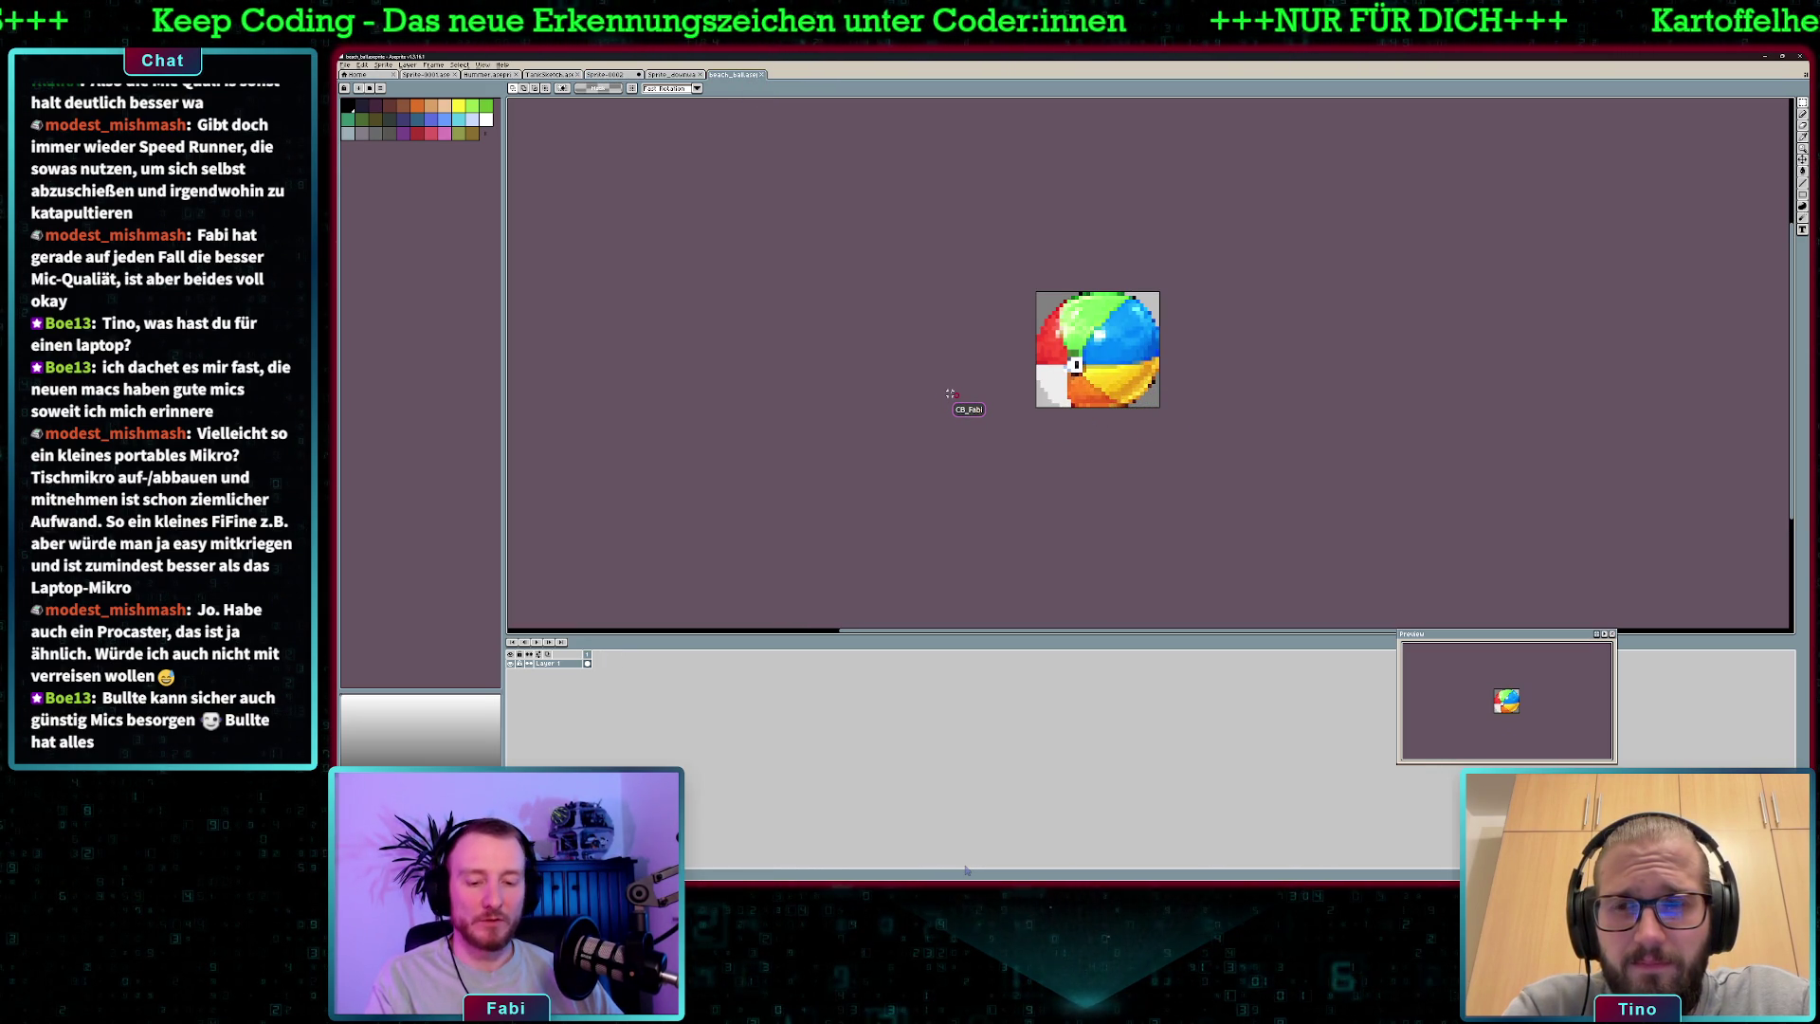
key(ctrl+a)
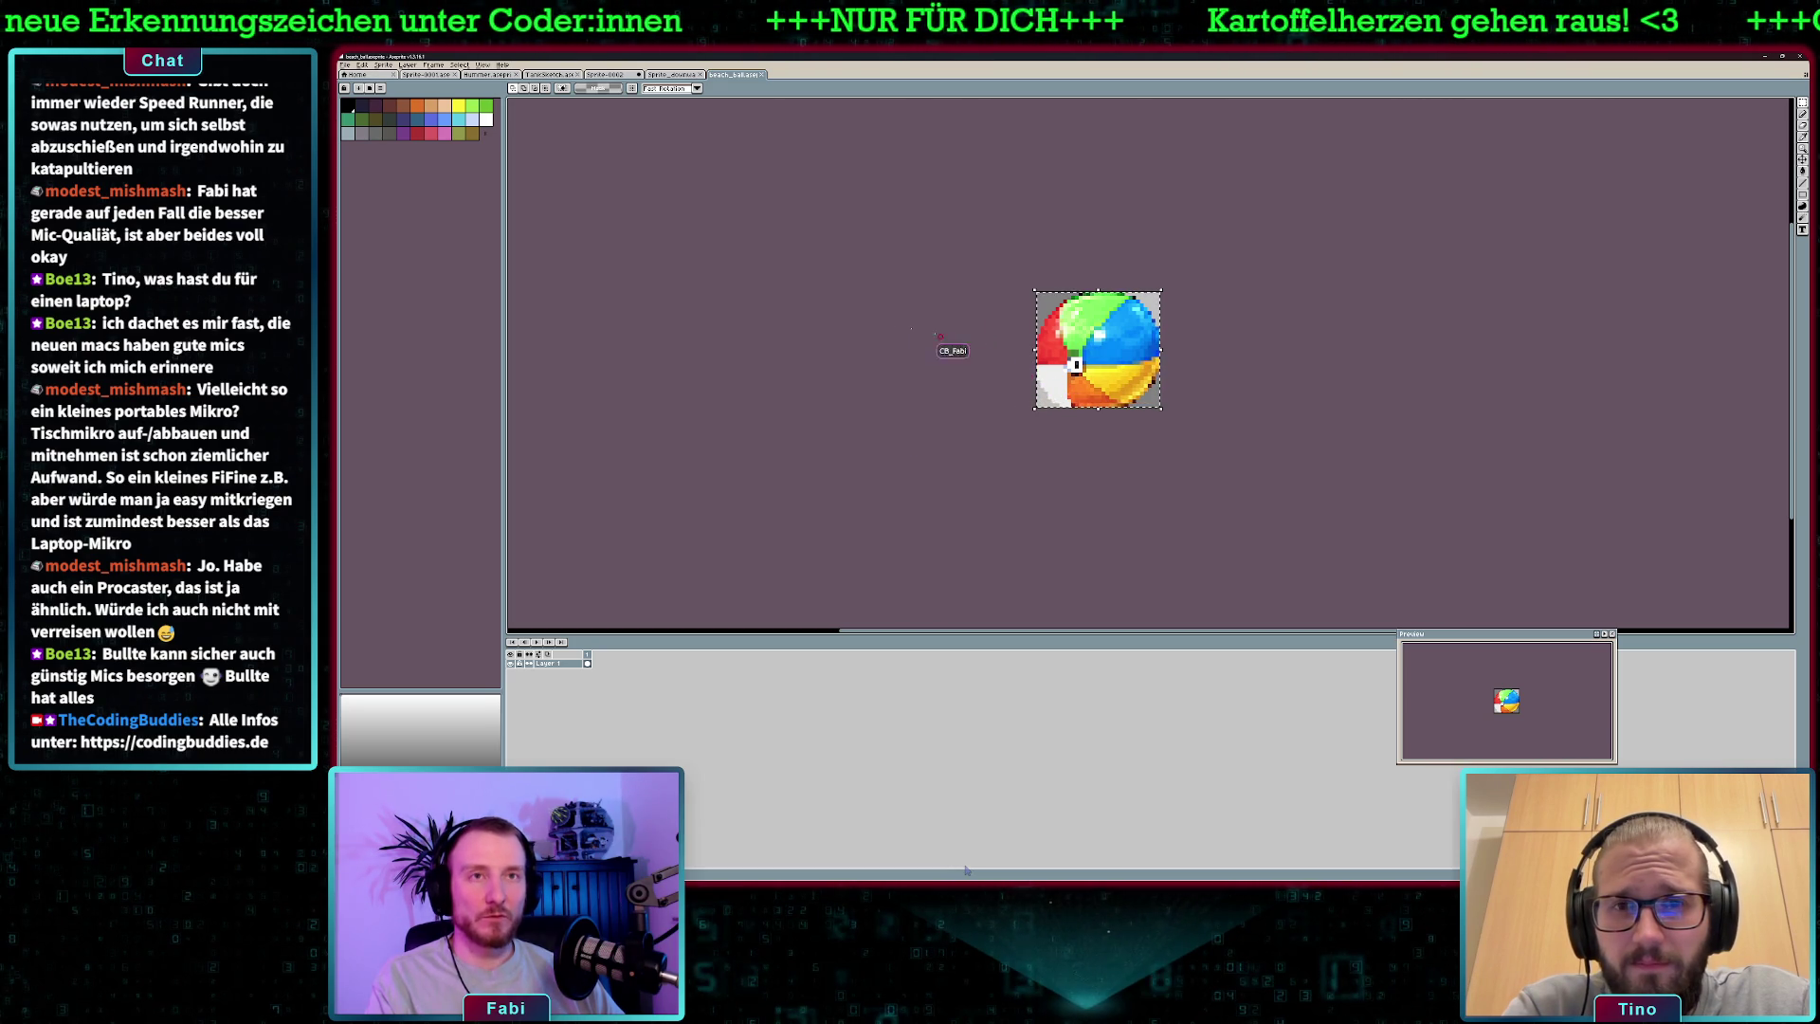
key(ctrl+n)
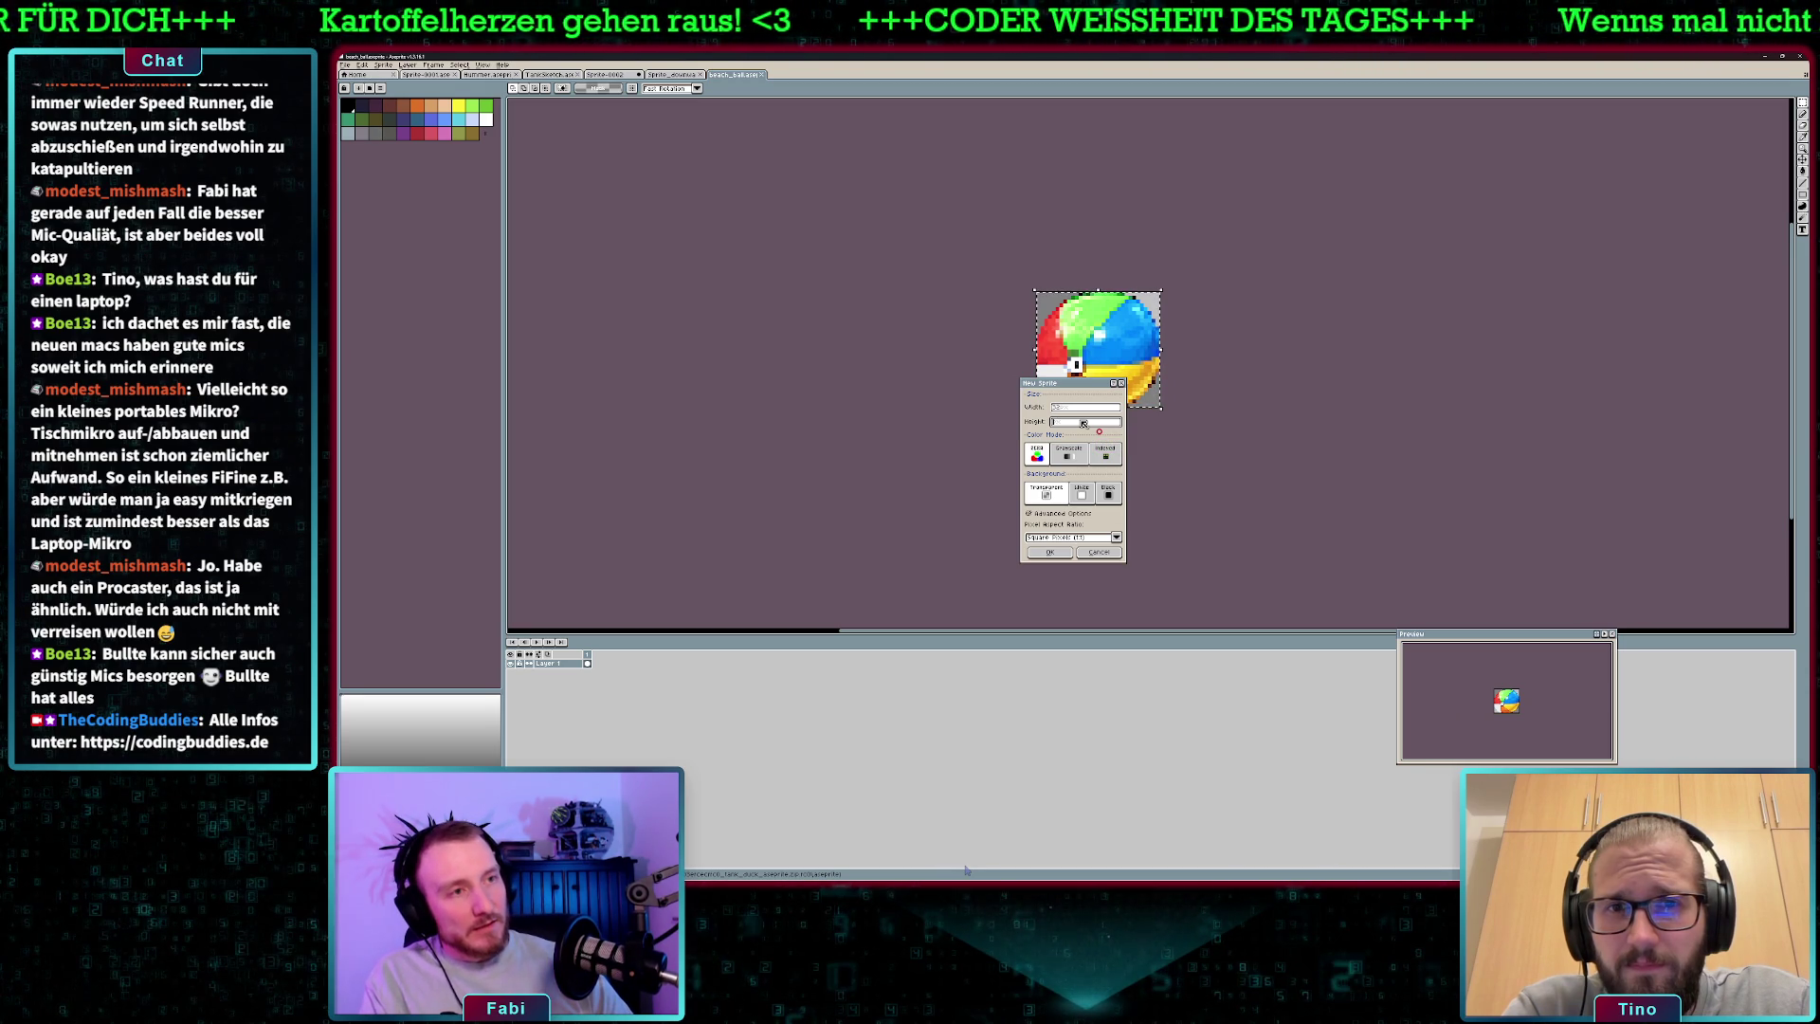
- Create the new sprite Sprite-0003, glancing at the Sprite-0002 tank for comparison
click(1051, 553)
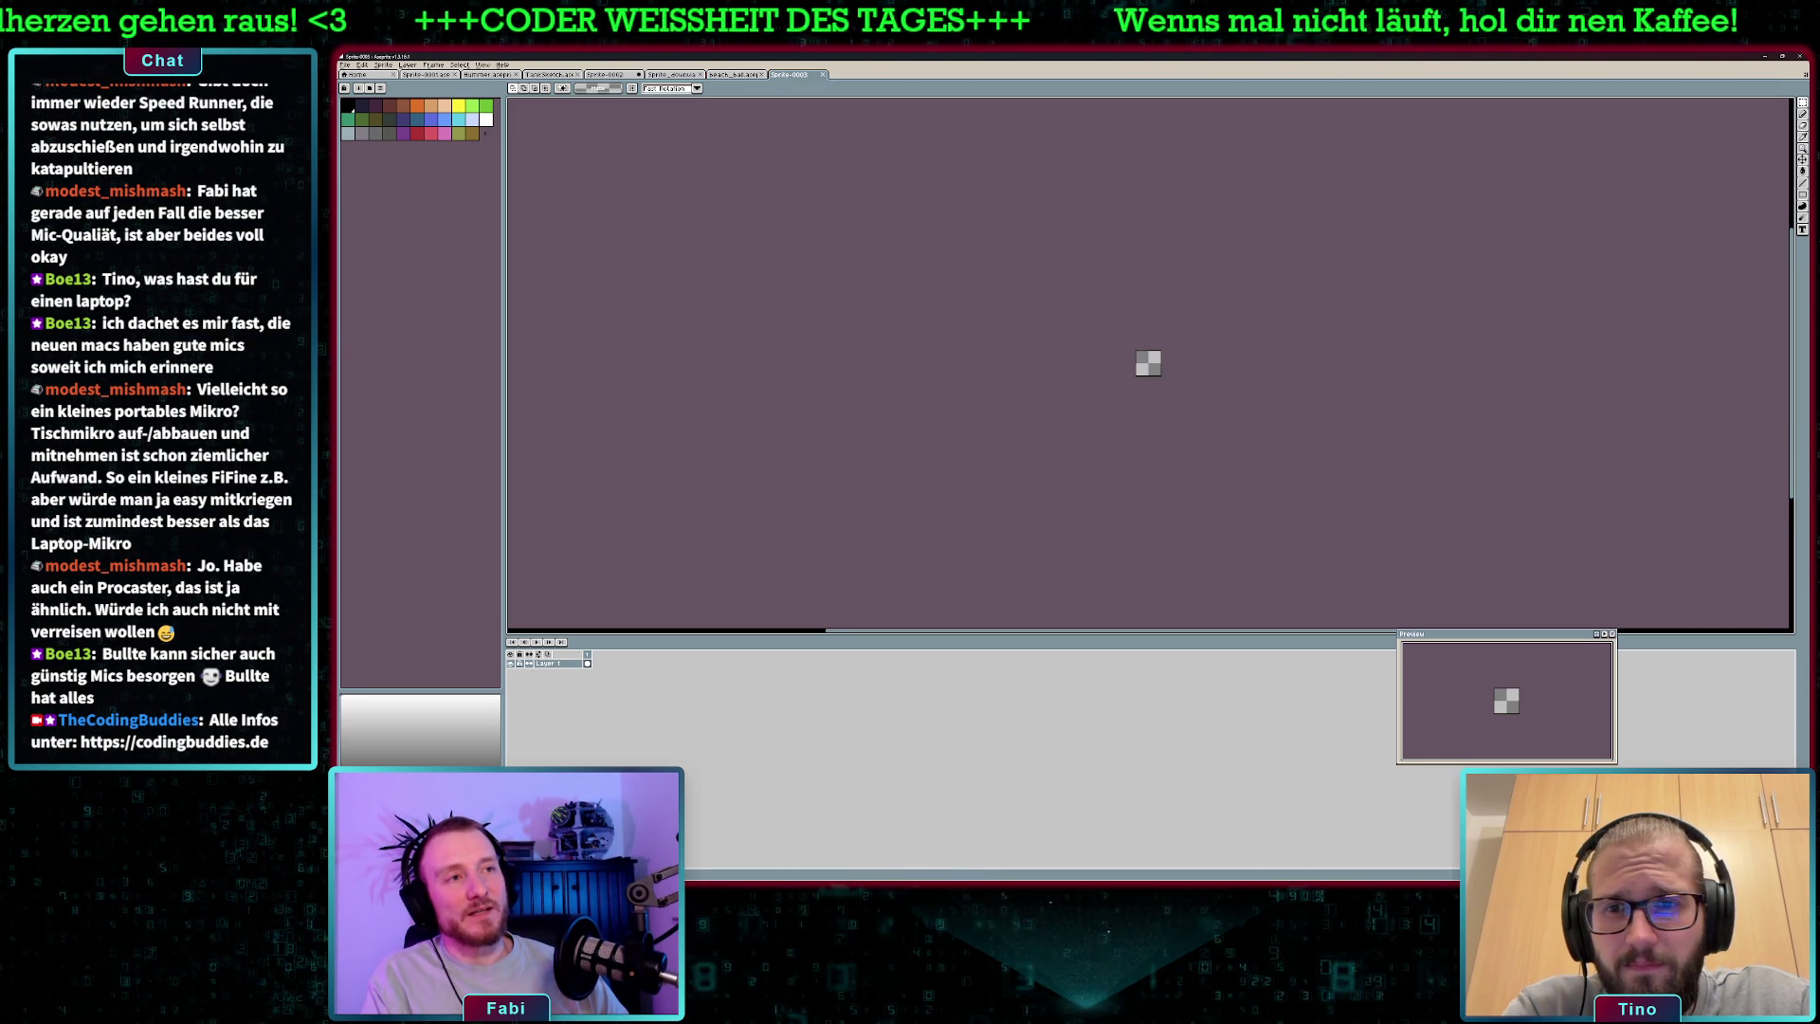
scroll(1166, 384, up, 3)
click(612, 74)
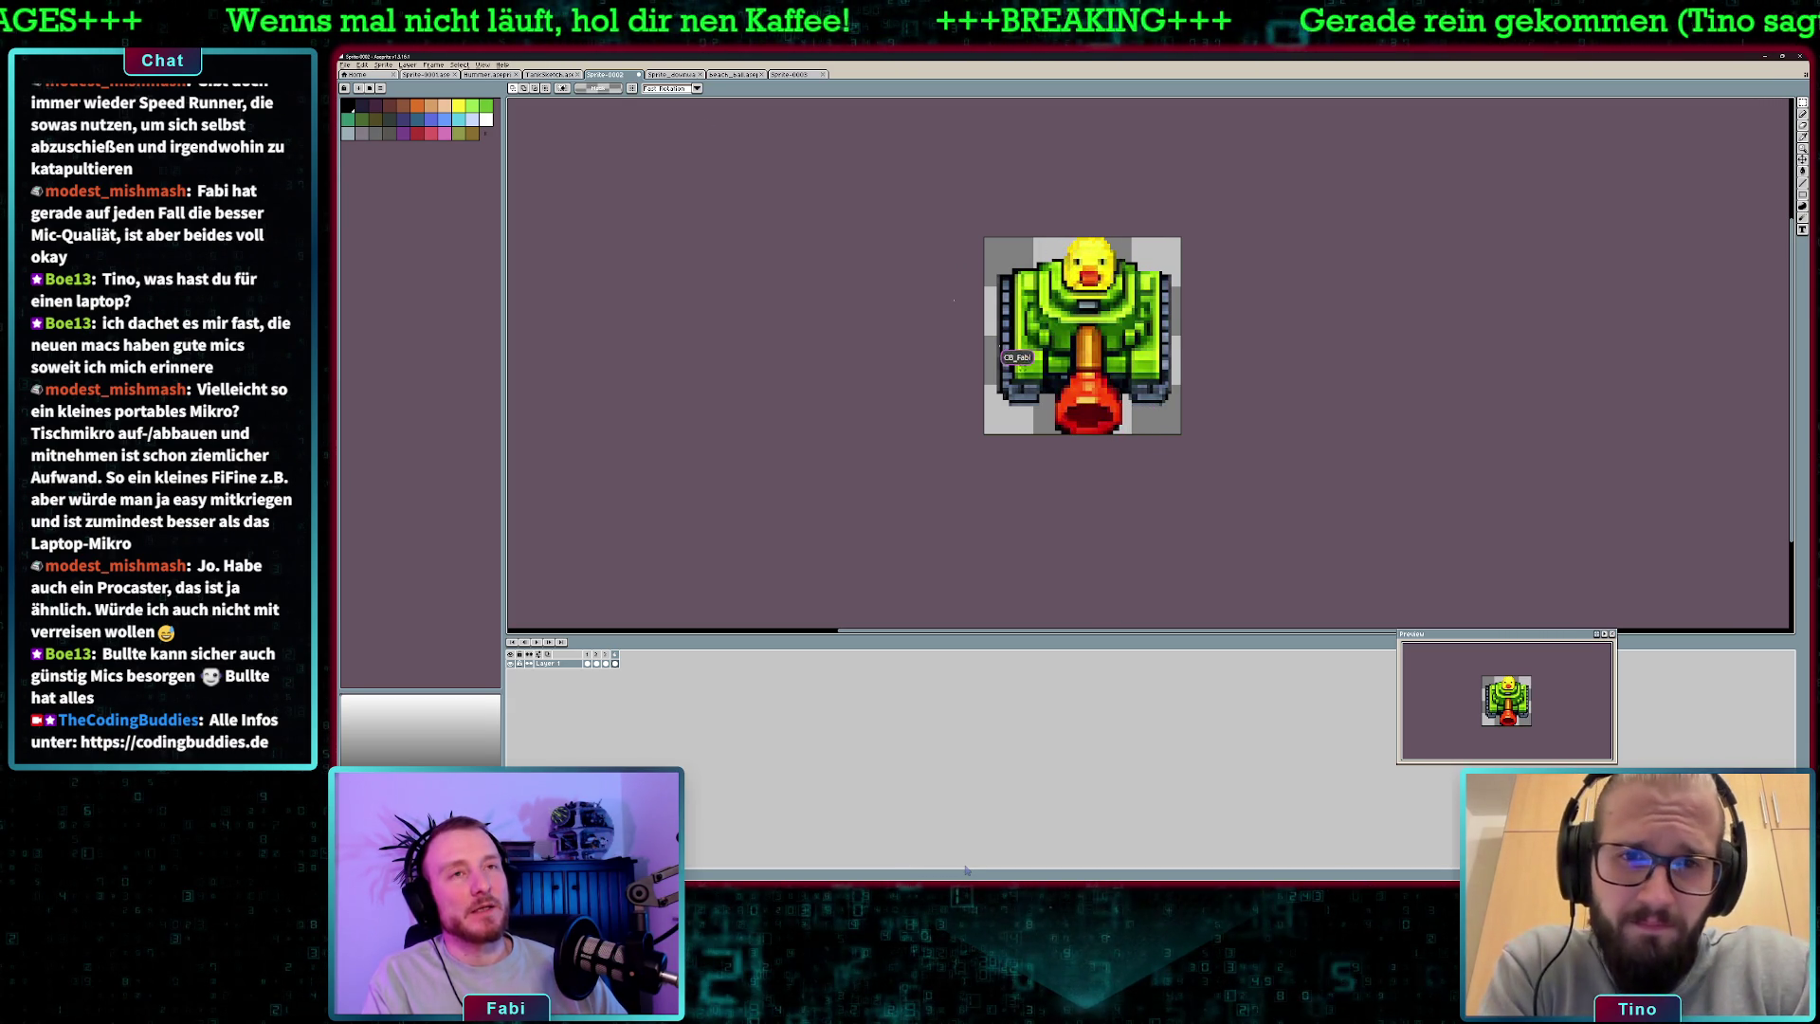
click(793, 75)
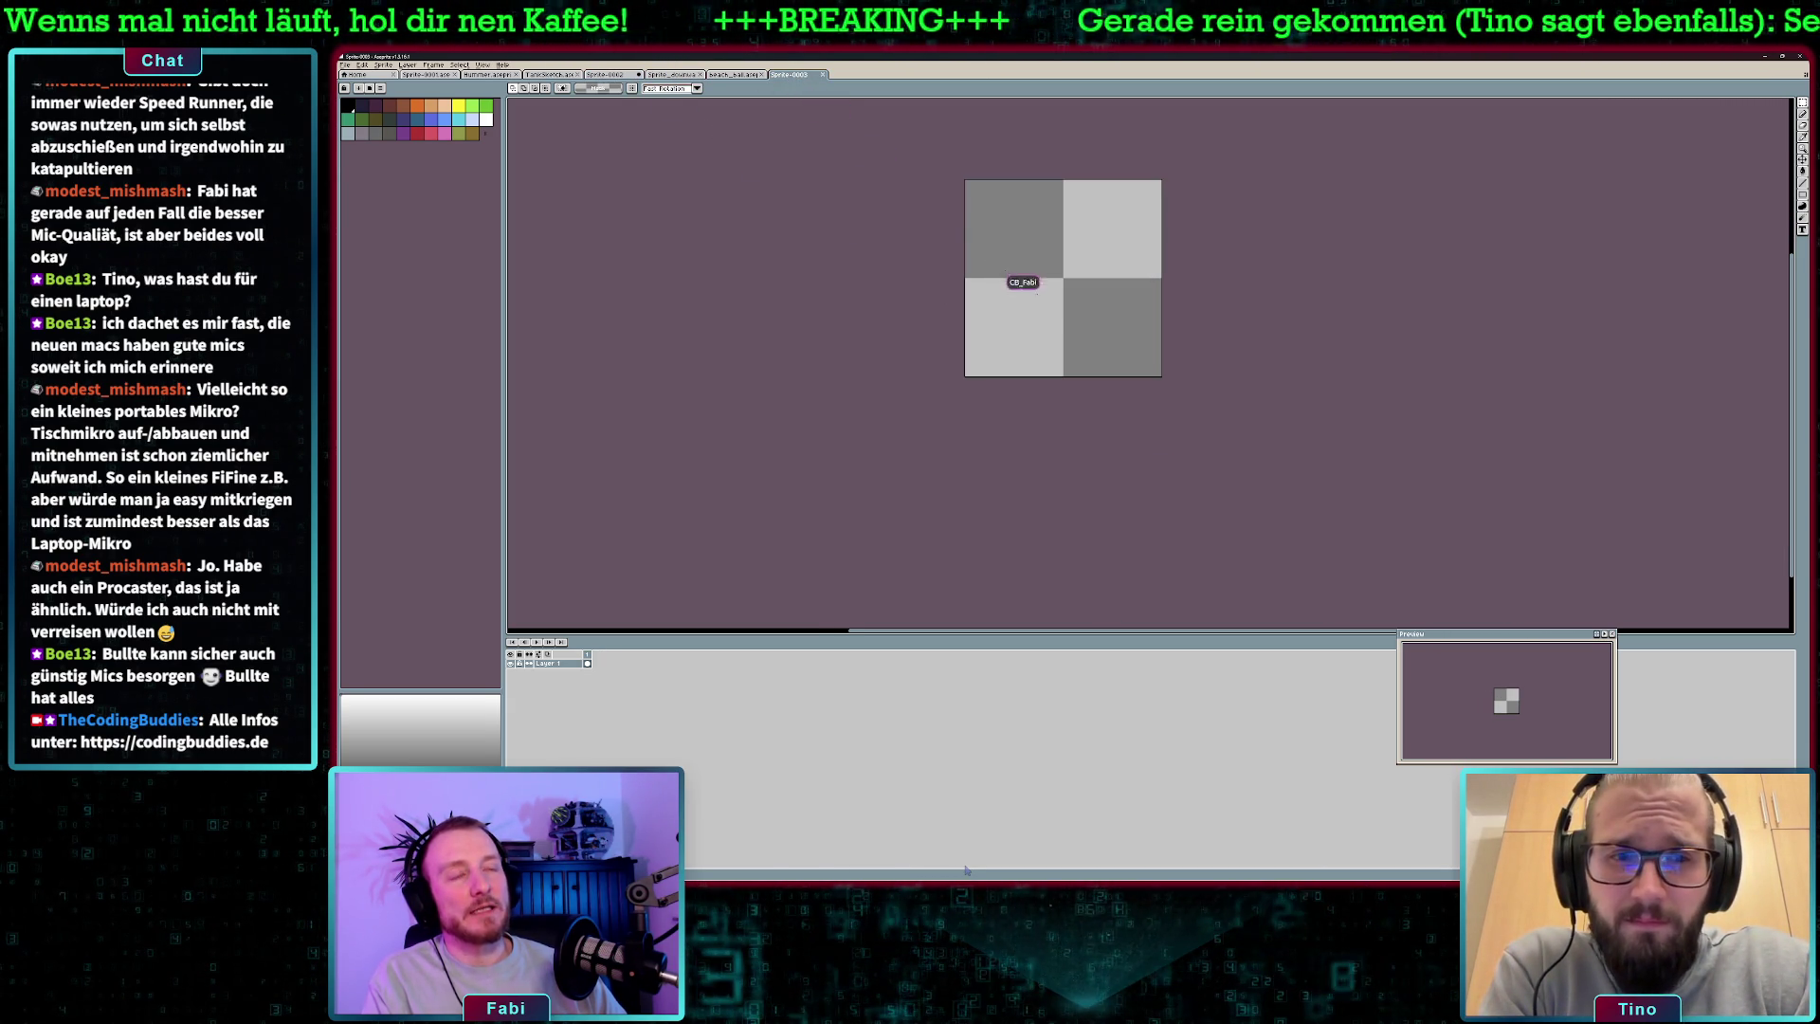
- Paste the beach ball into Sprite-0003 at full size, commit it and begin saving
key(ctrl+v)
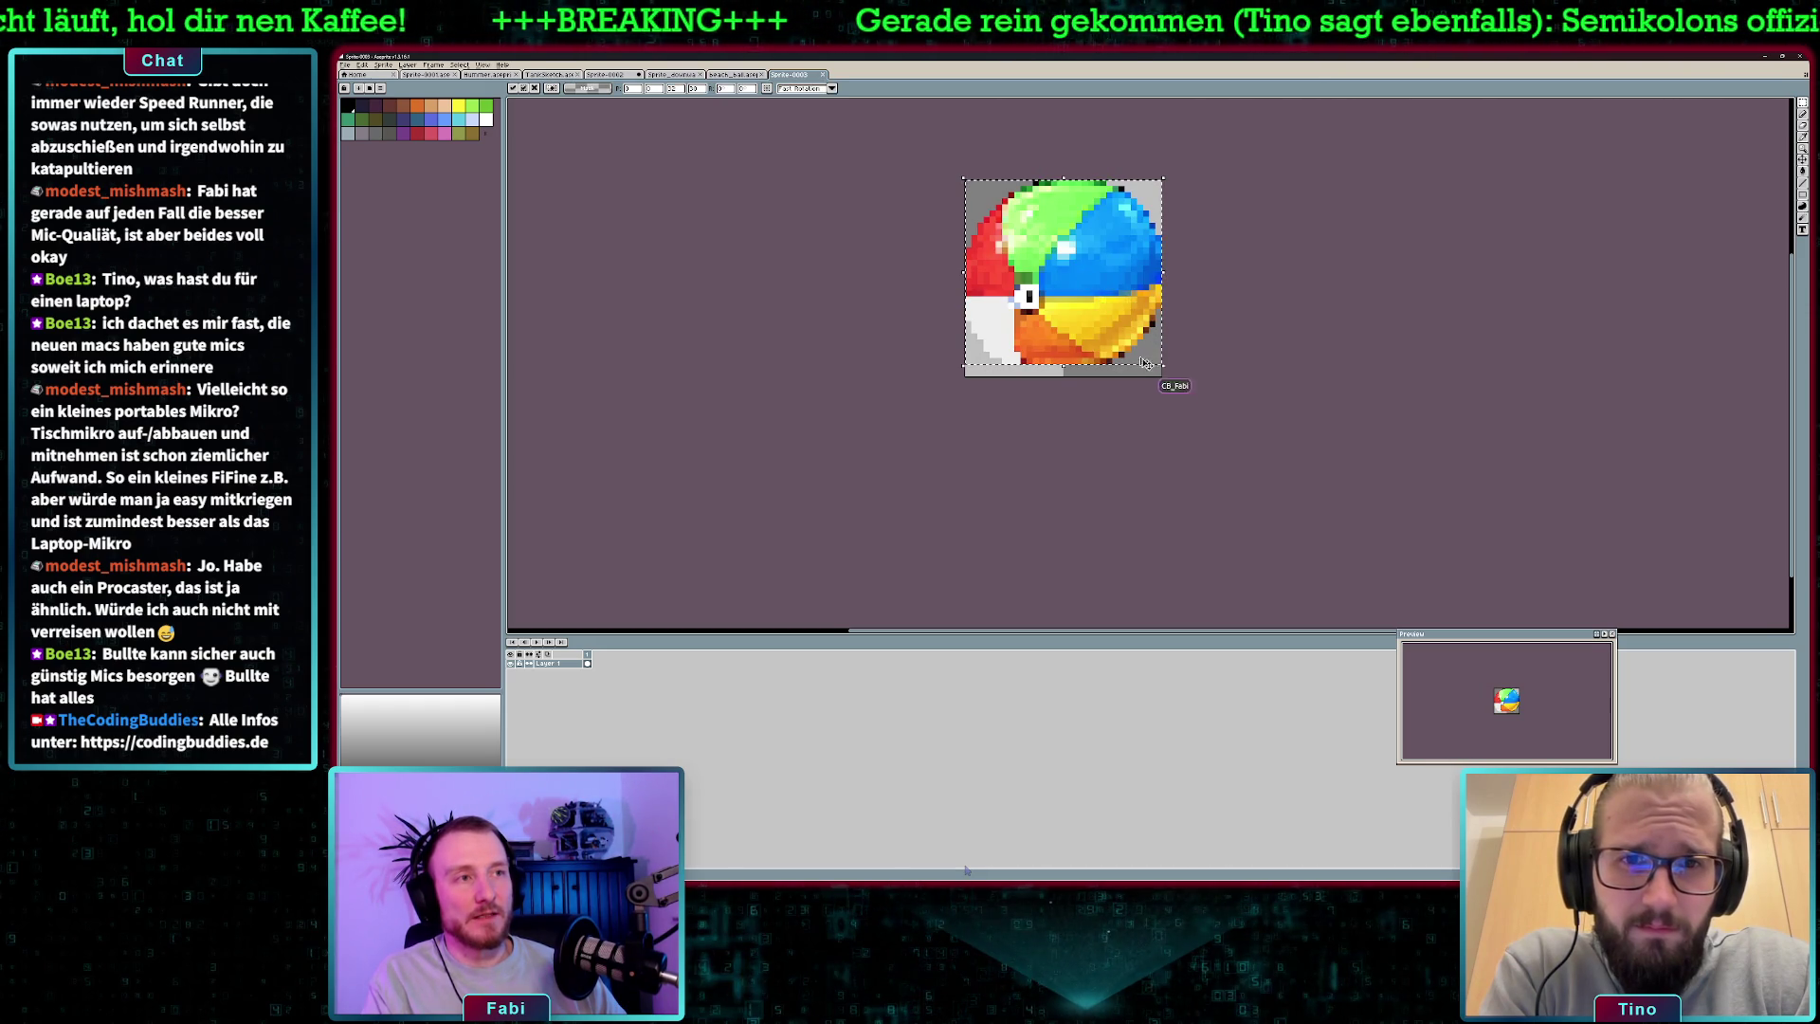
drag(1165, 370, 1061, 294)
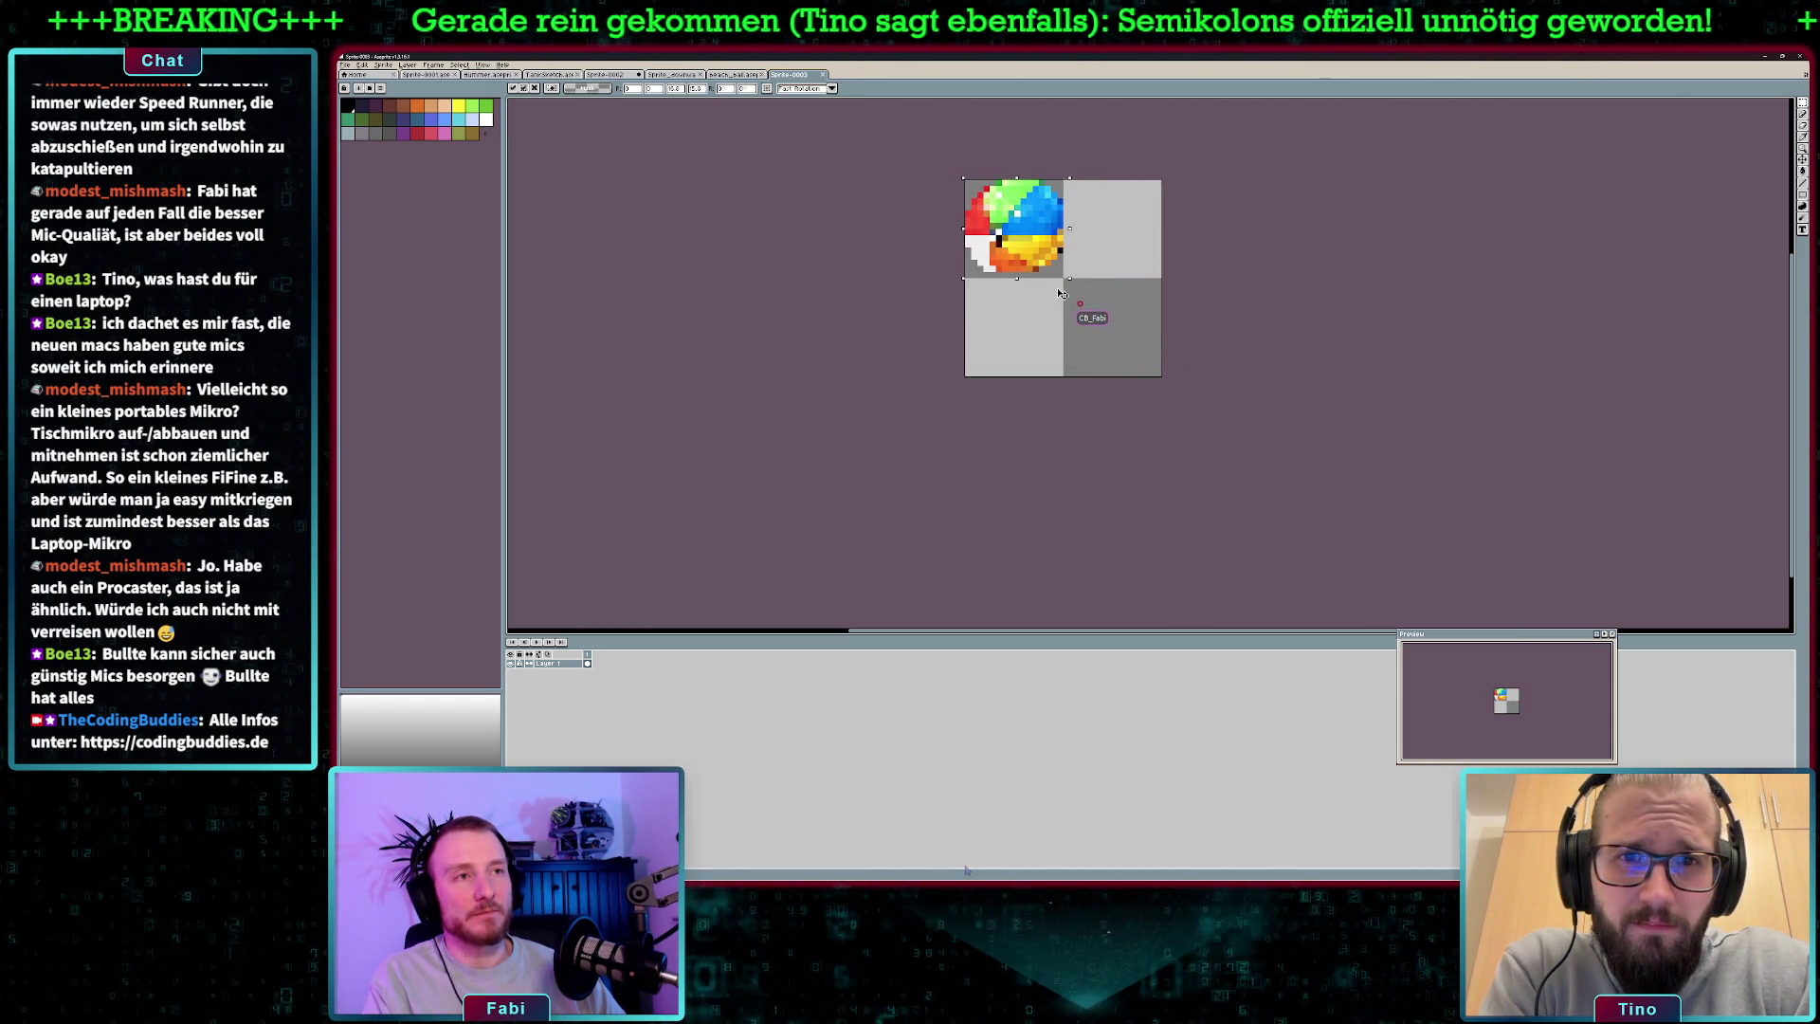
key(Escape)
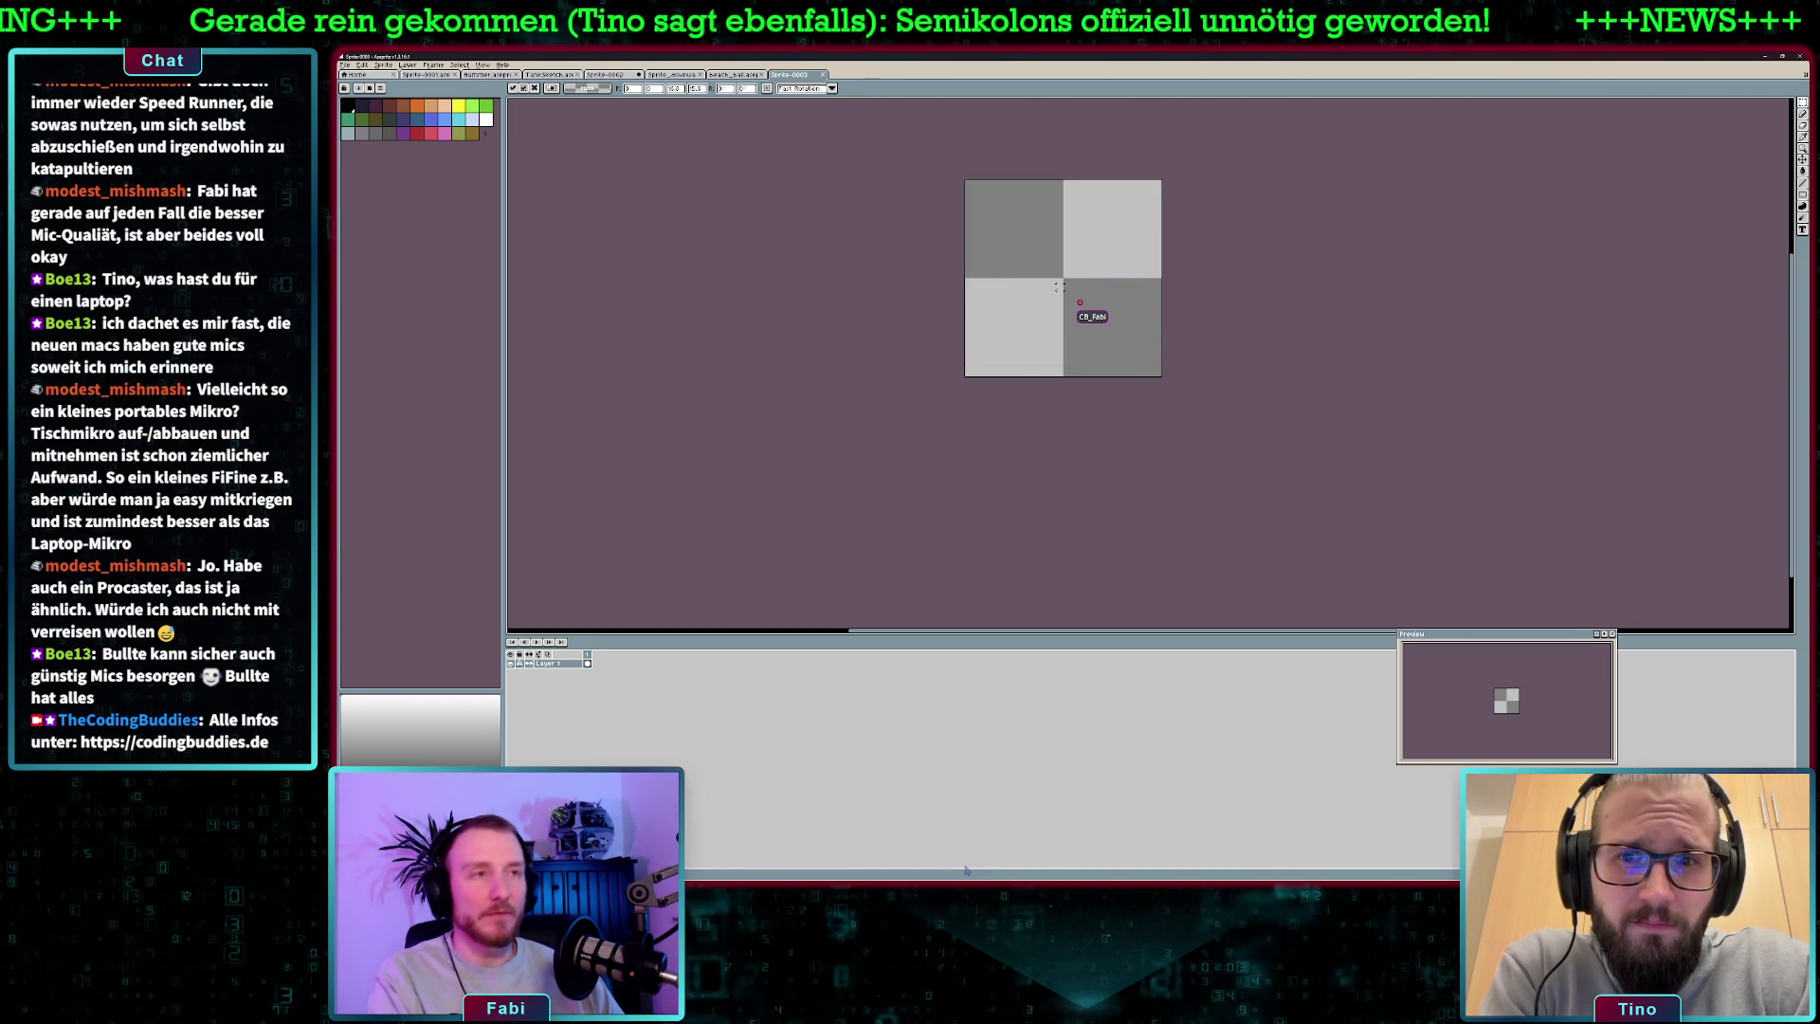
key(ctrl+v)
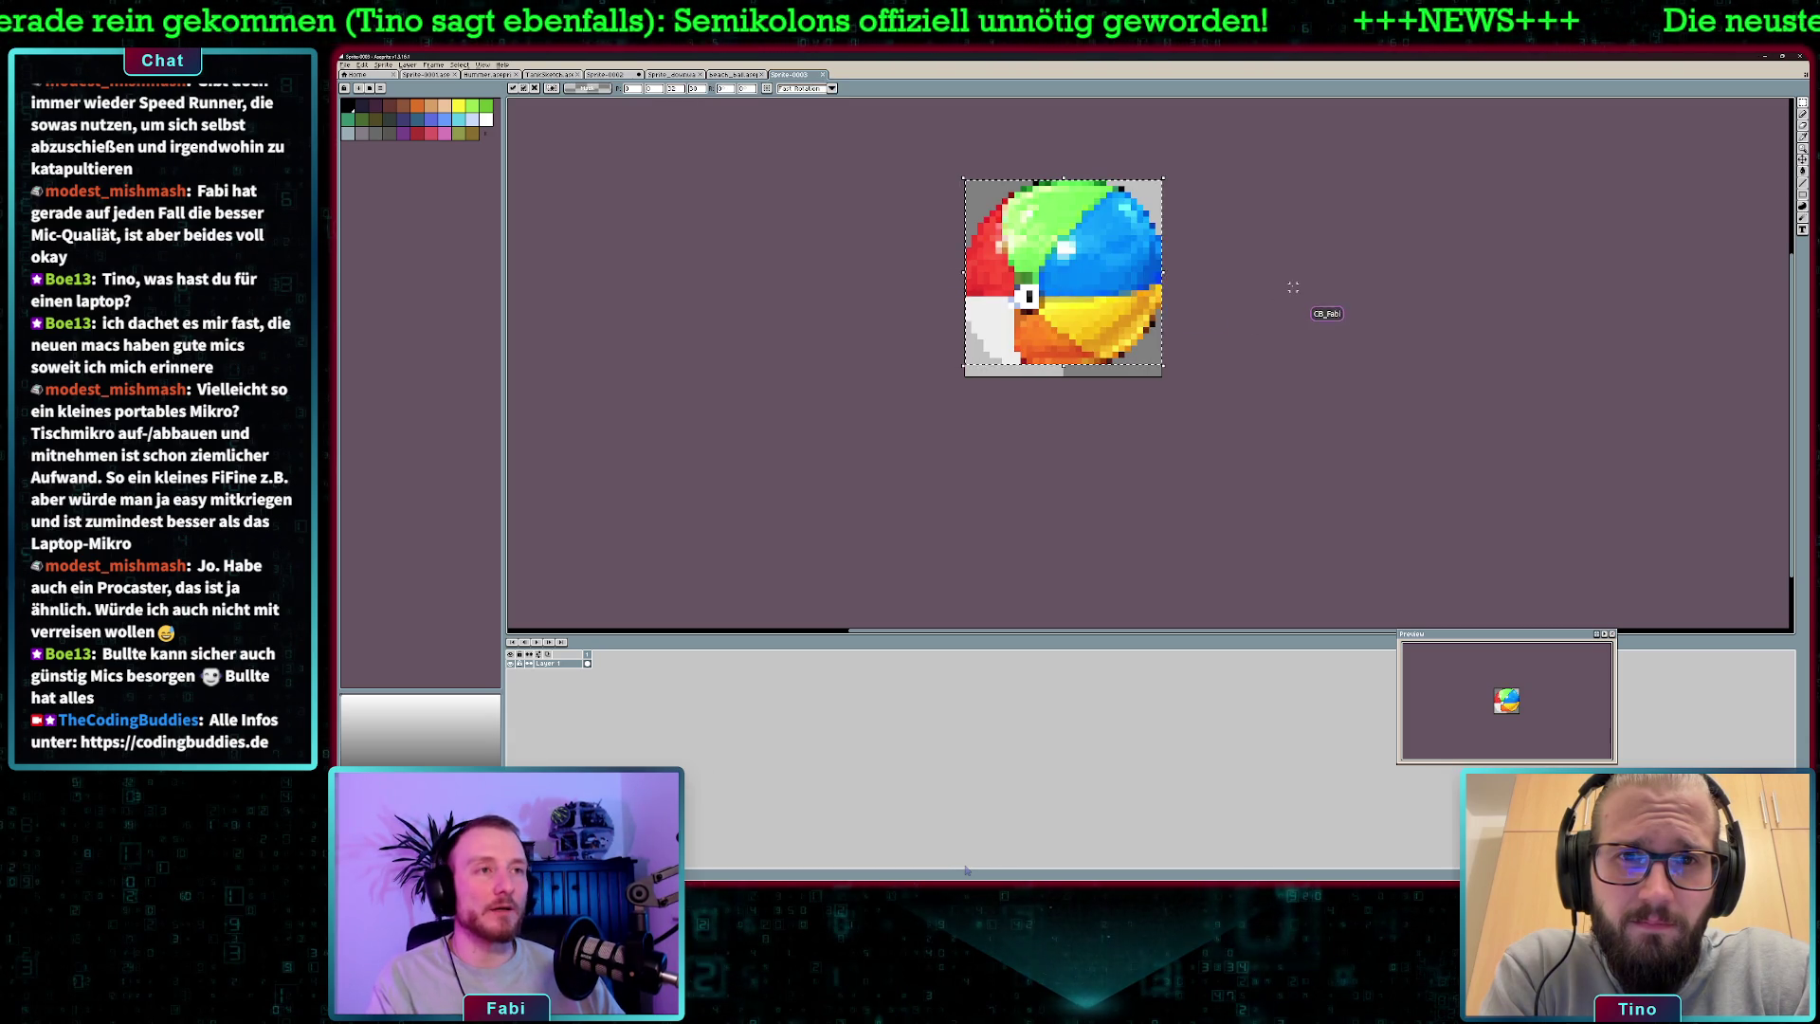
key(ctrl+v)
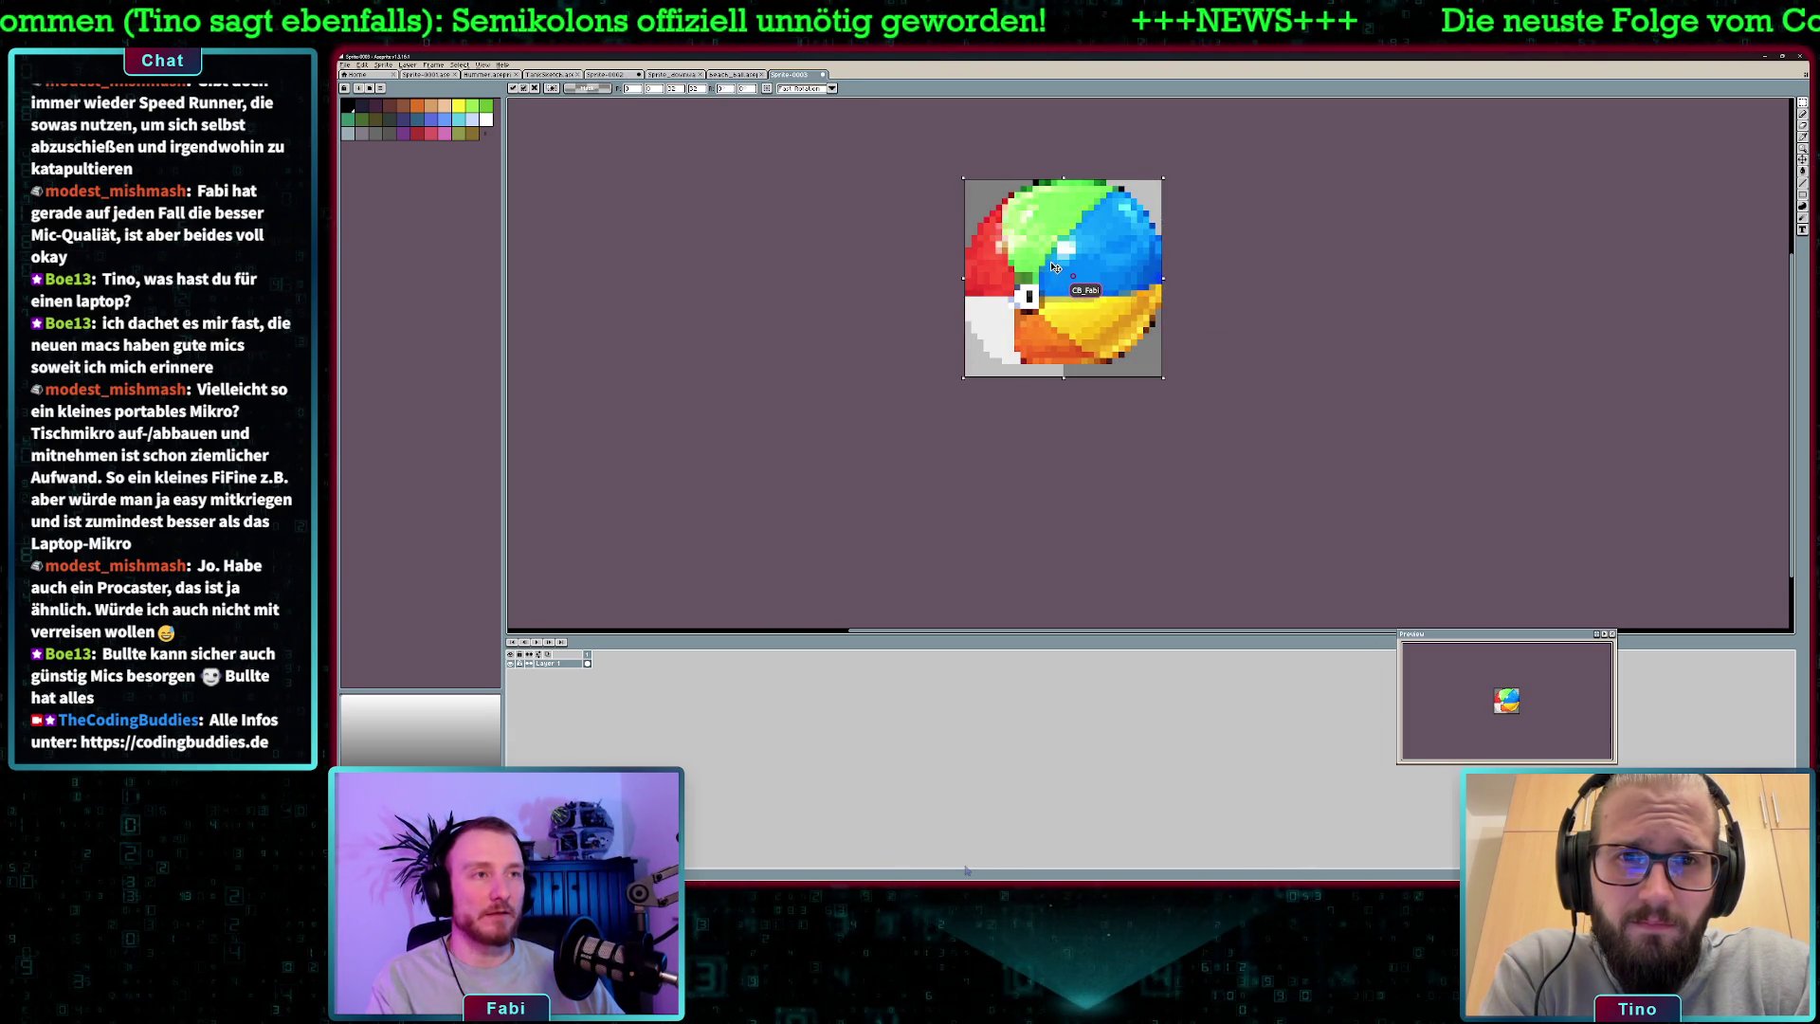
key(Return)
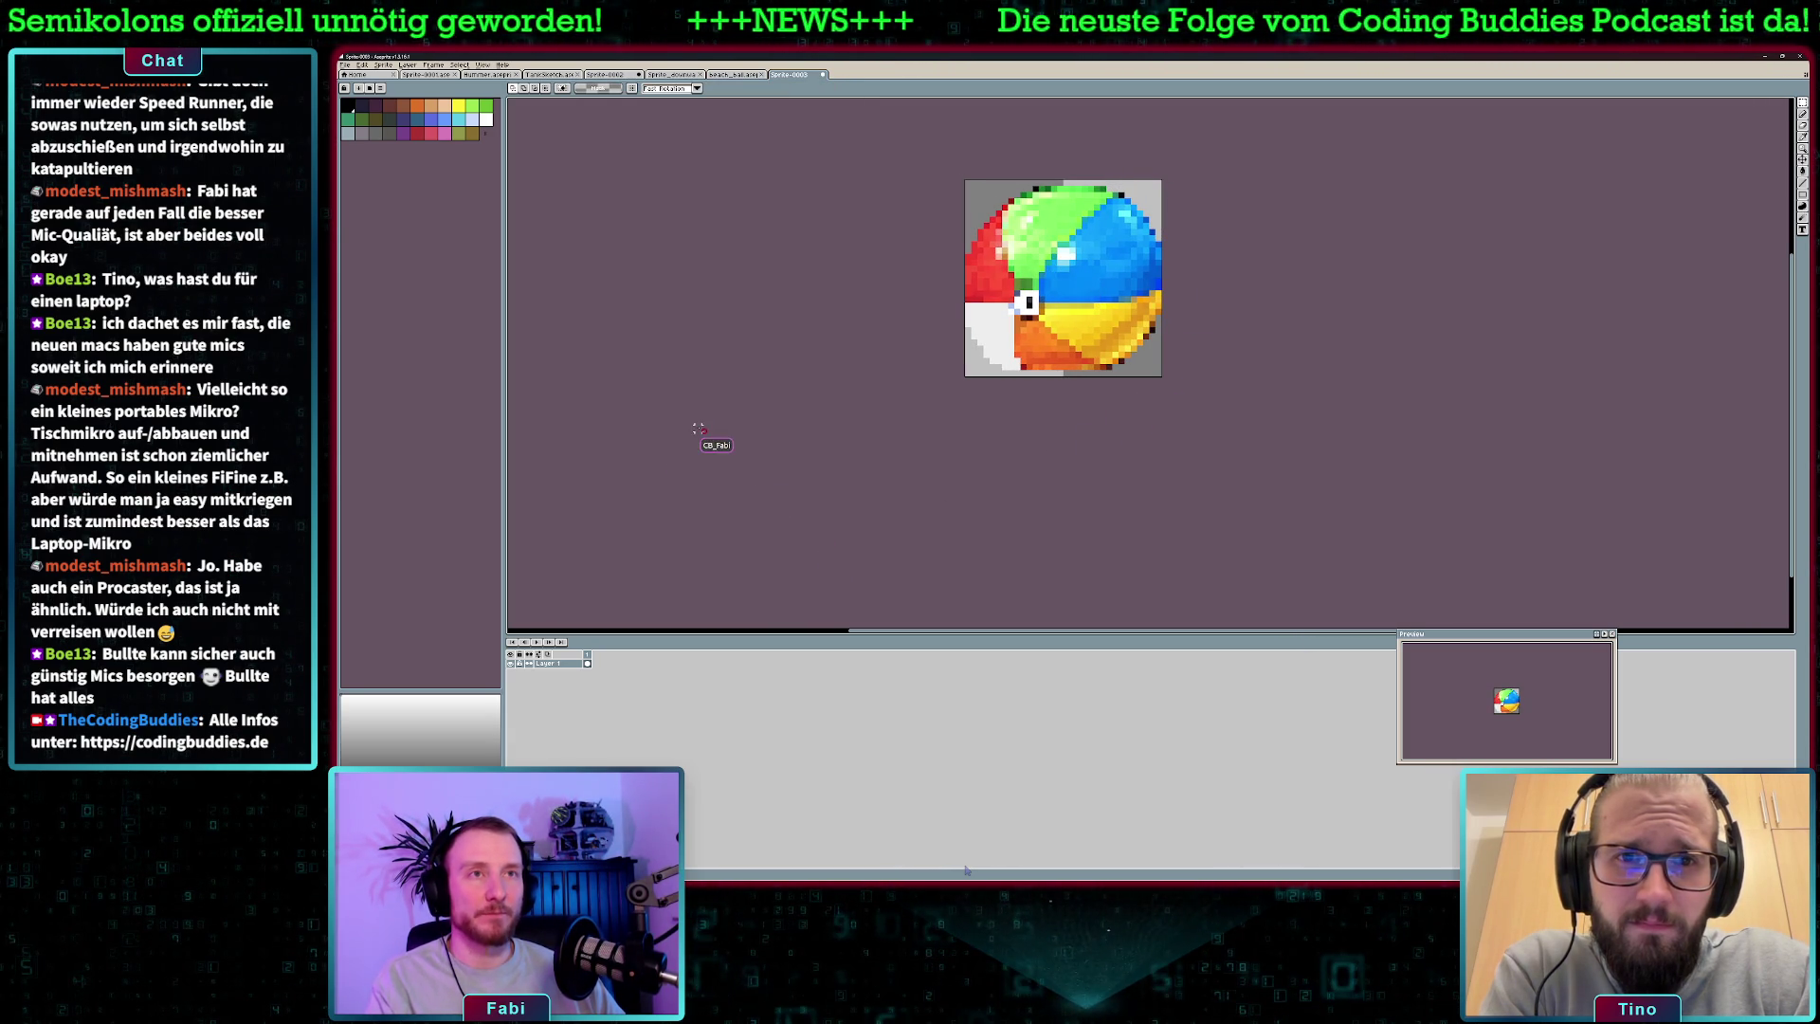
key(ctrl+s)
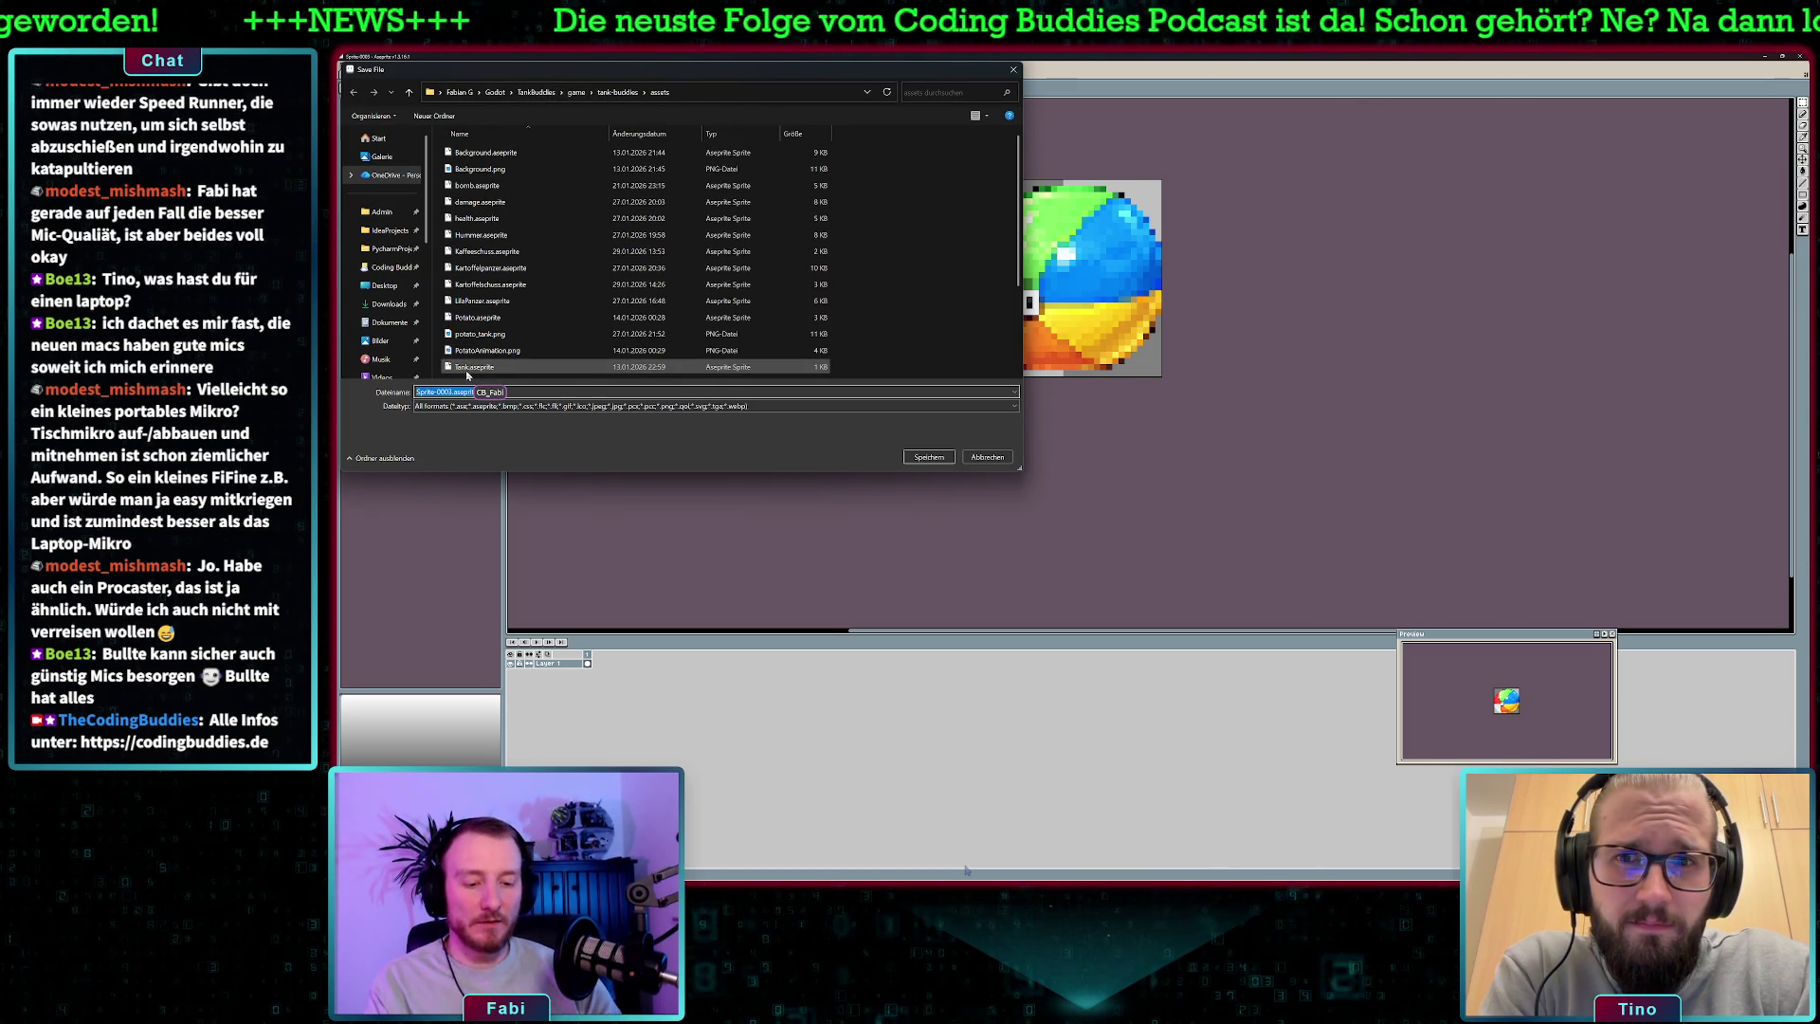
- Save the beach ball sprite as waterball.aseprite and a copy as waterball.png
text(waterball)
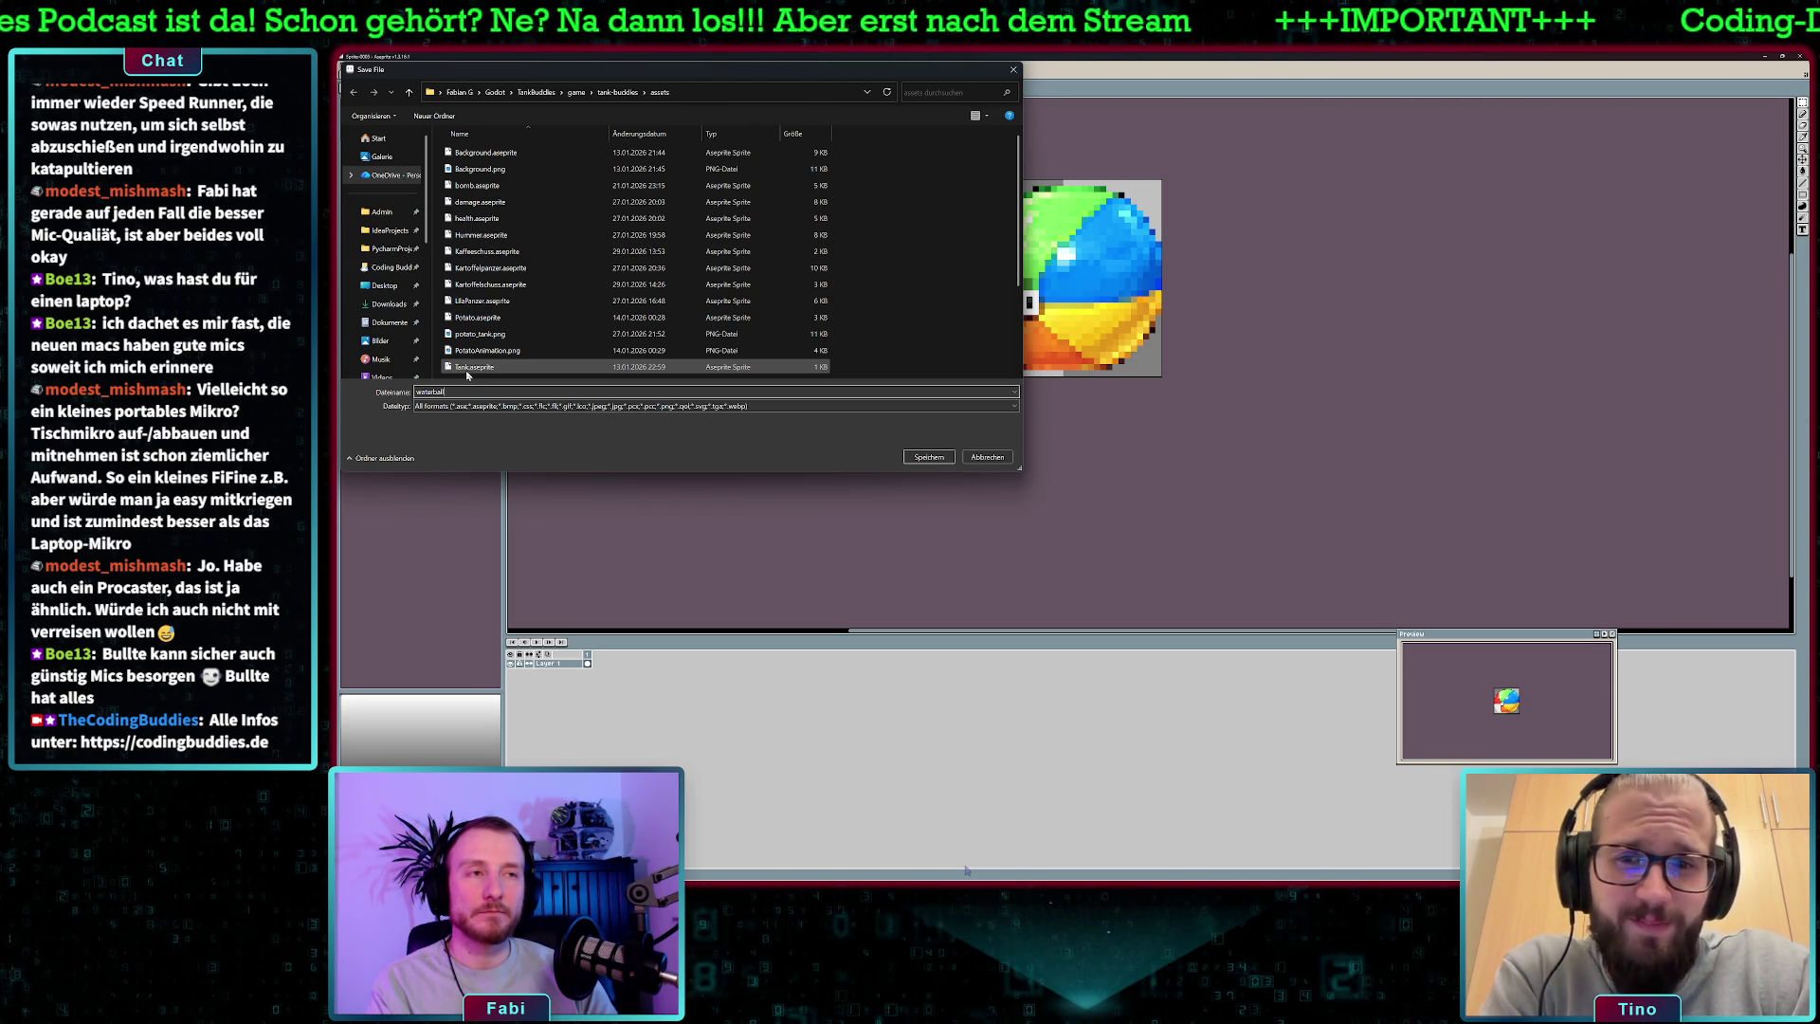
key(Return)
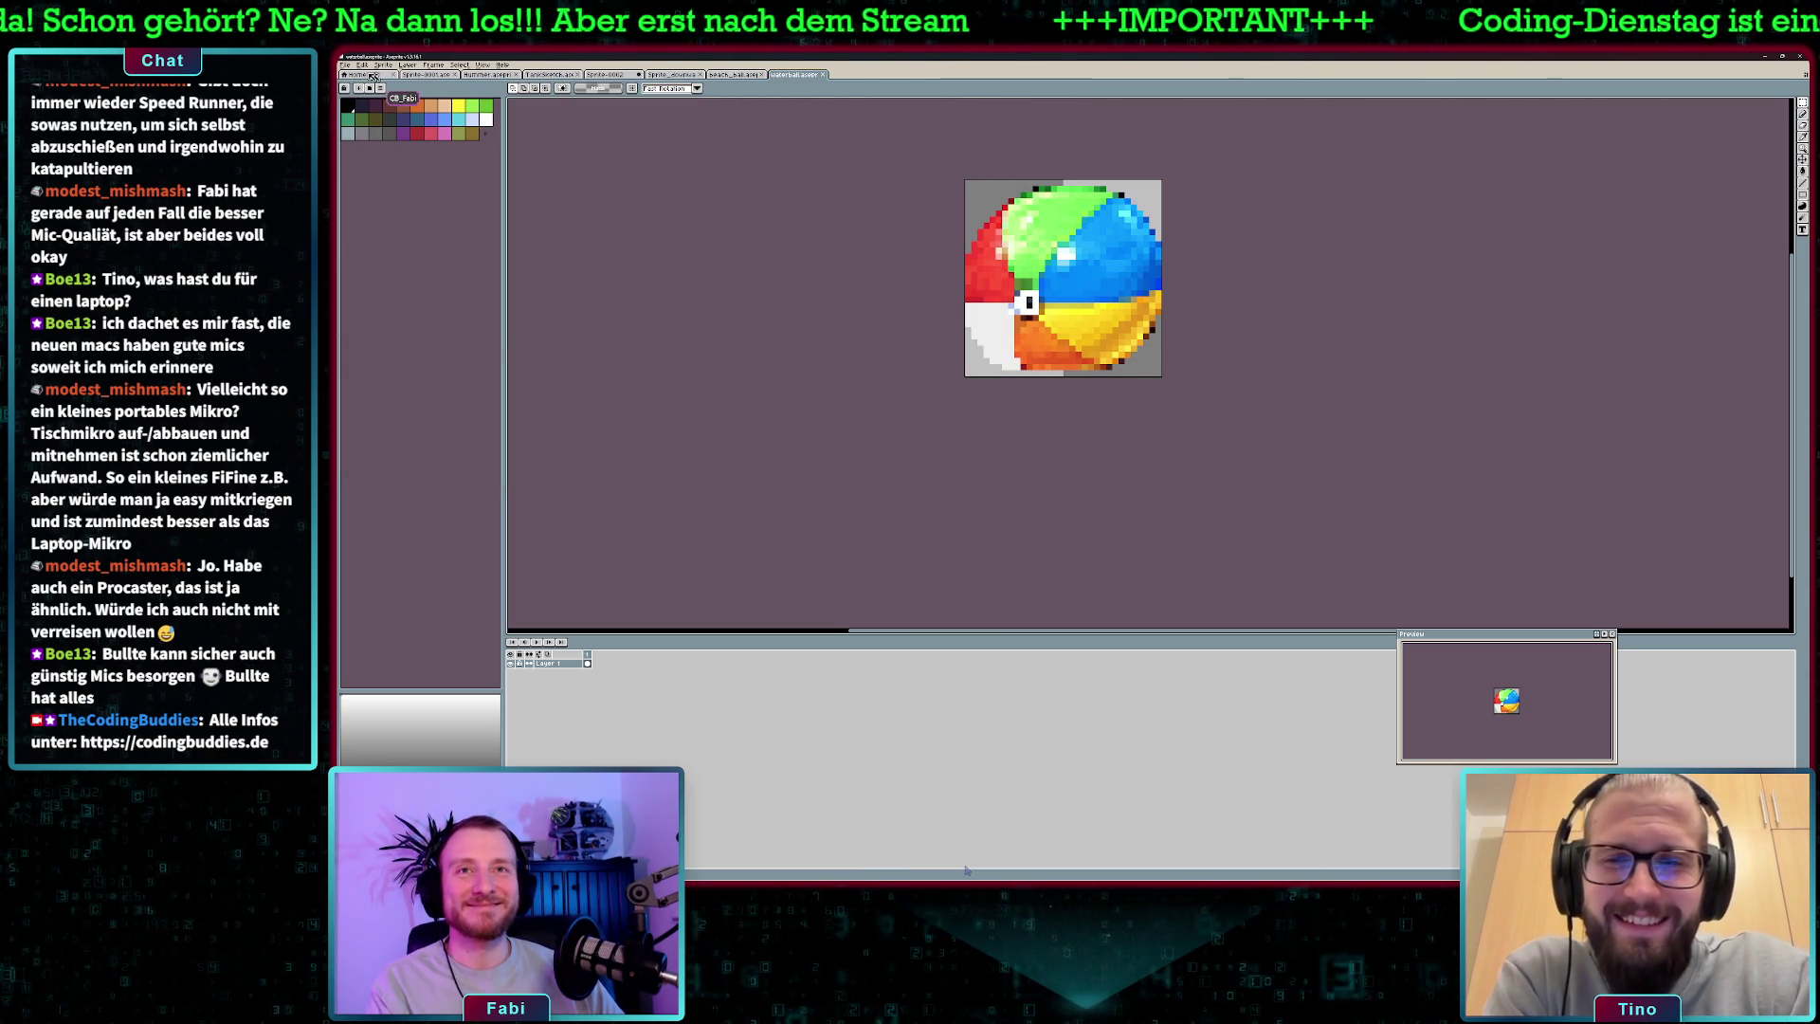
click(345, 65)
click(379, 113)
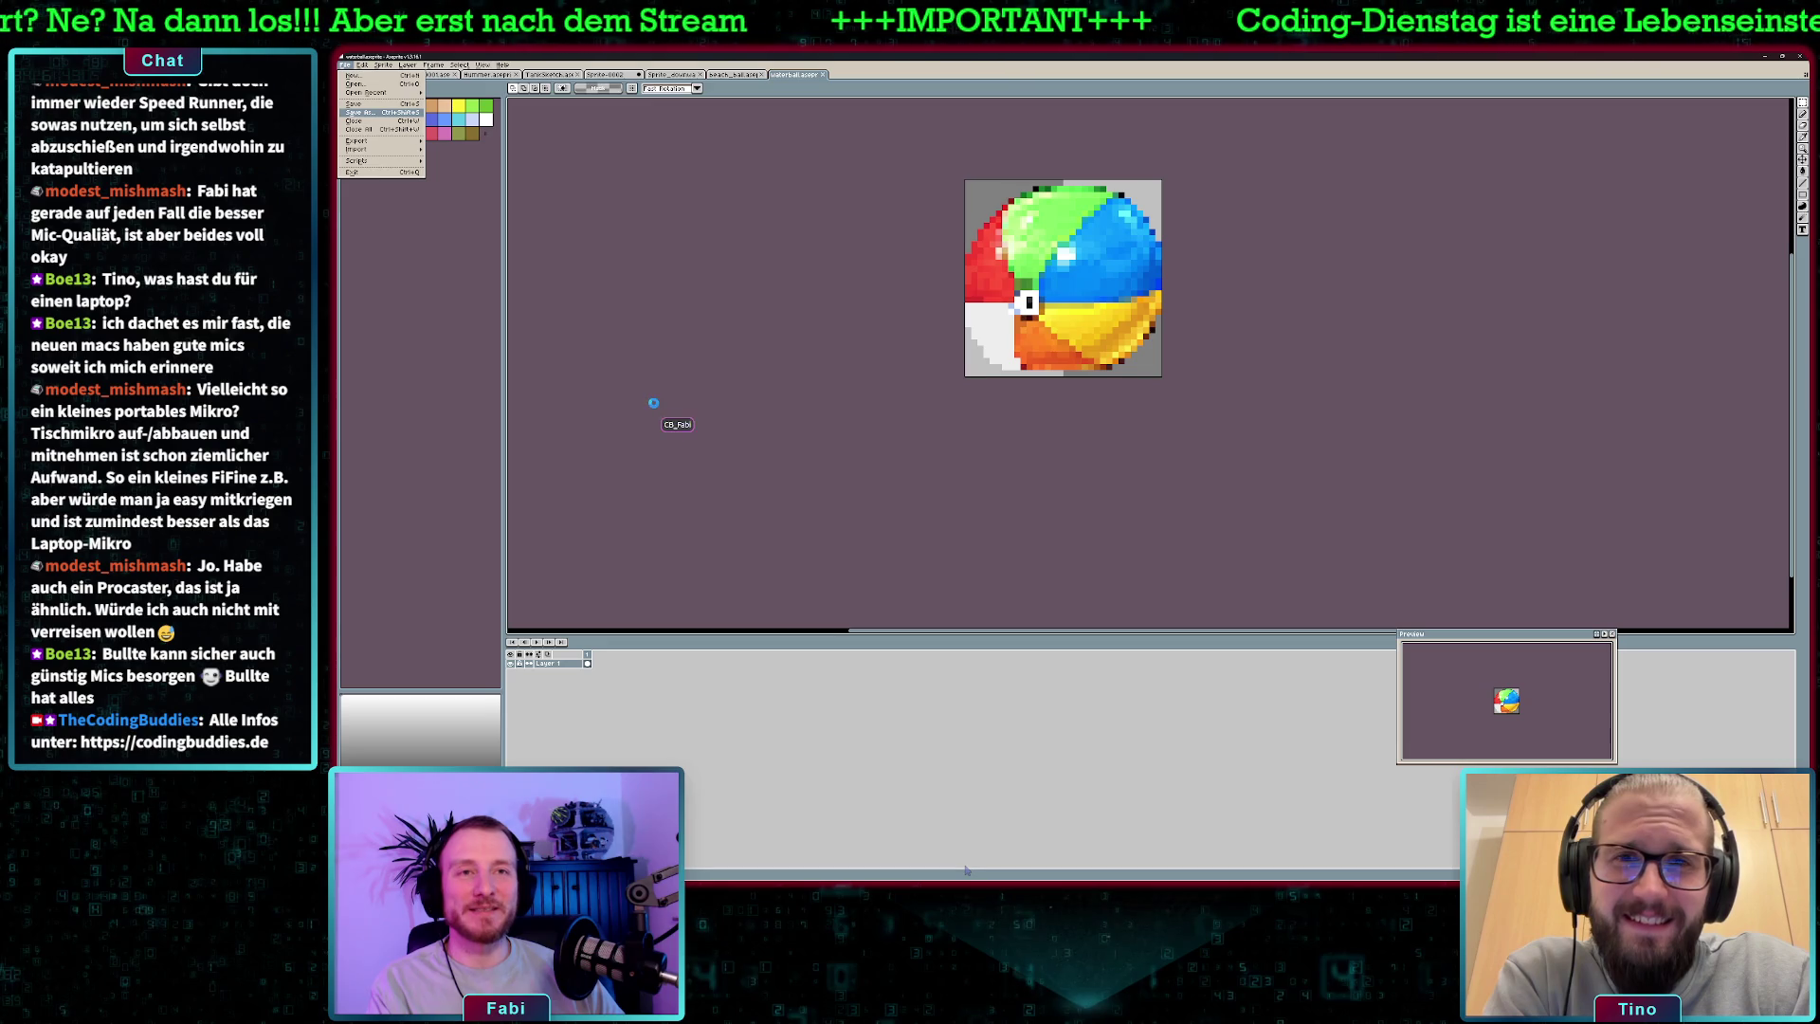
text(wata)
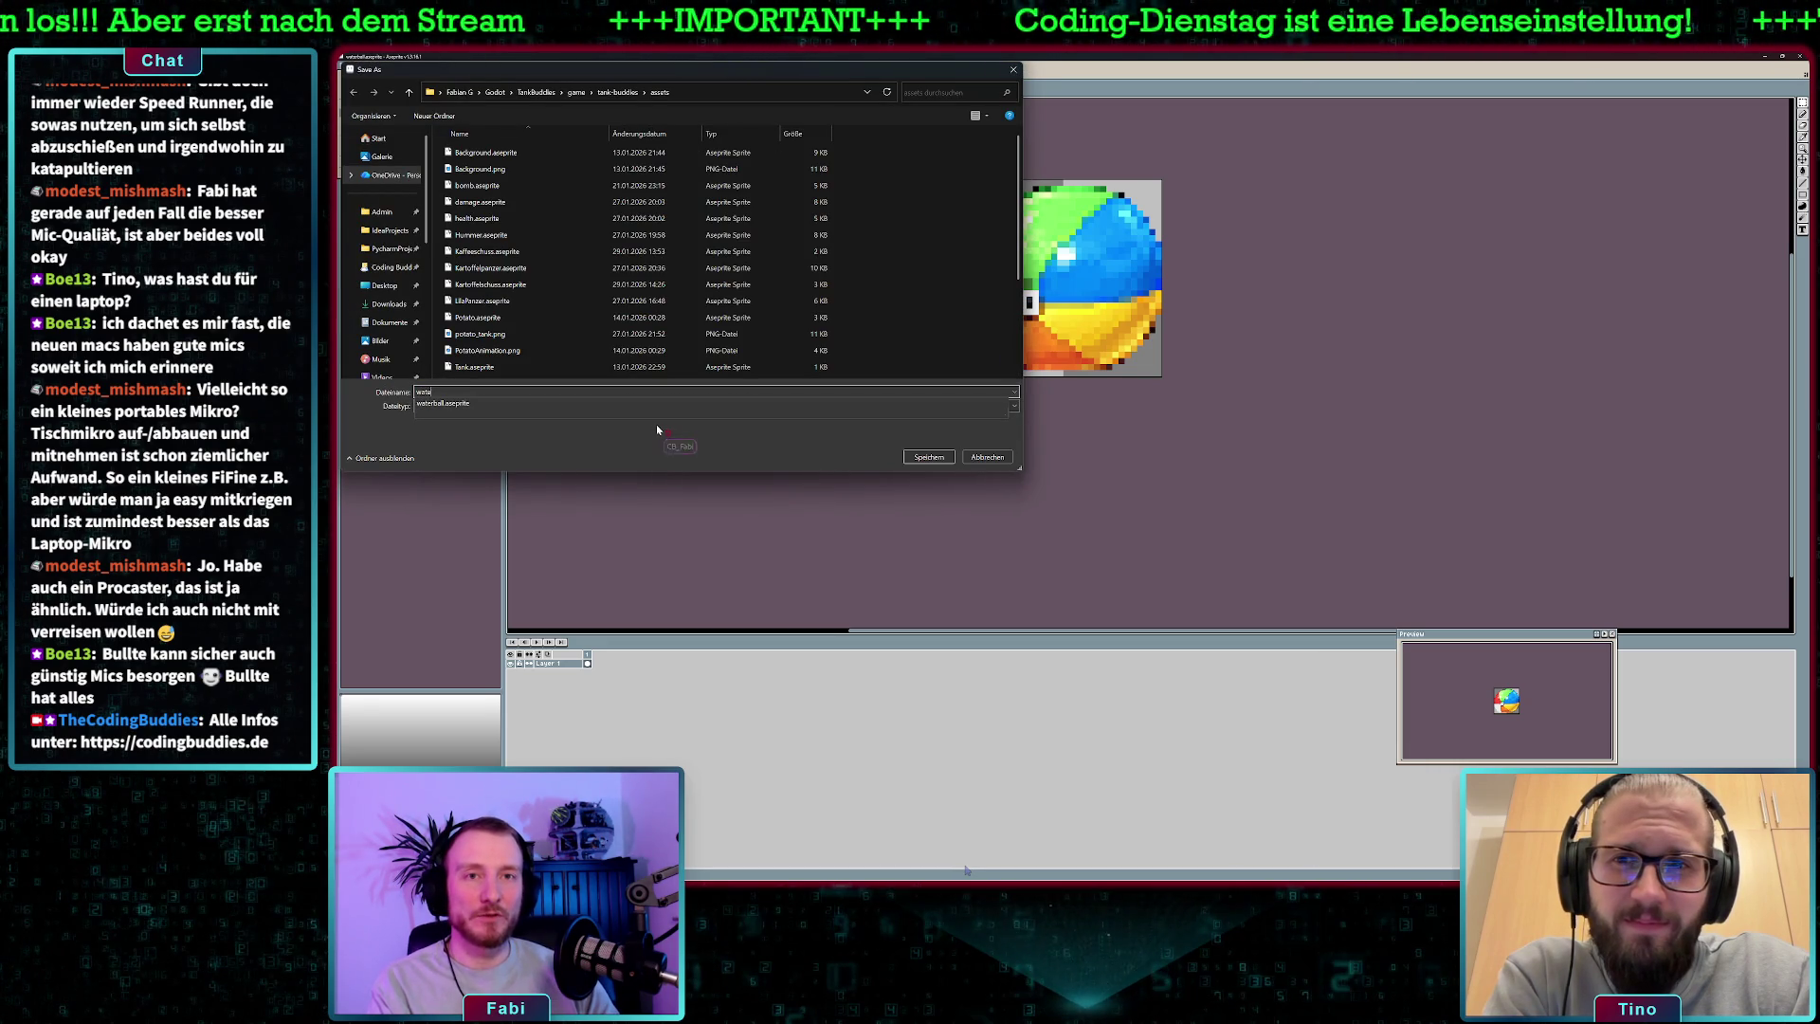
text(ll.png)
key(Return)
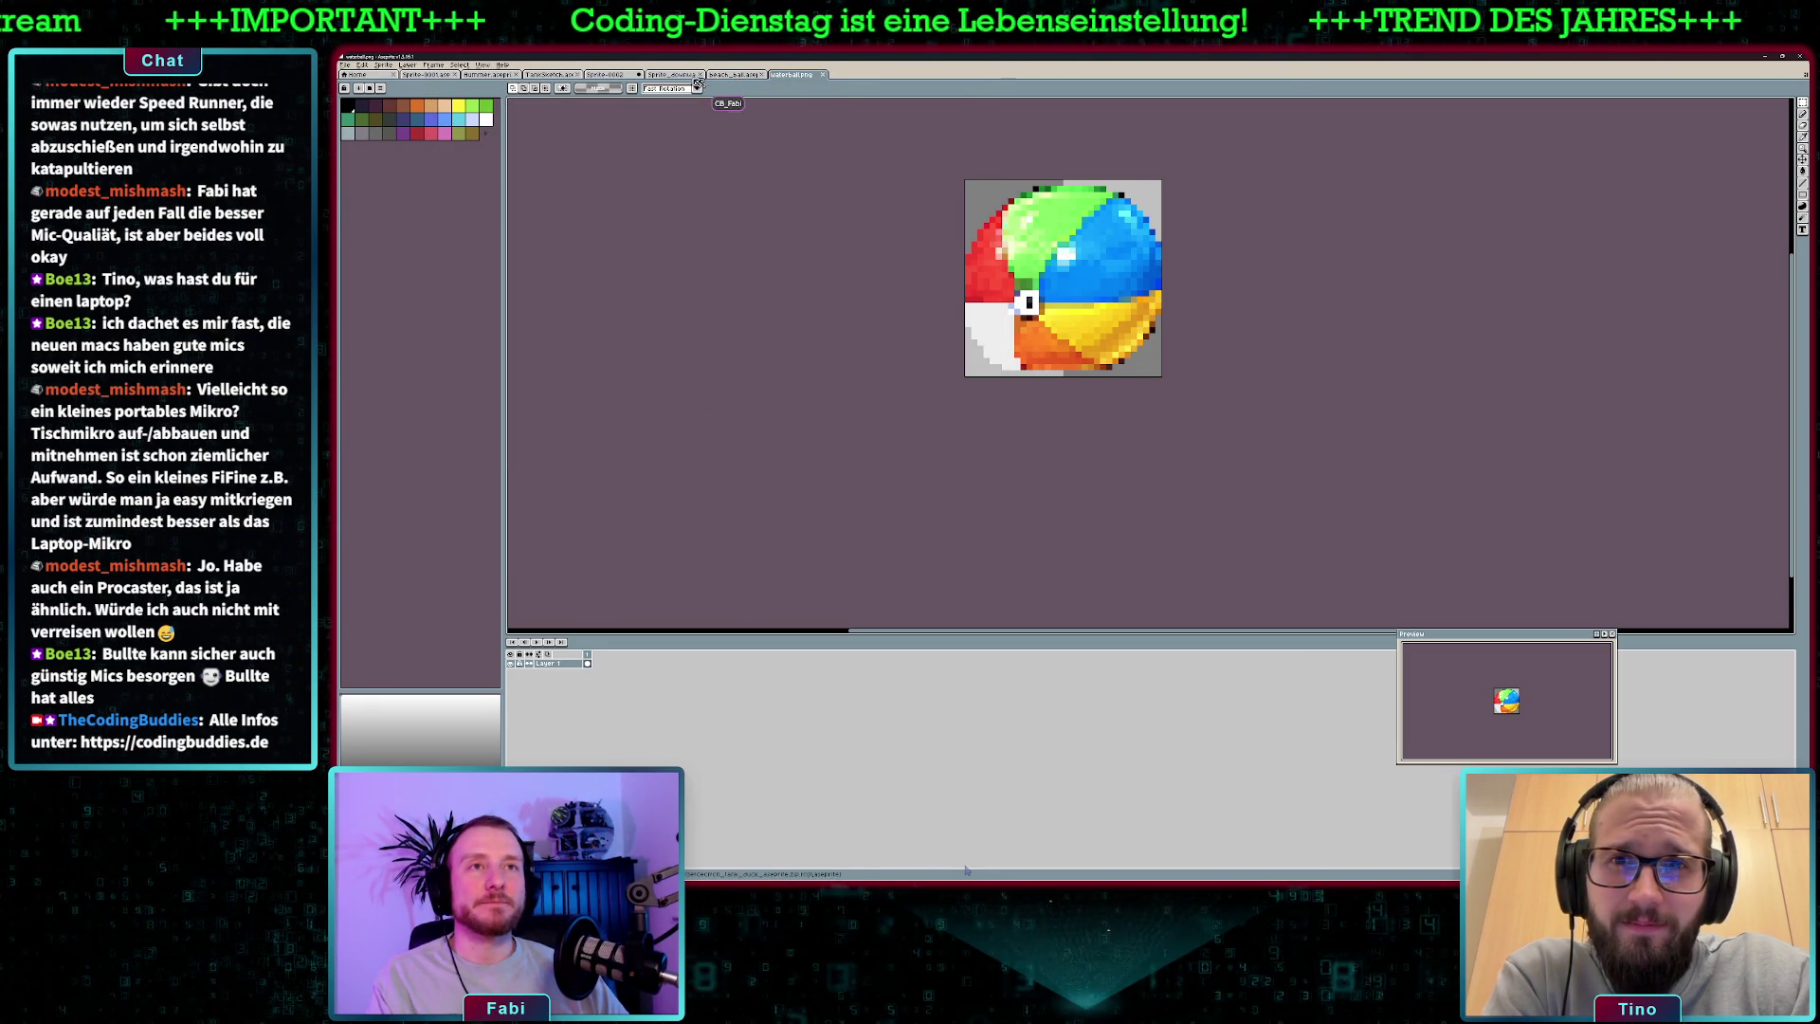
- Save the two-frame duck tank sprite as duck_tank.aseprite
click(731, 75)
click(607, 74)
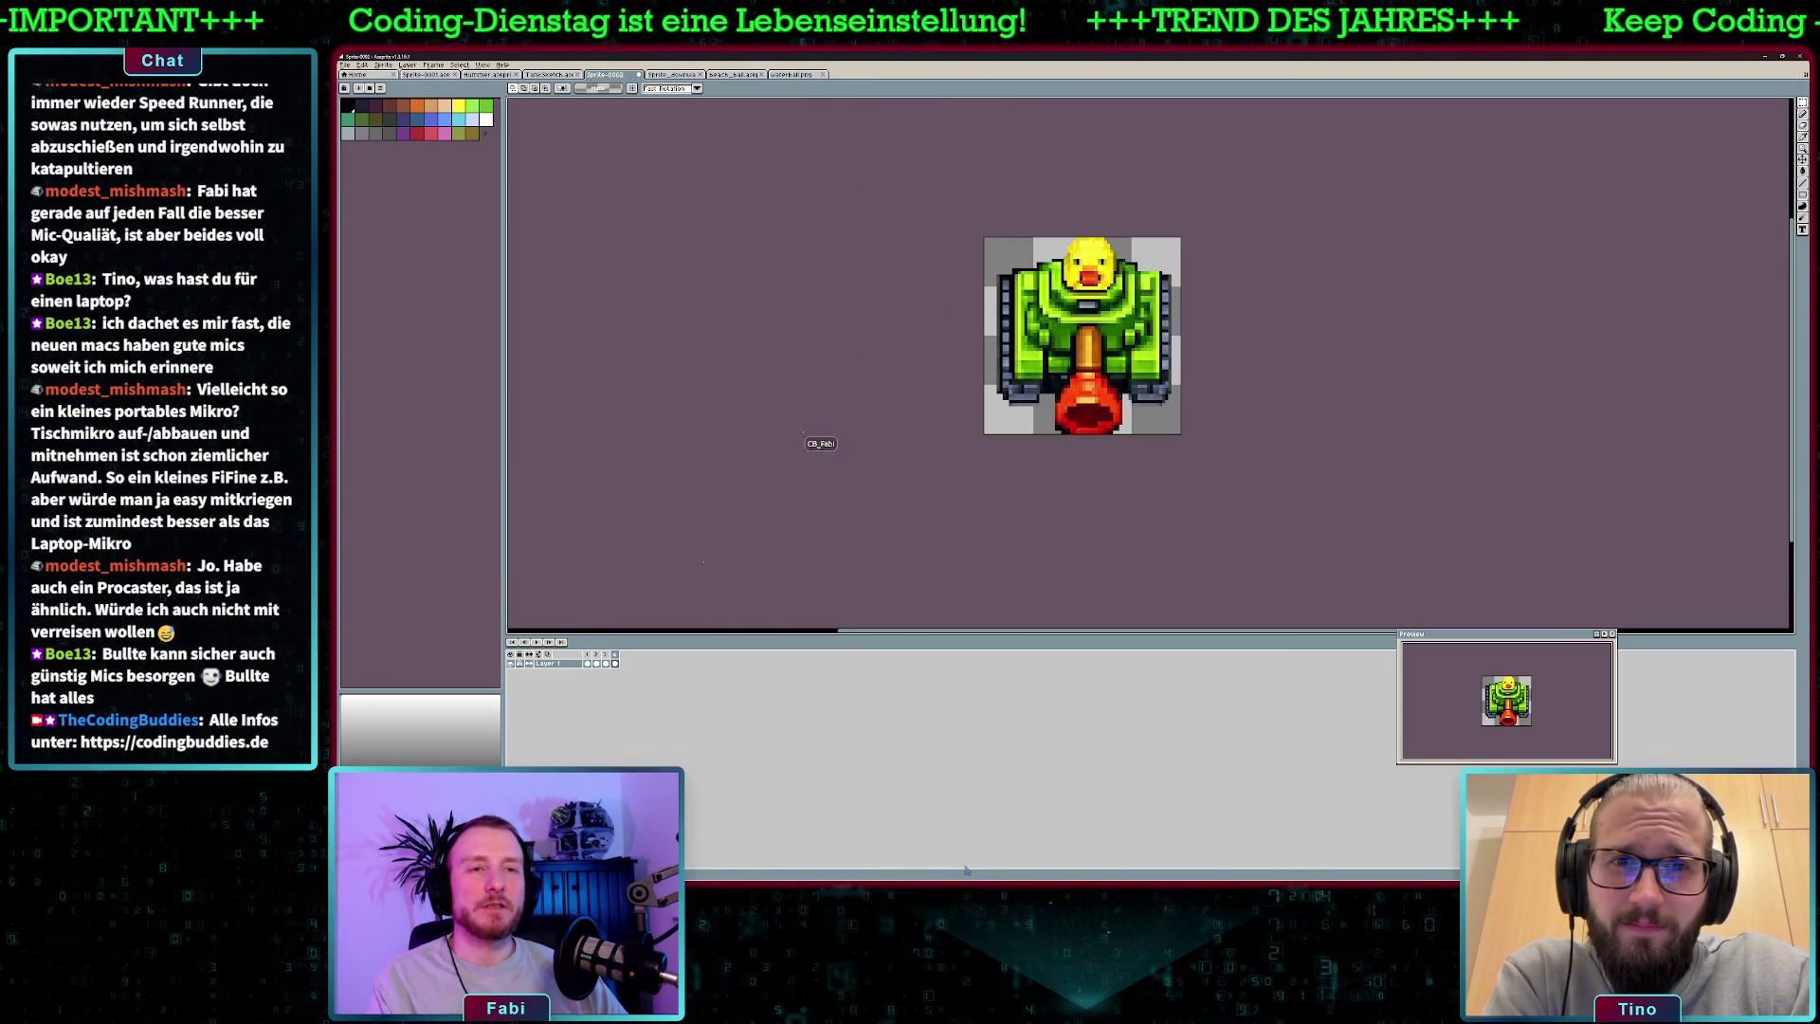
key(ctrl+s)
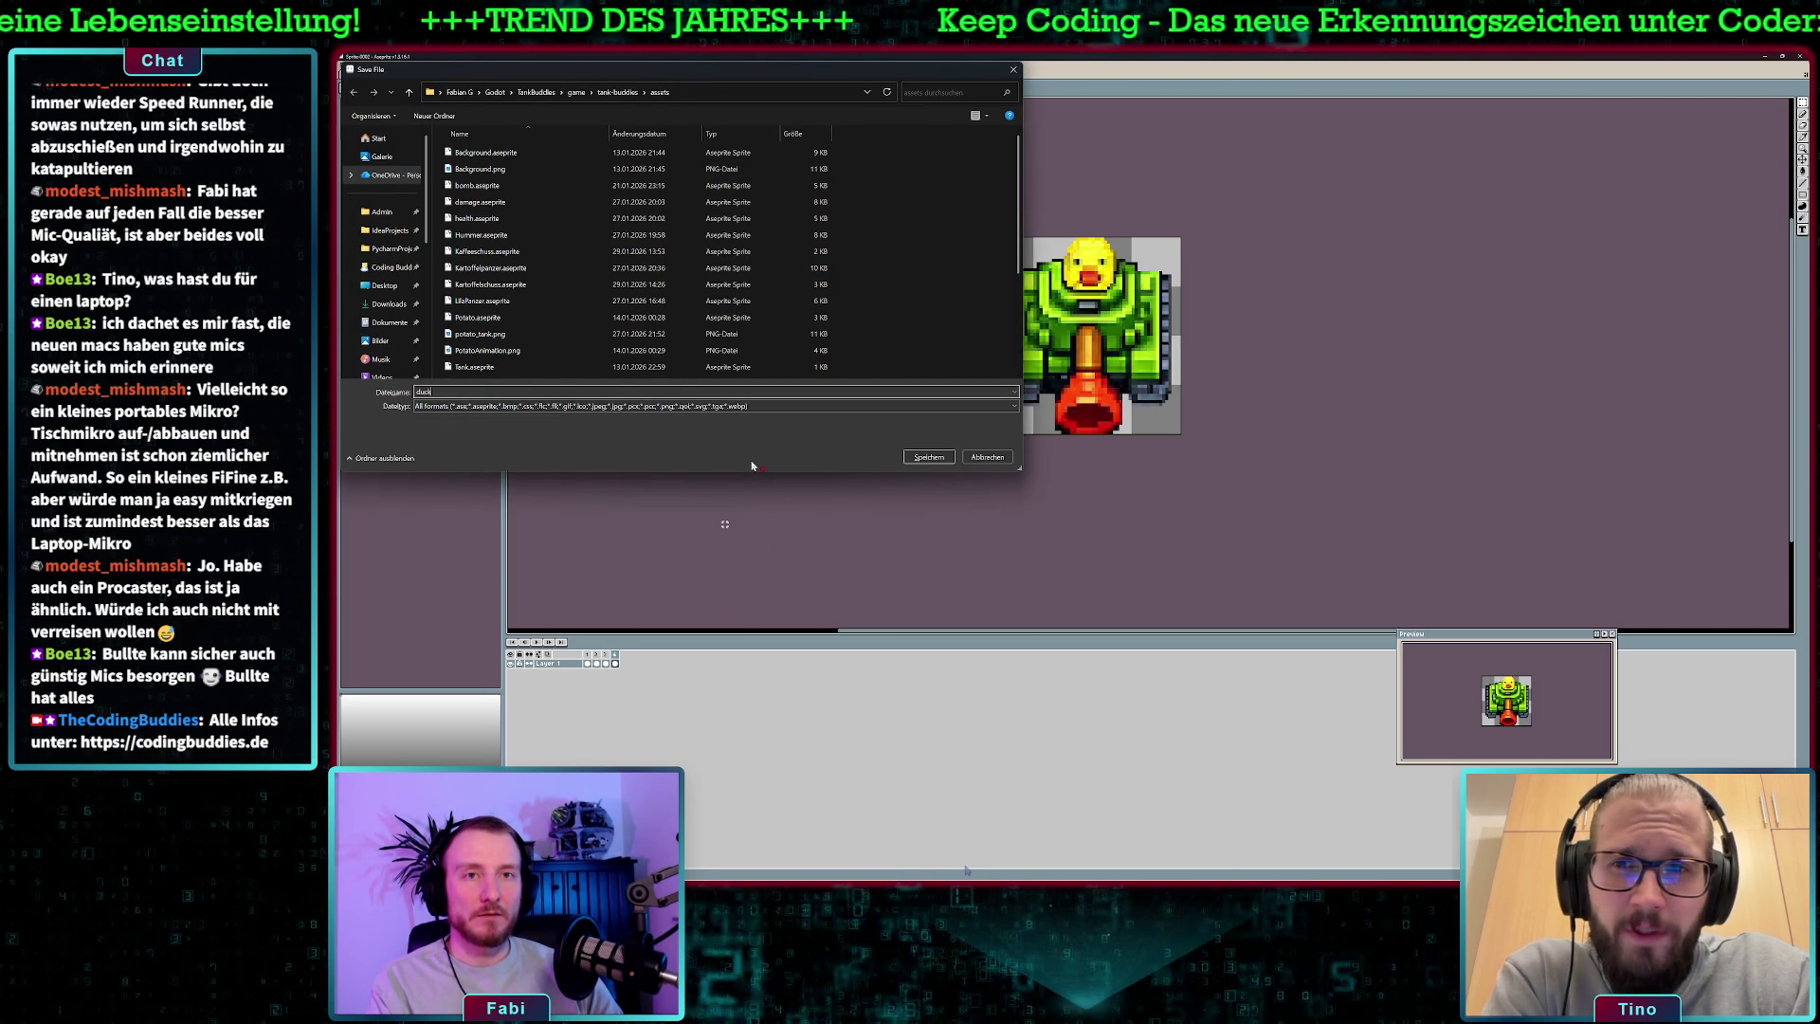
text(_tank)
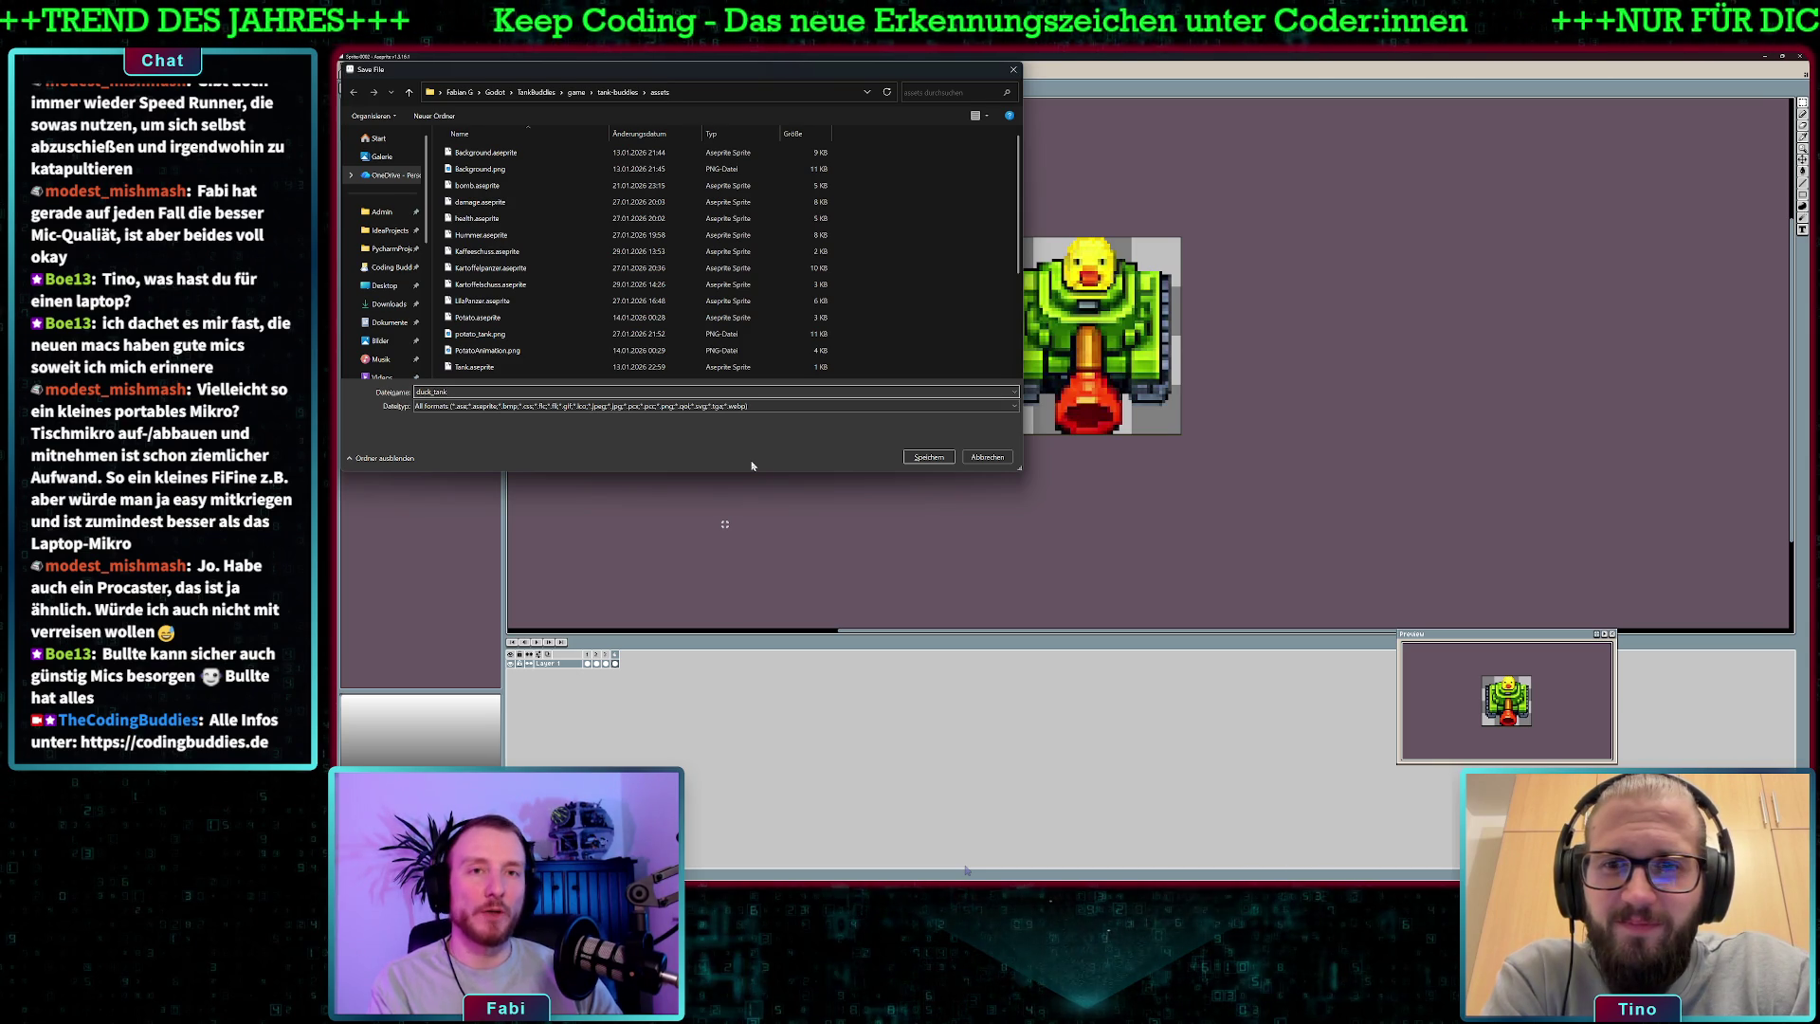
key(Return)
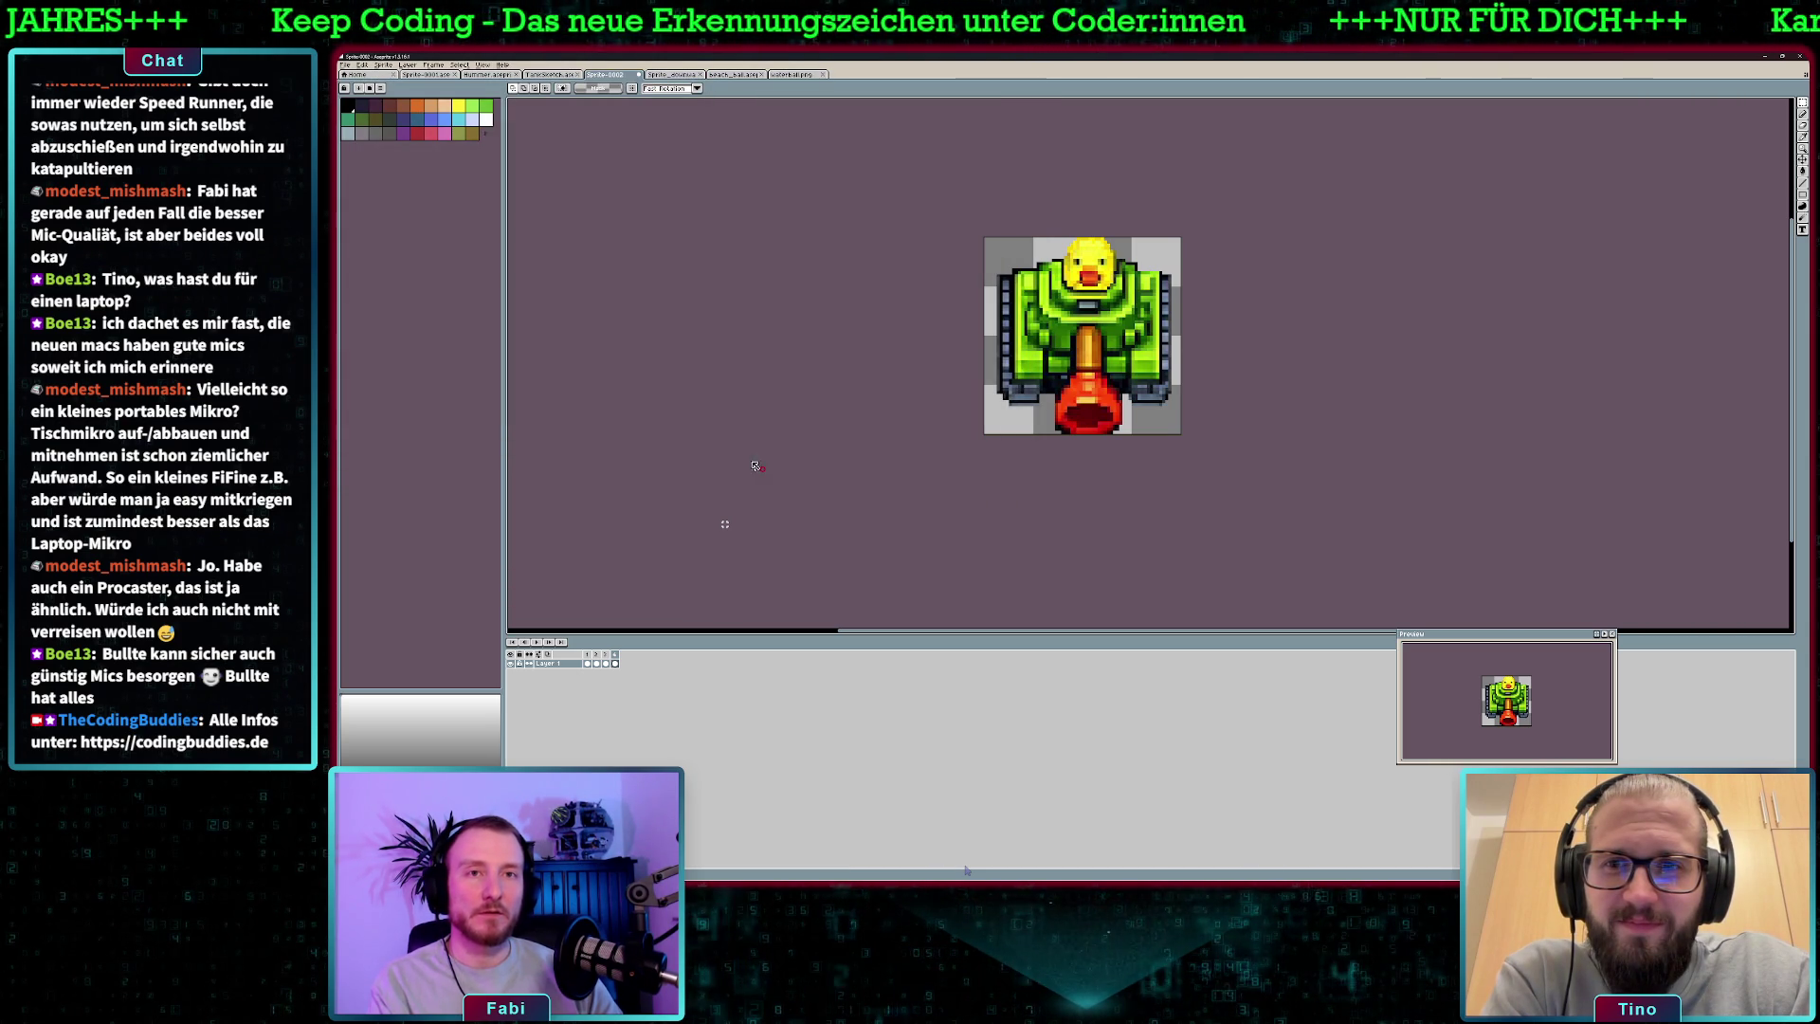
click(347, 64)
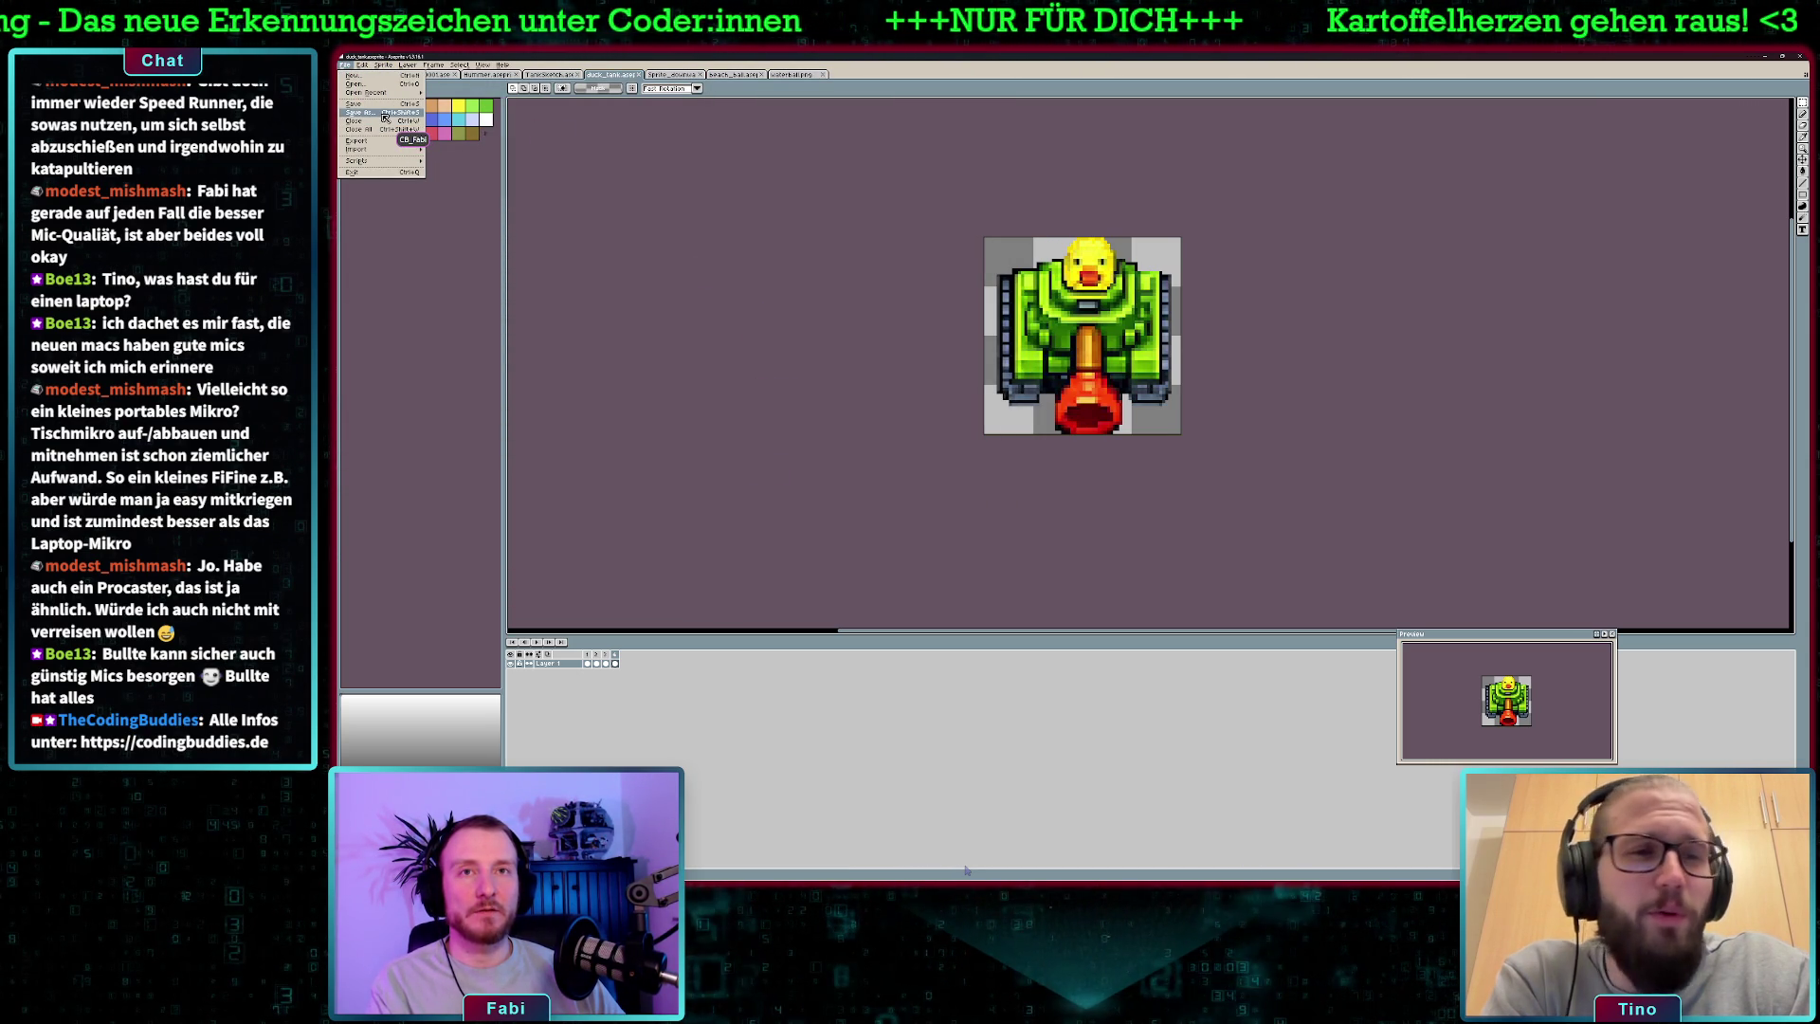
- Export the duck tank frames from Aseprite as a horizontal sprite sheet
mouse_move(388, 140)
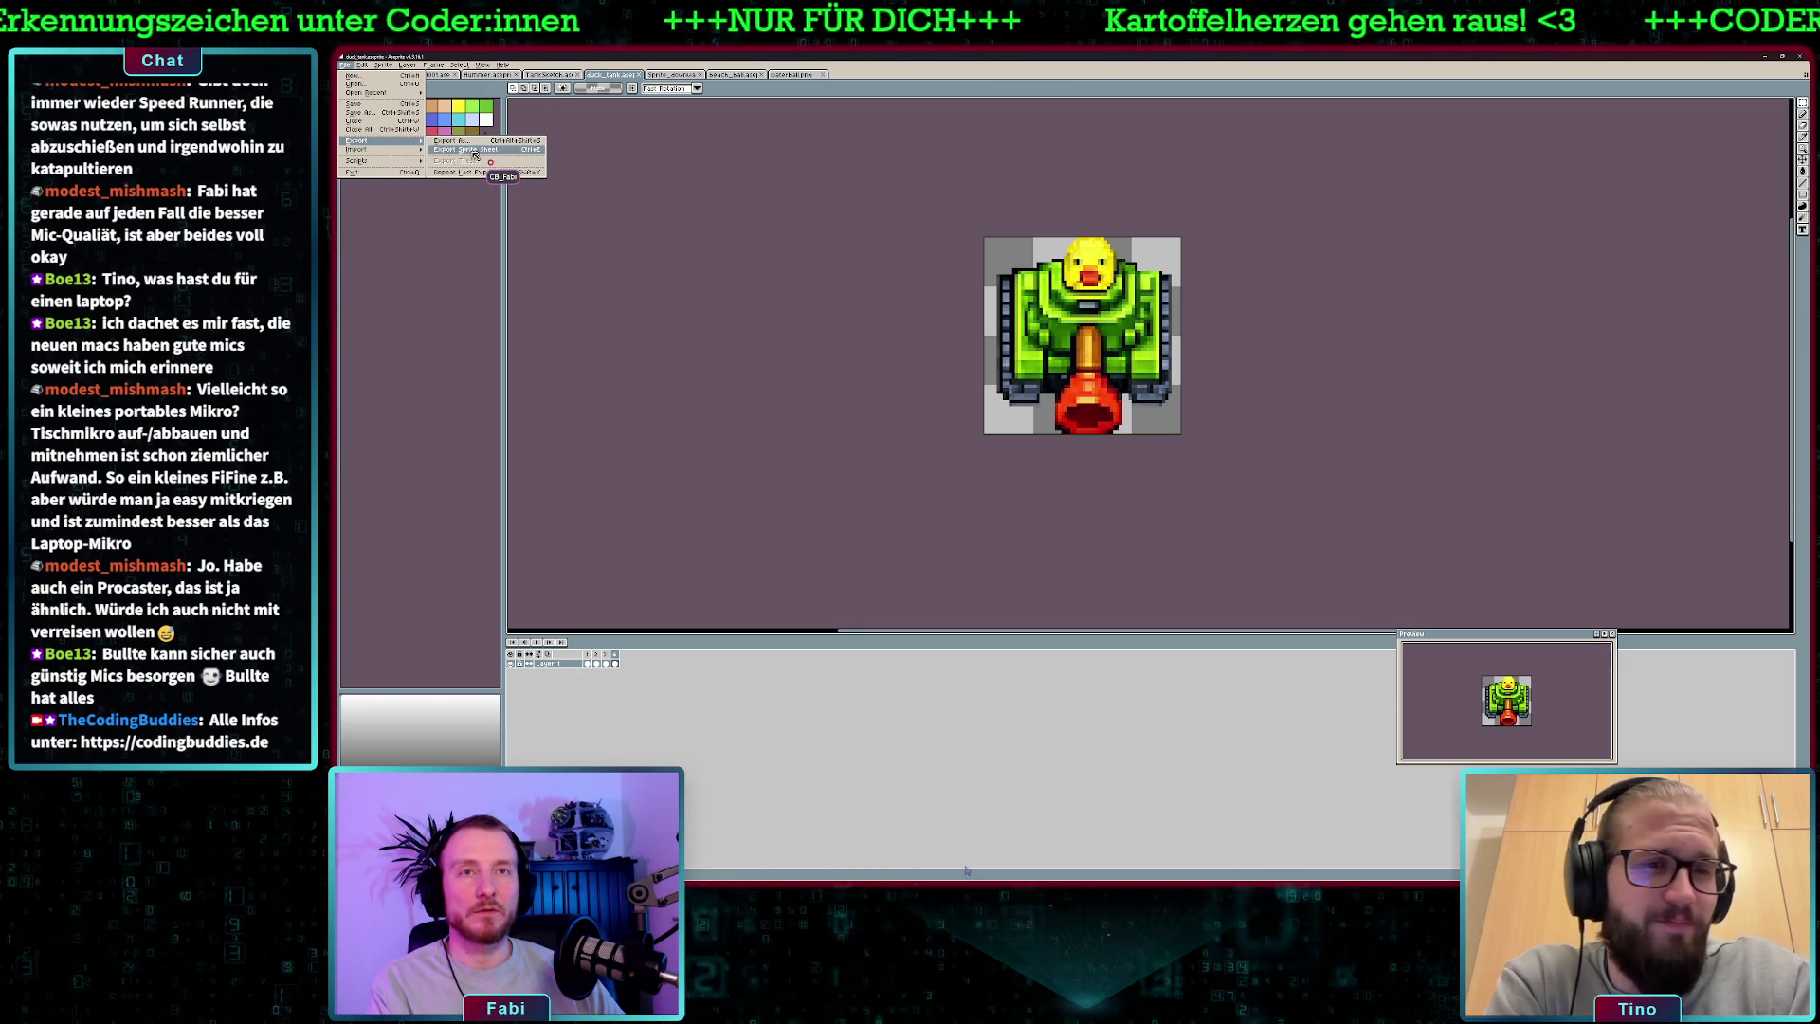
click(466, 149)
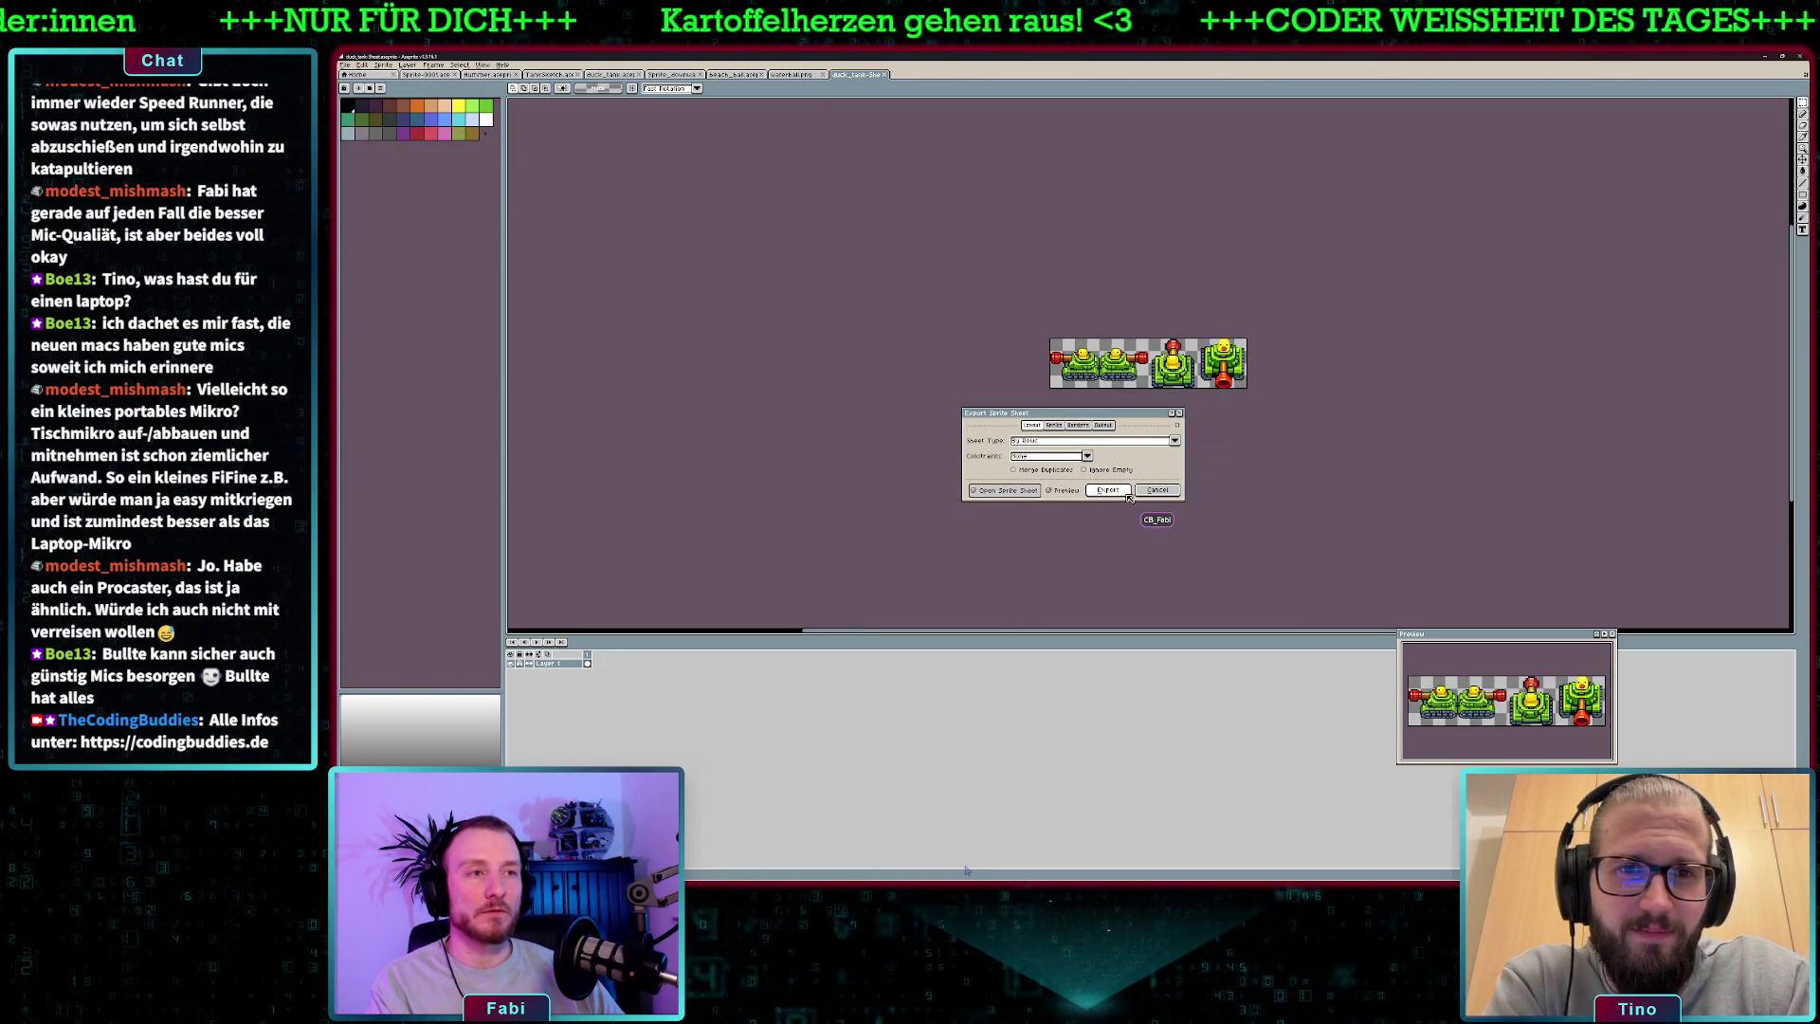
click(1125, 490)
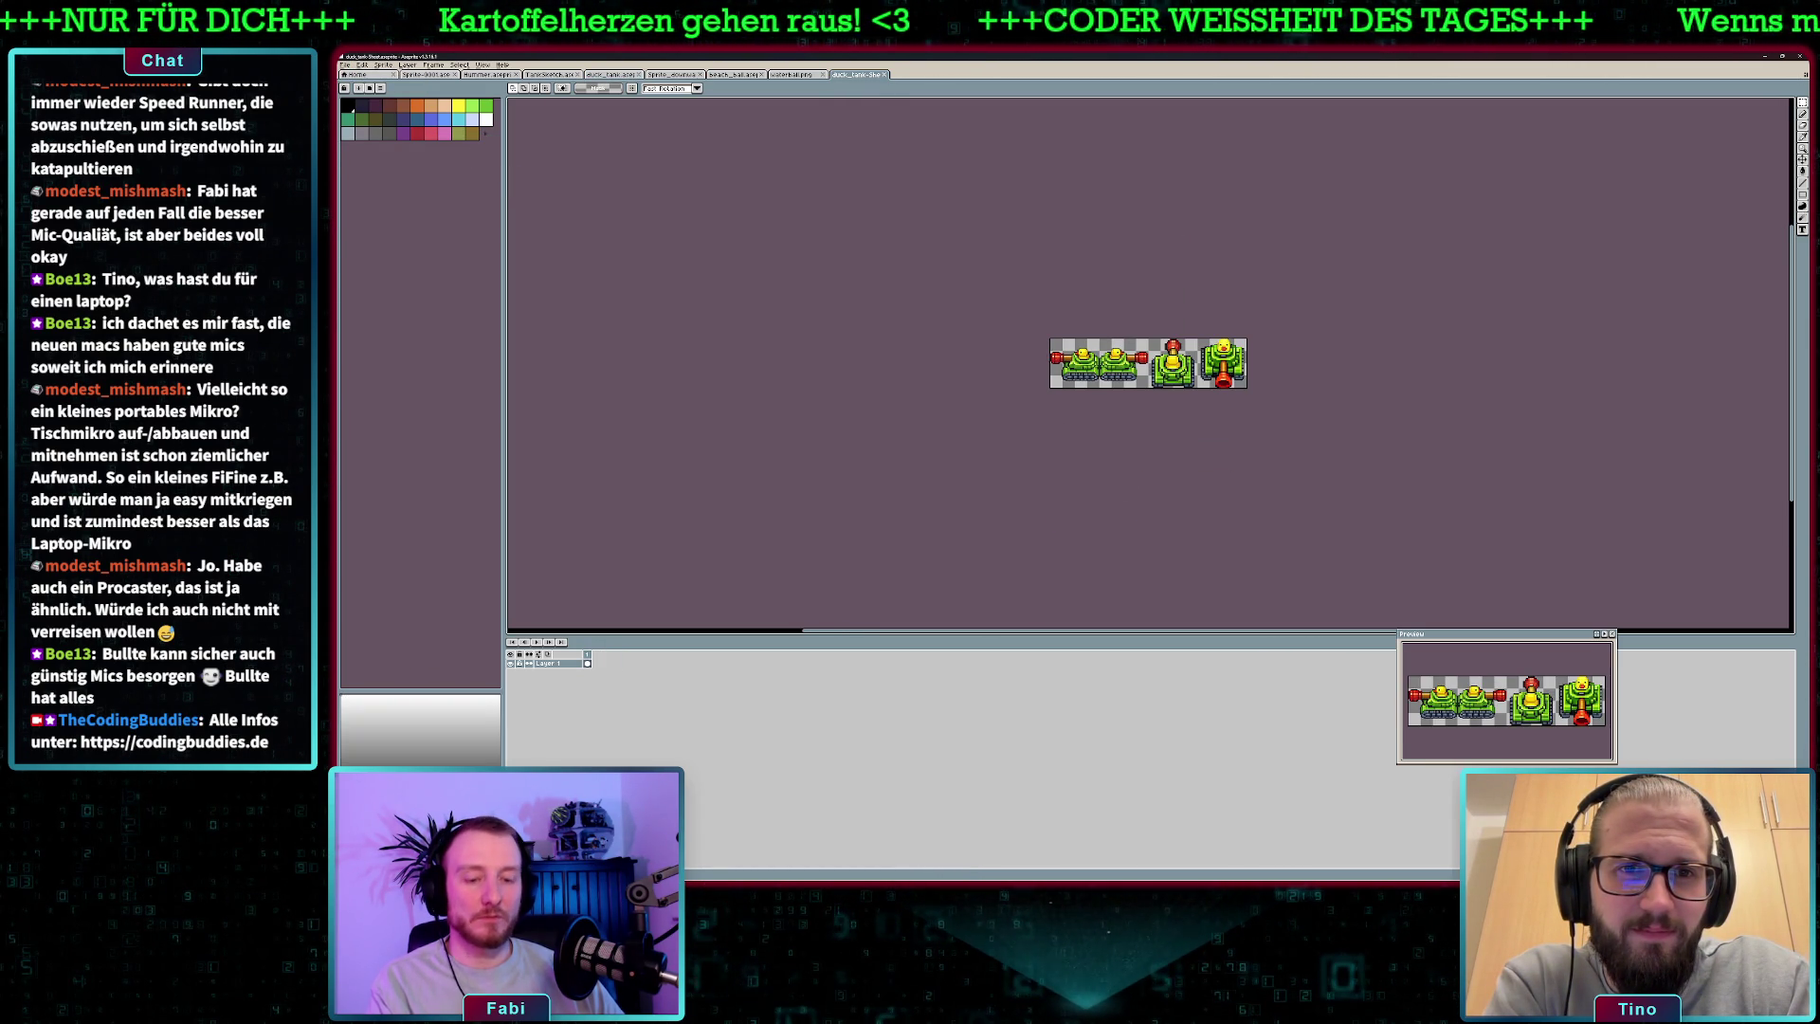
- Save the sprite sheet as duck_tank.png and return to Godot
click(346, 65)
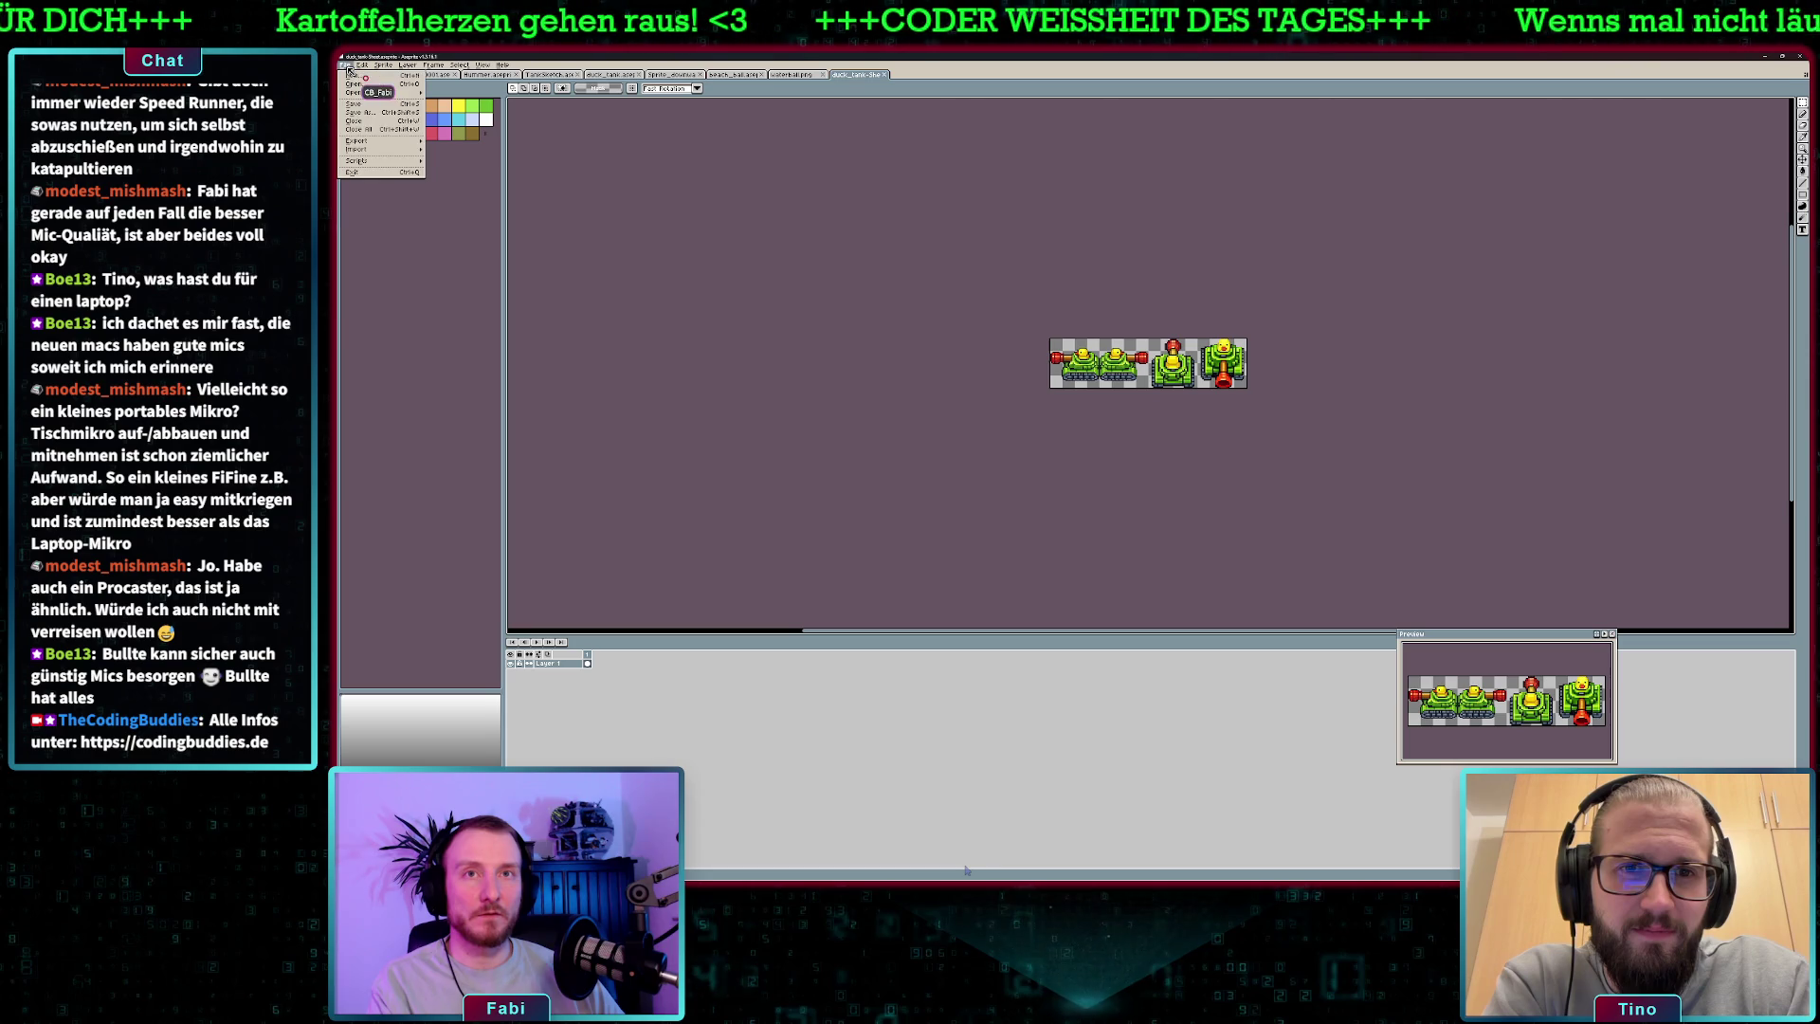
click(382, 114)
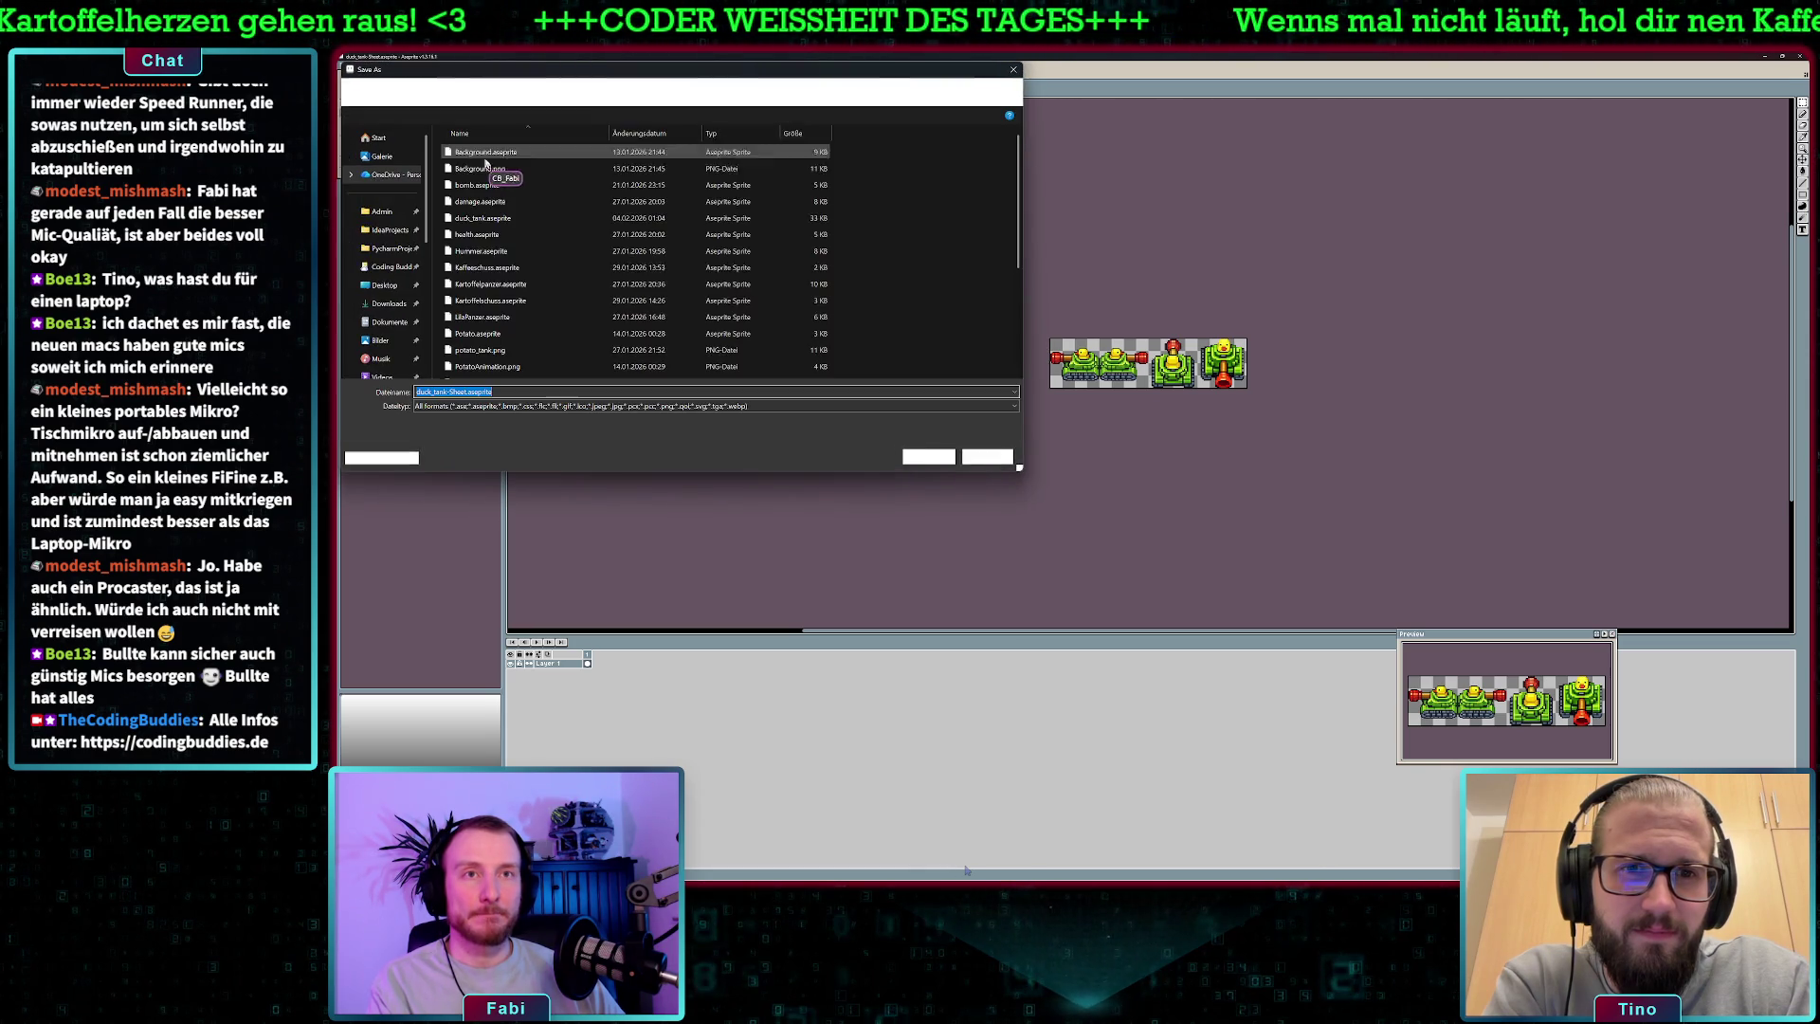
click(528, 393)
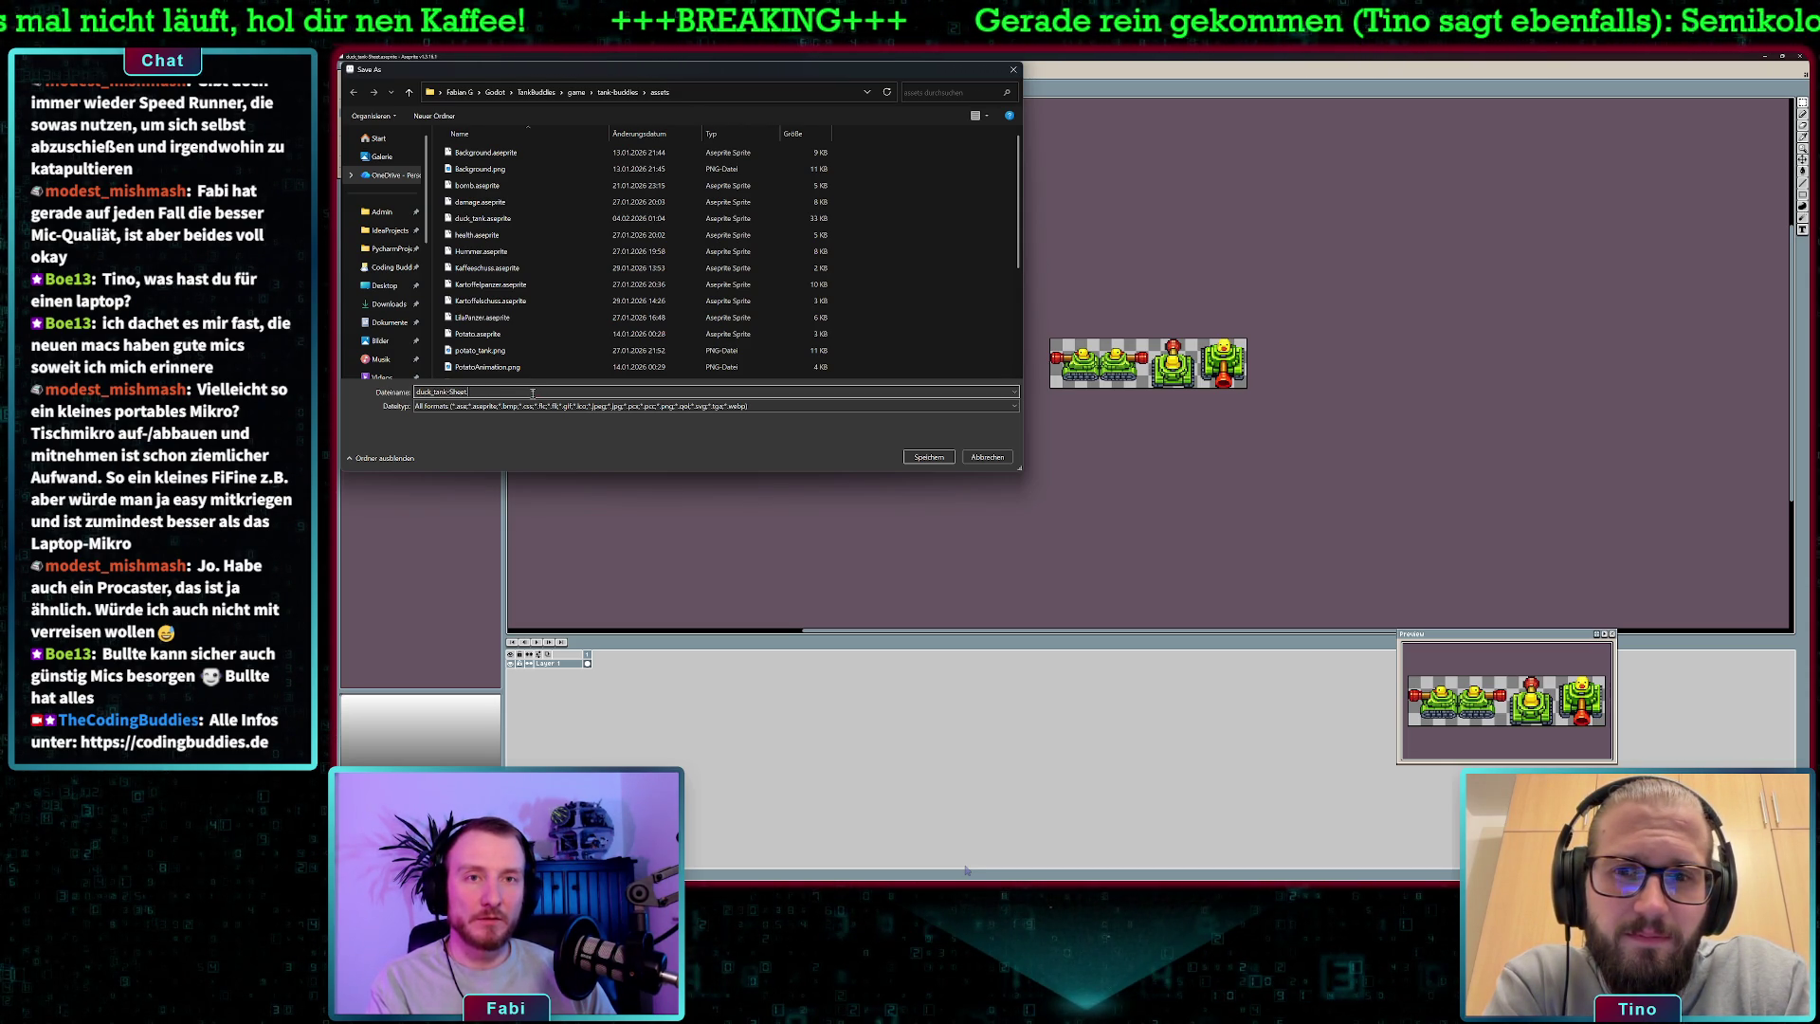
key(BackSpace)
key(BackSpace)
key(BackSpace)
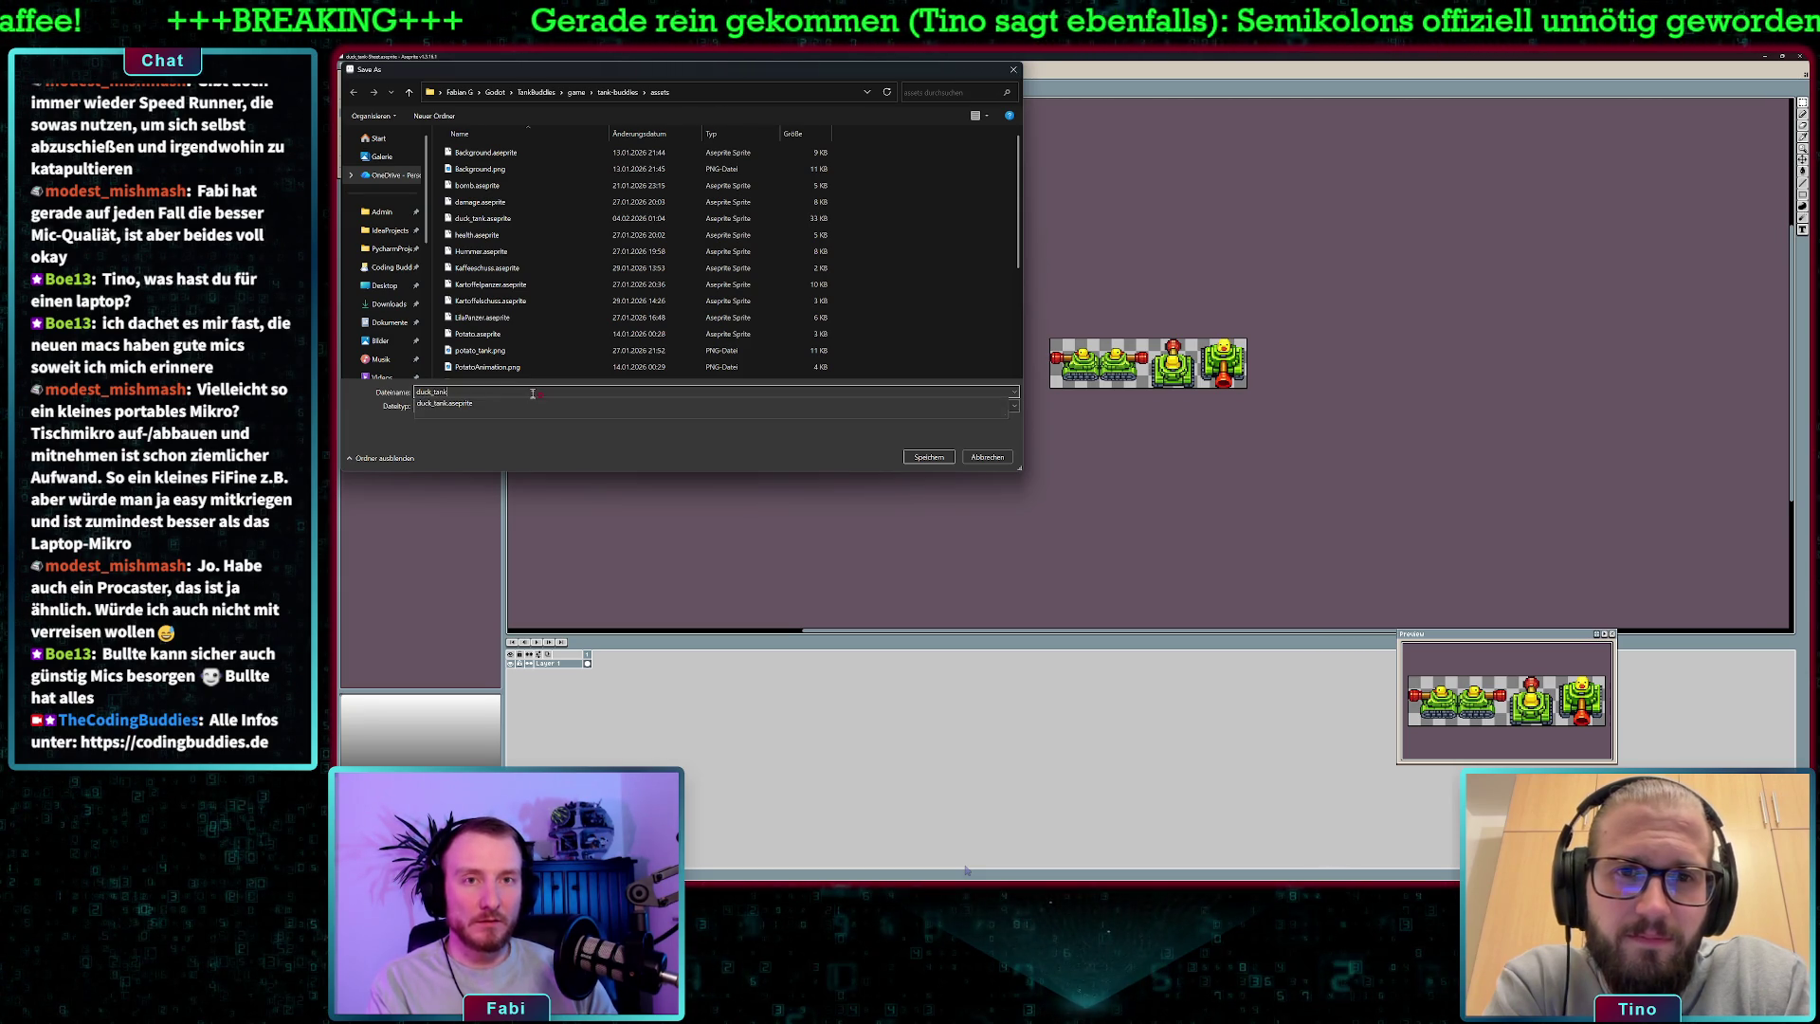
text(.png)
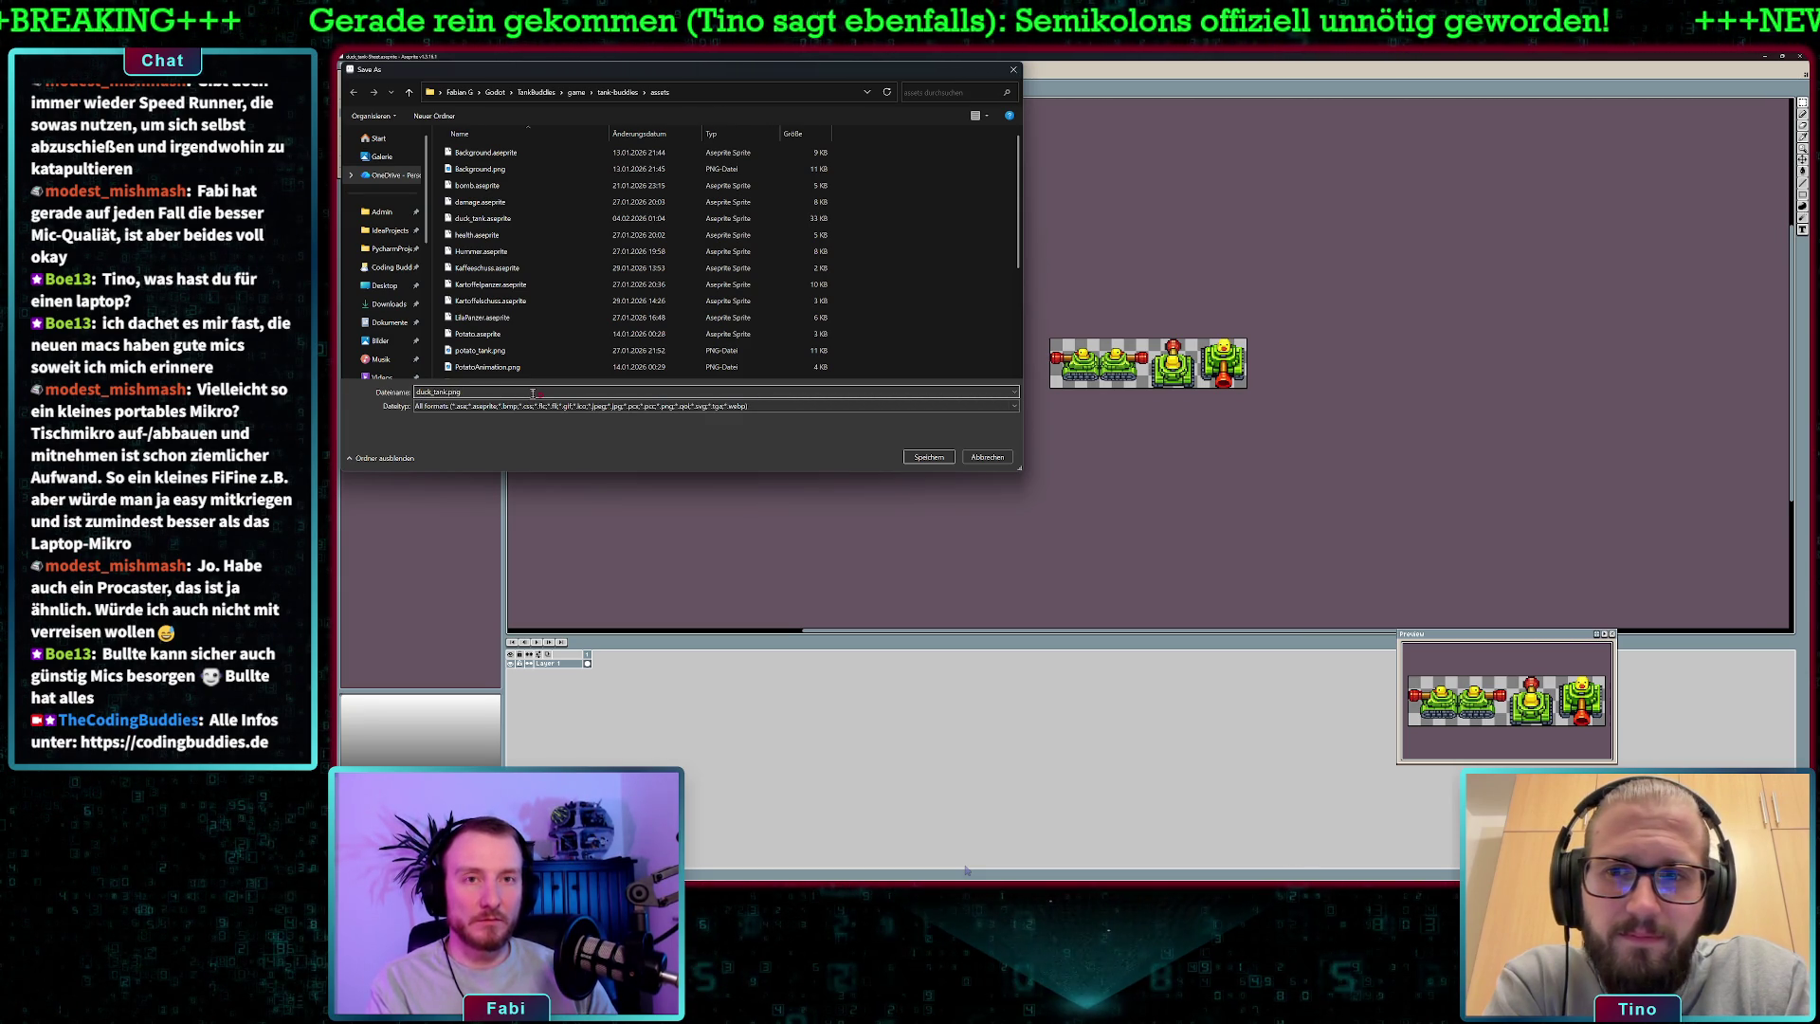
key(Return)
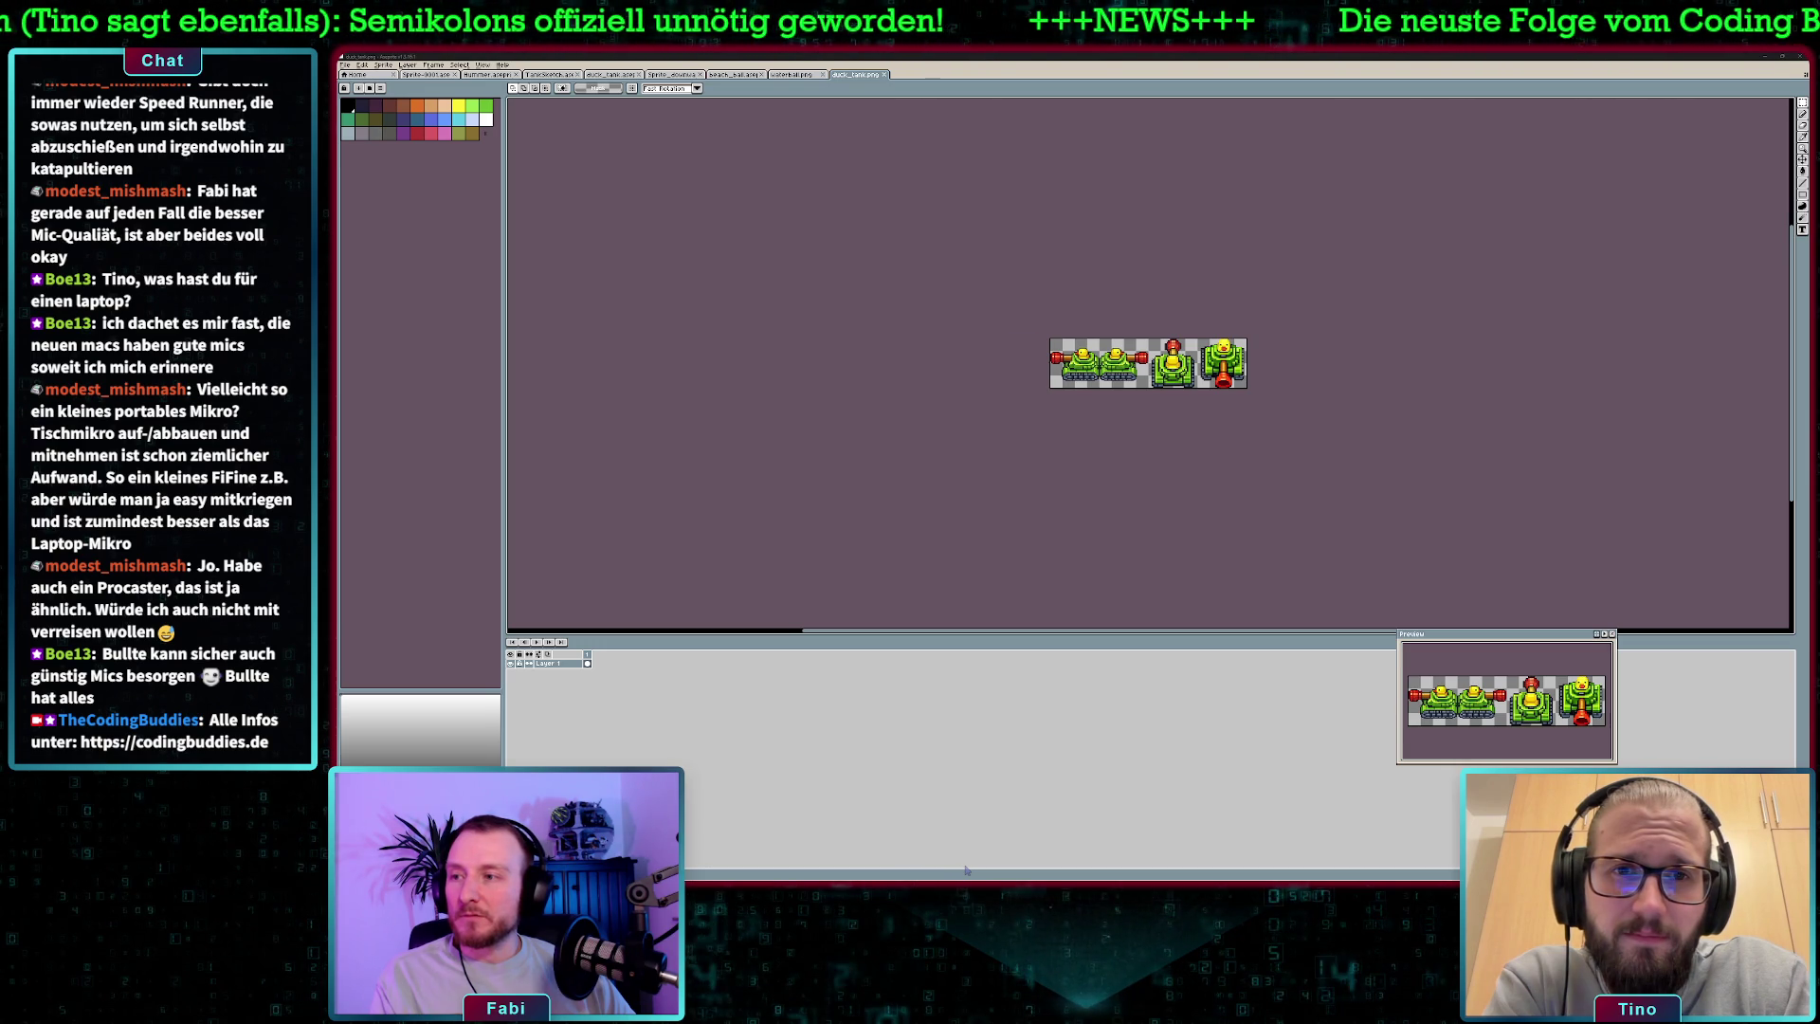
key(alt+Tab)
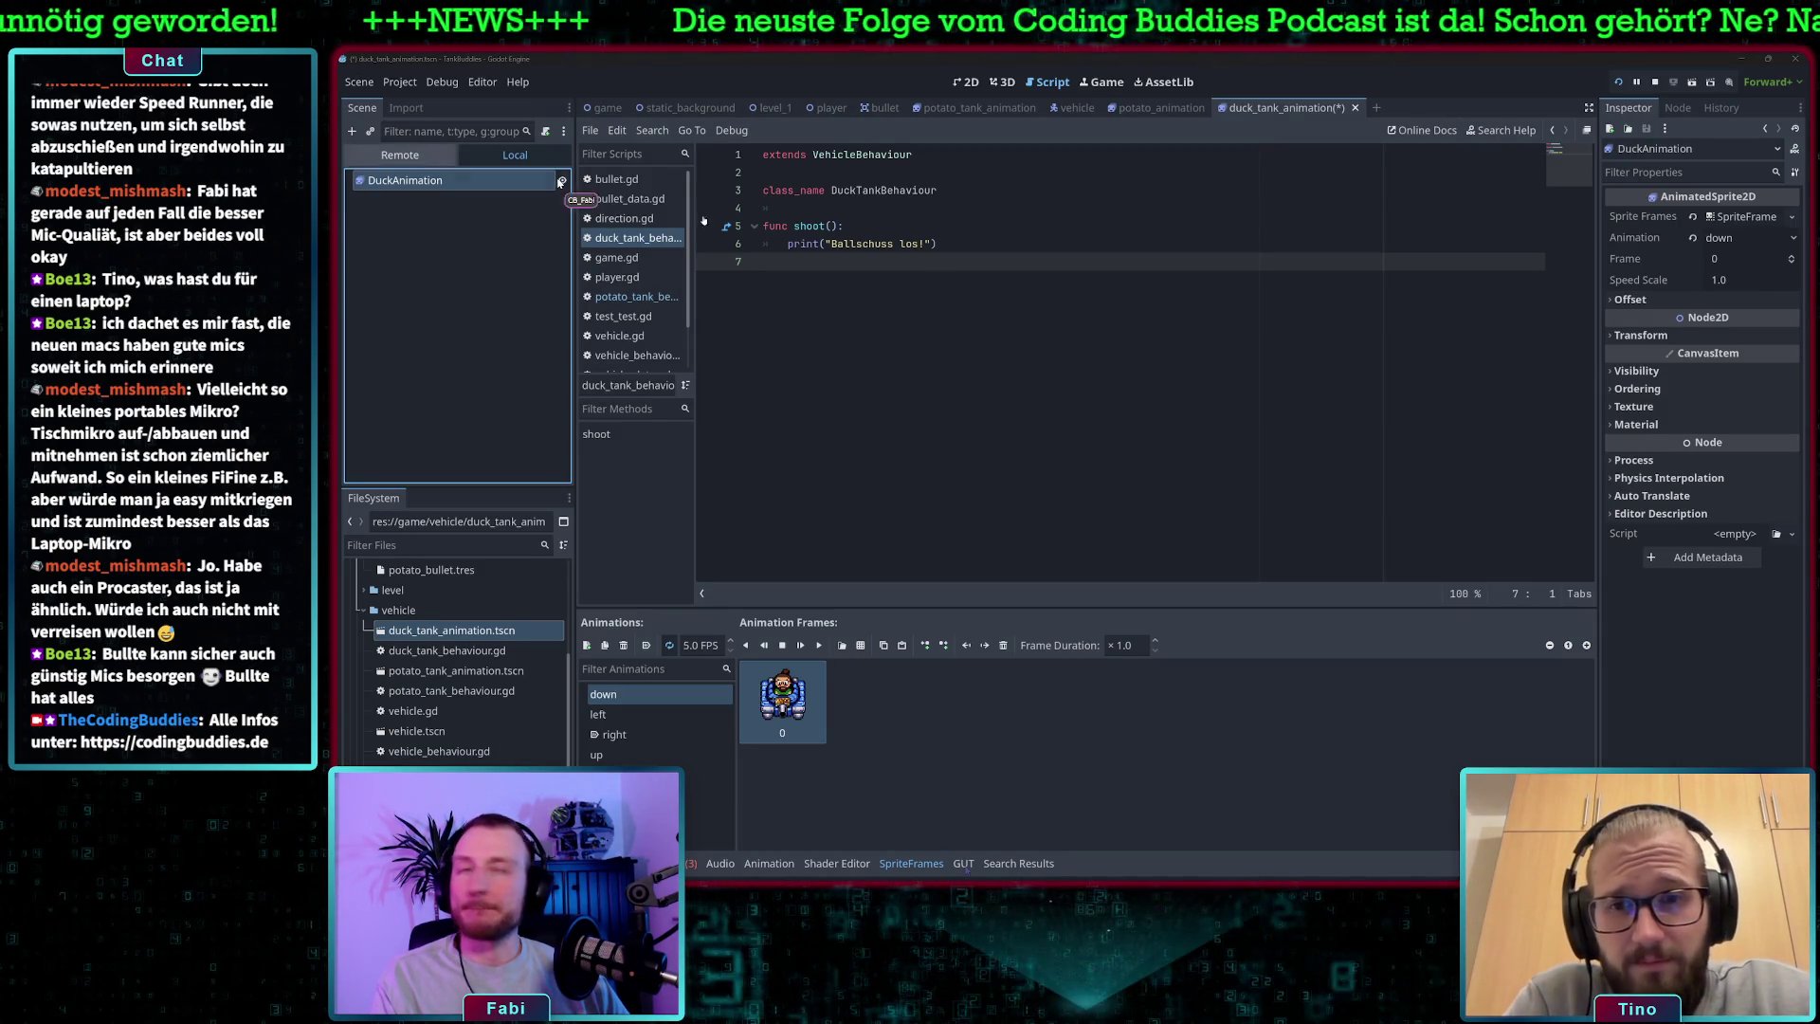
- Replace the down animation's frame with the down-facing frame from duck_tank.png, using 64 px frame height
click(924, 304)
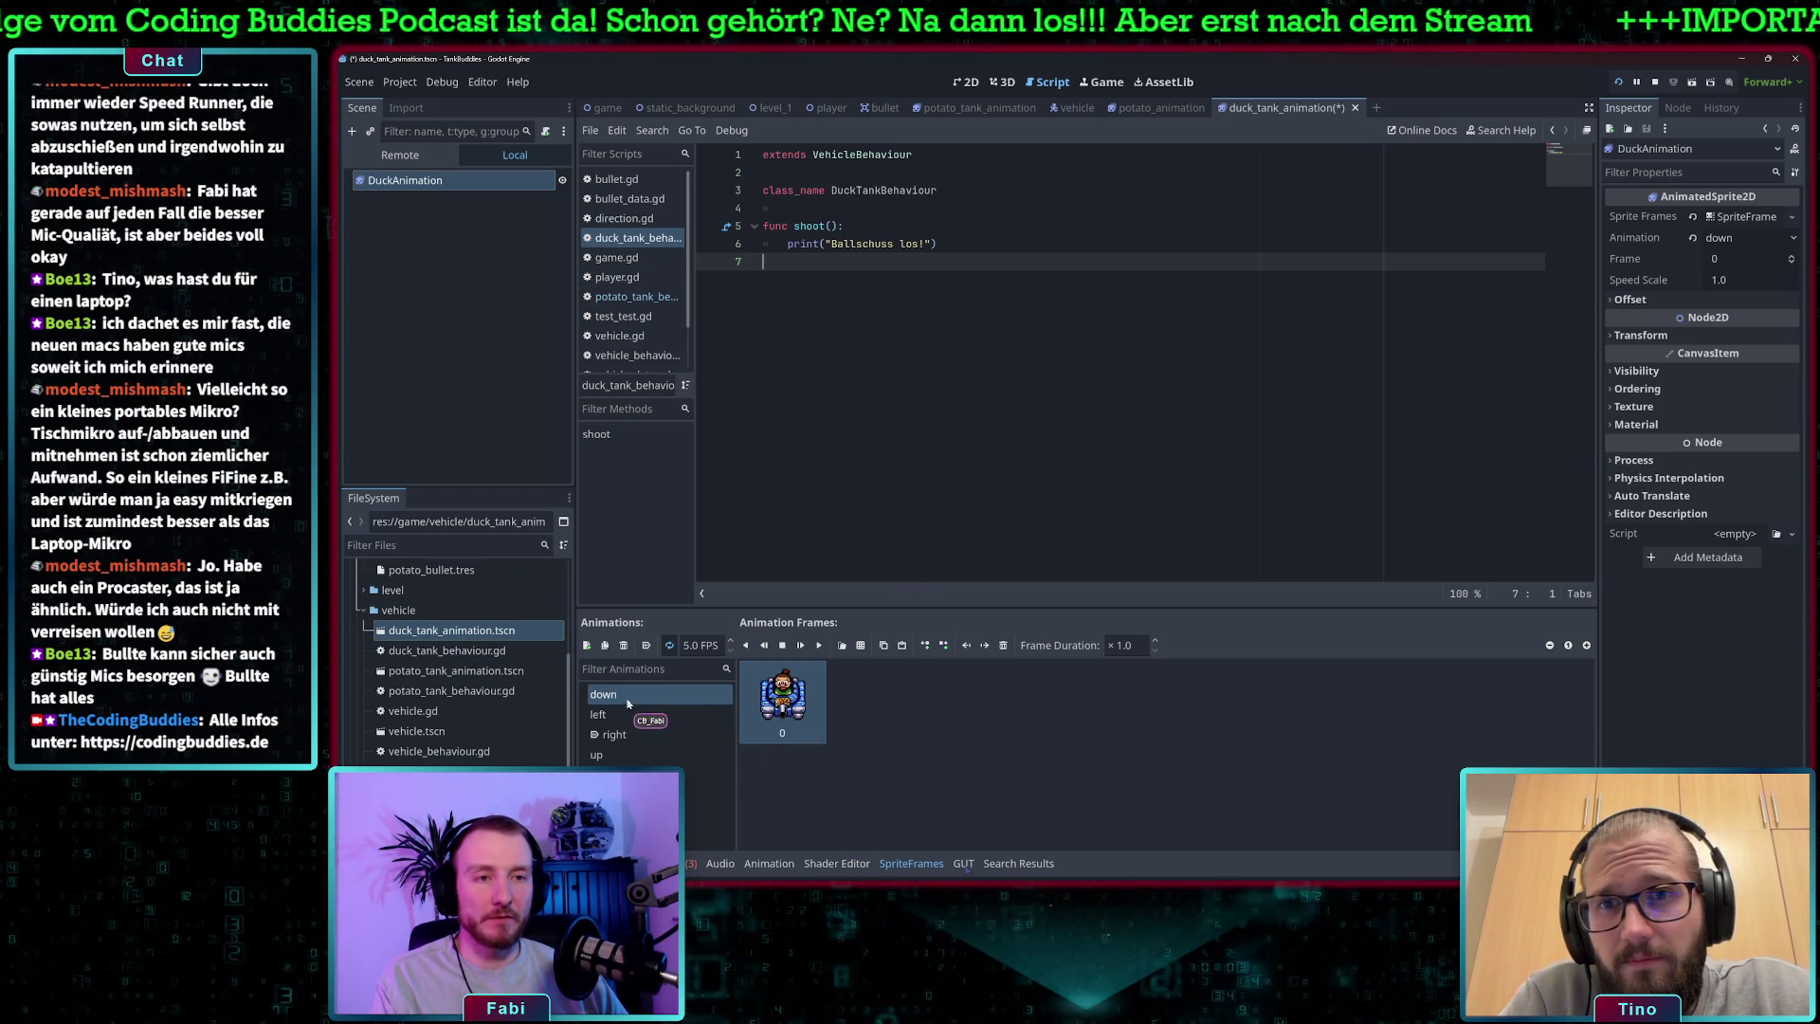
click(861, 645)
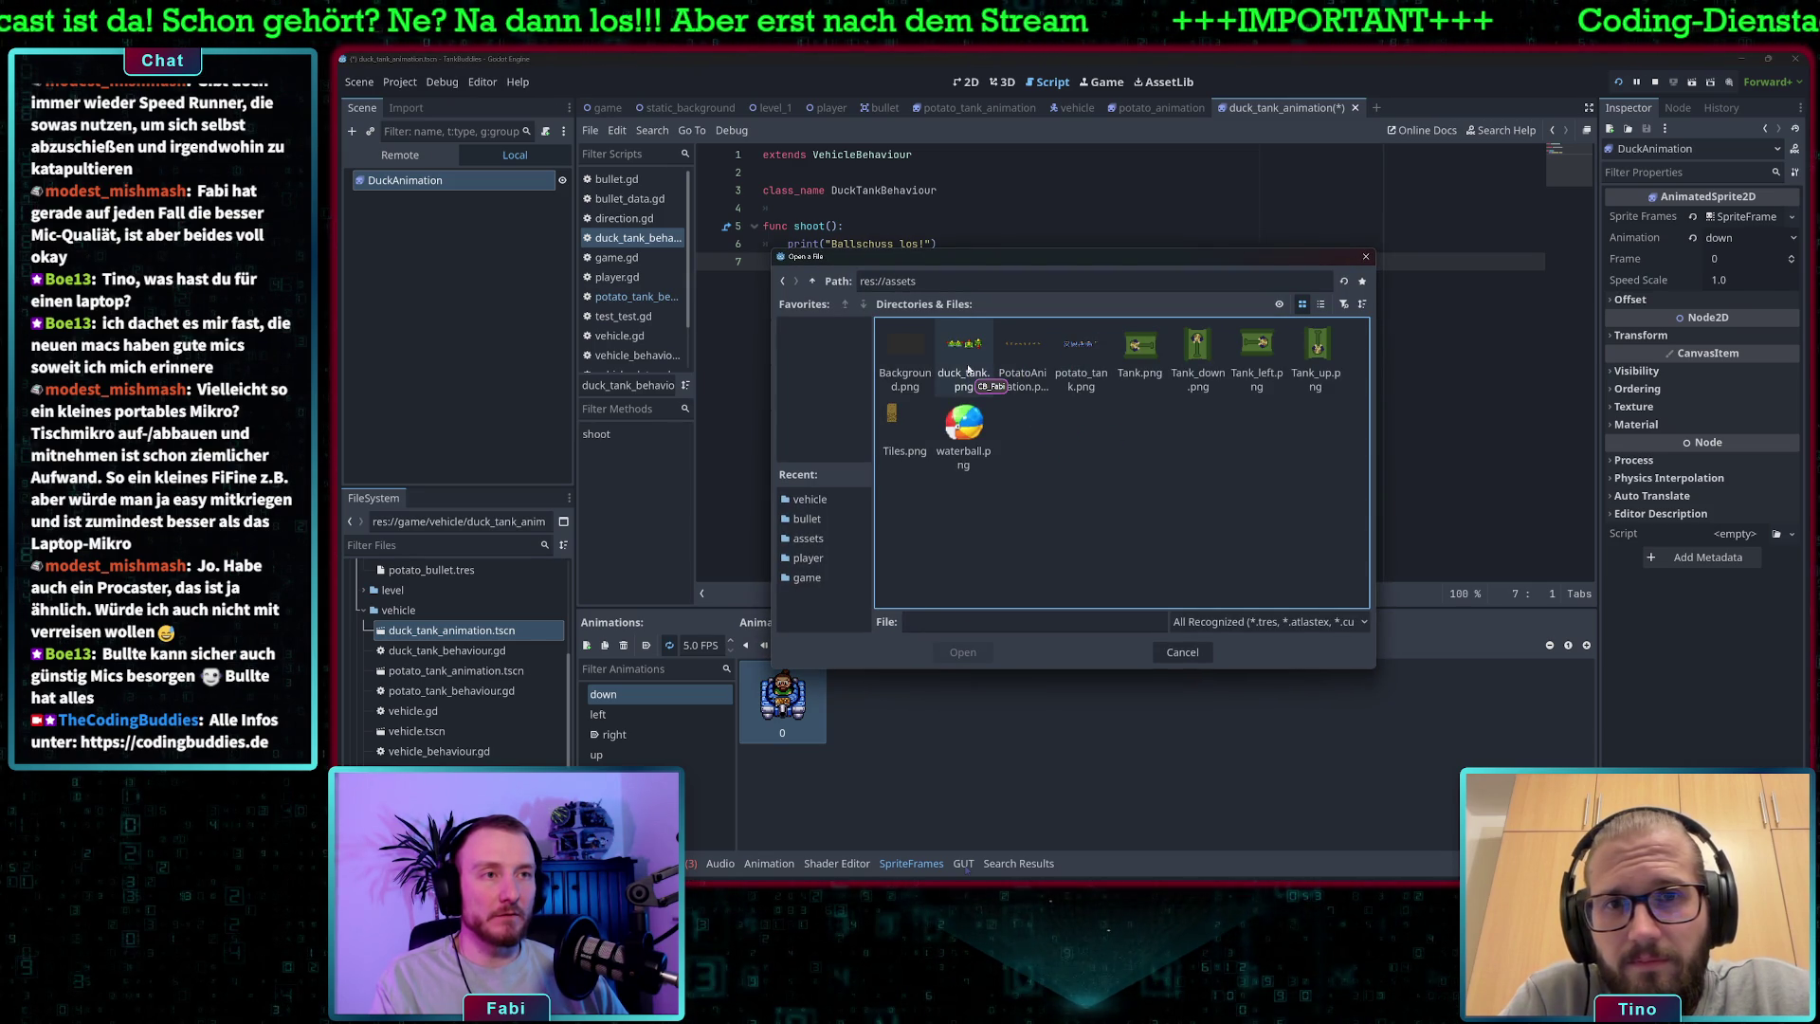
click(963, 358)
click(975, 652)
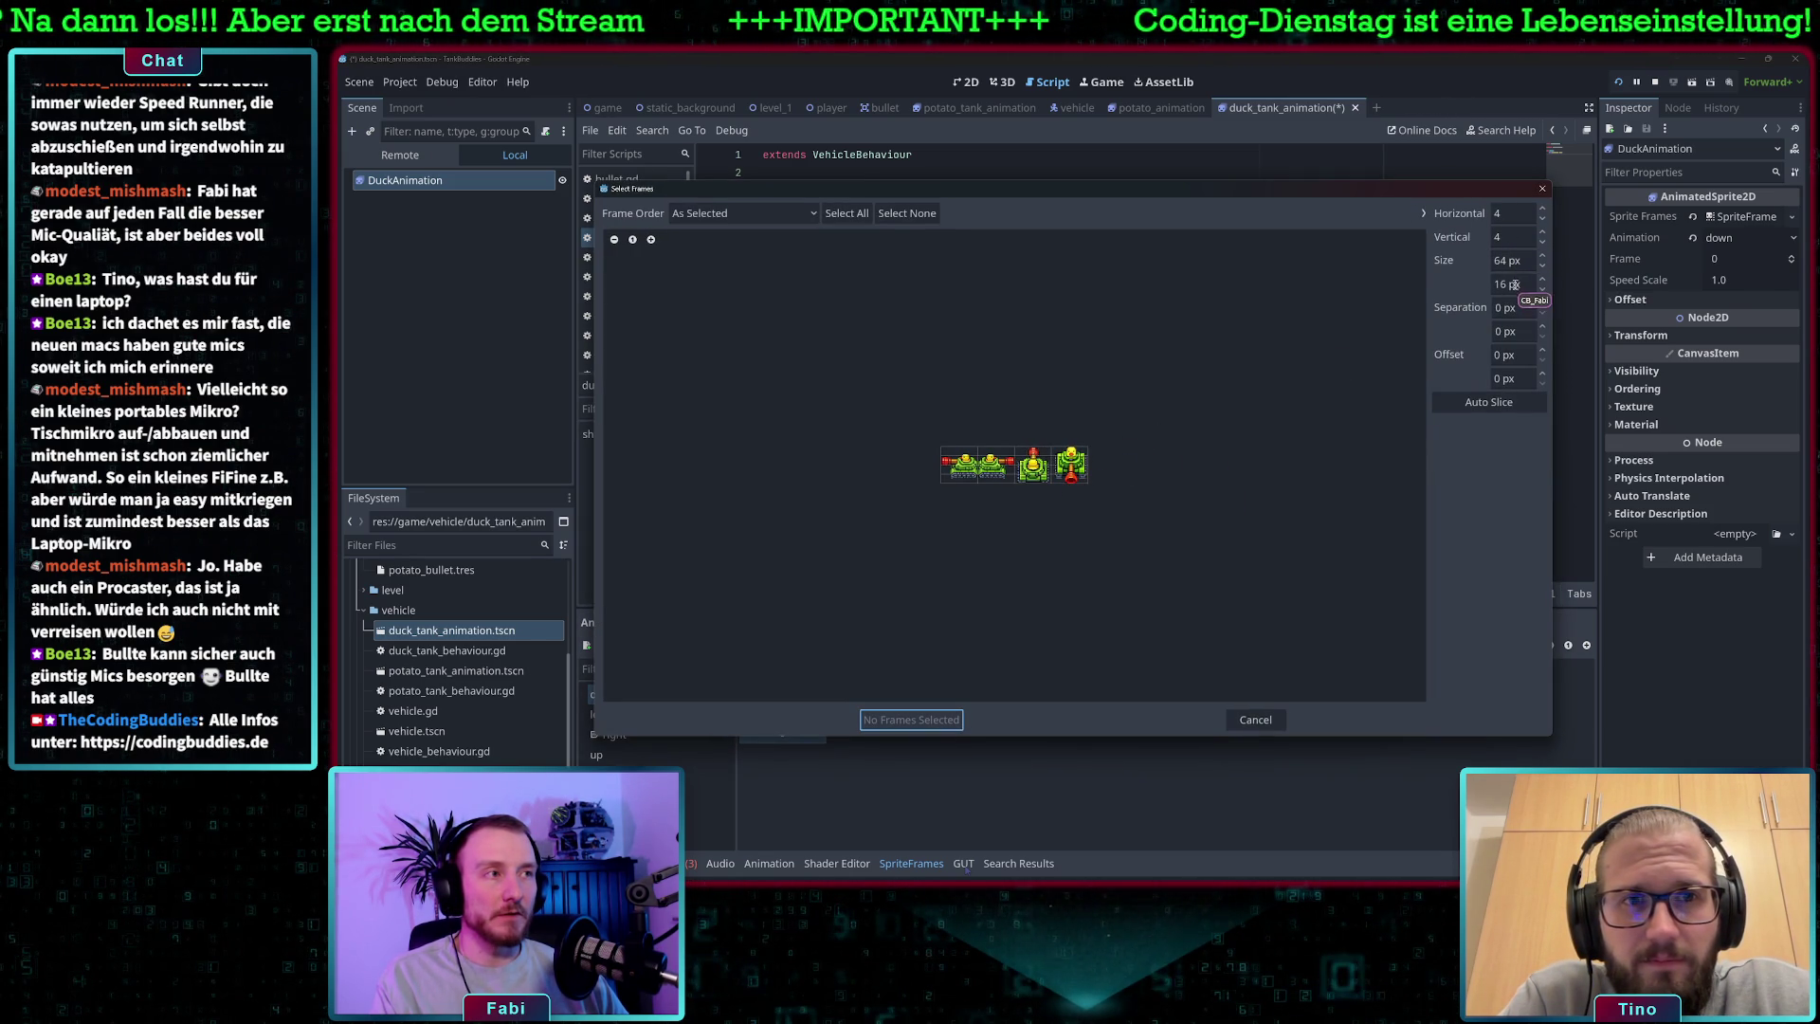
text(64)
key(Return)
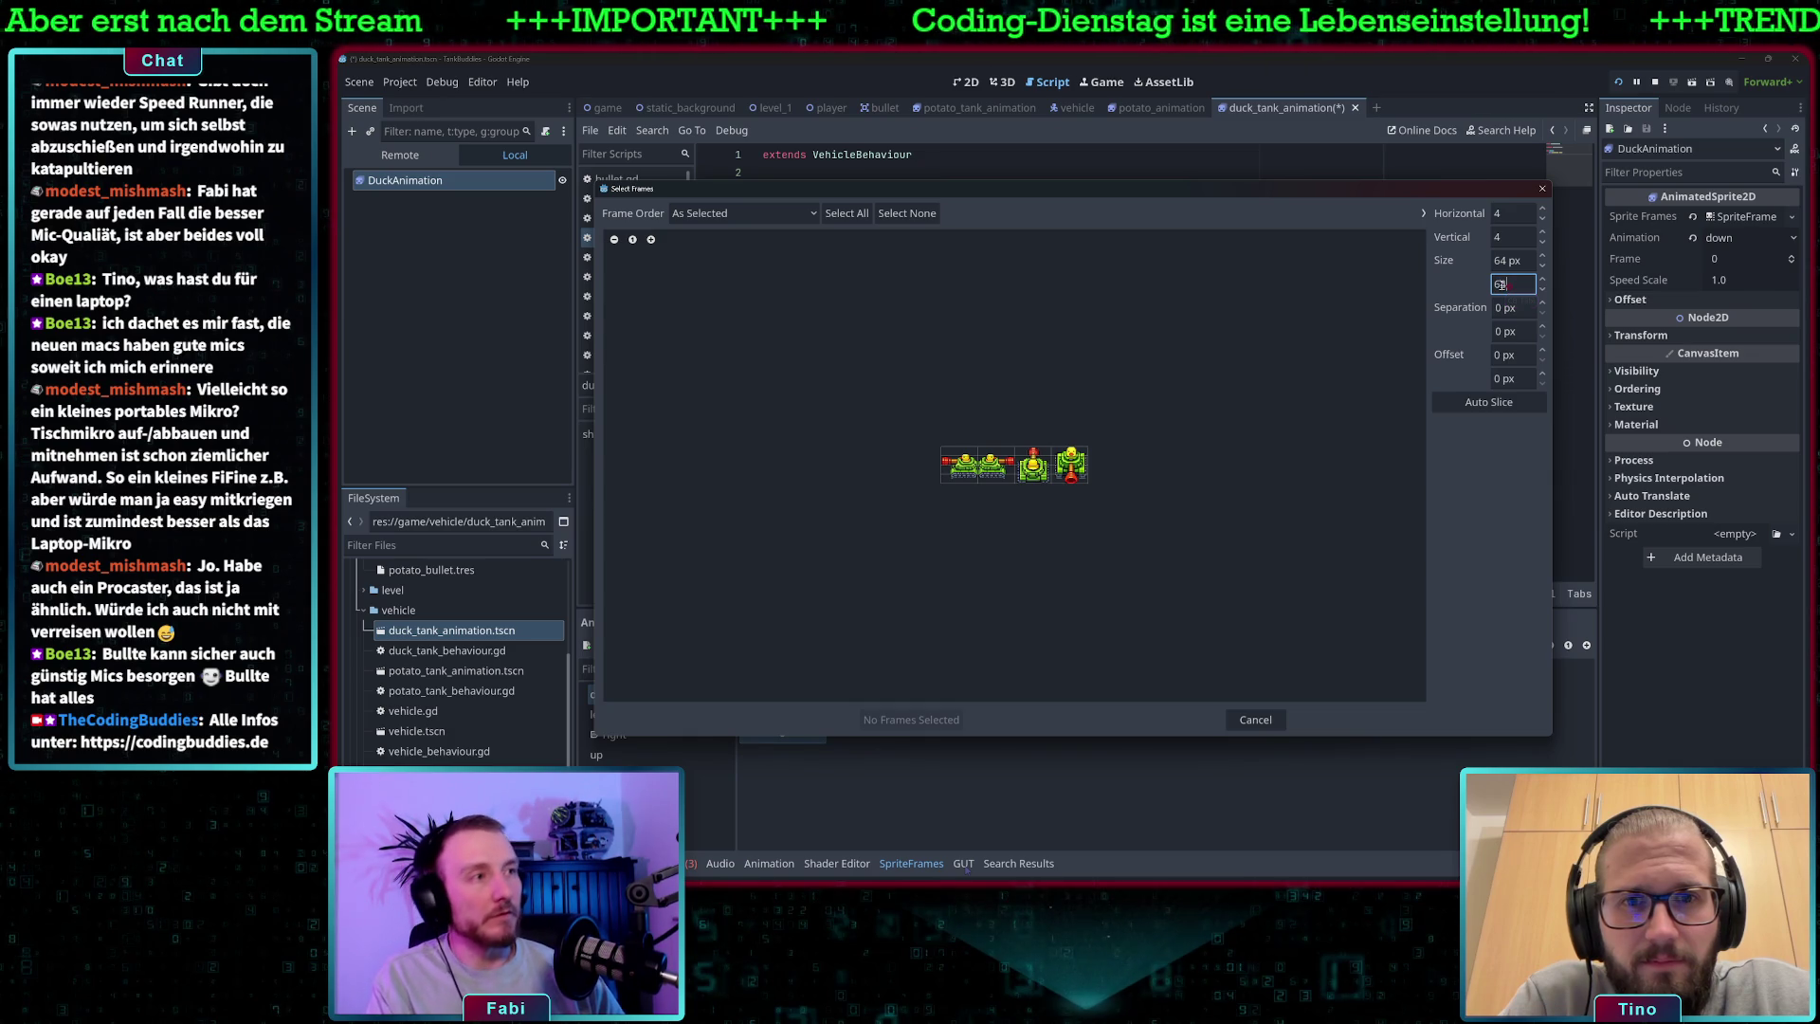
click(1070, 467)
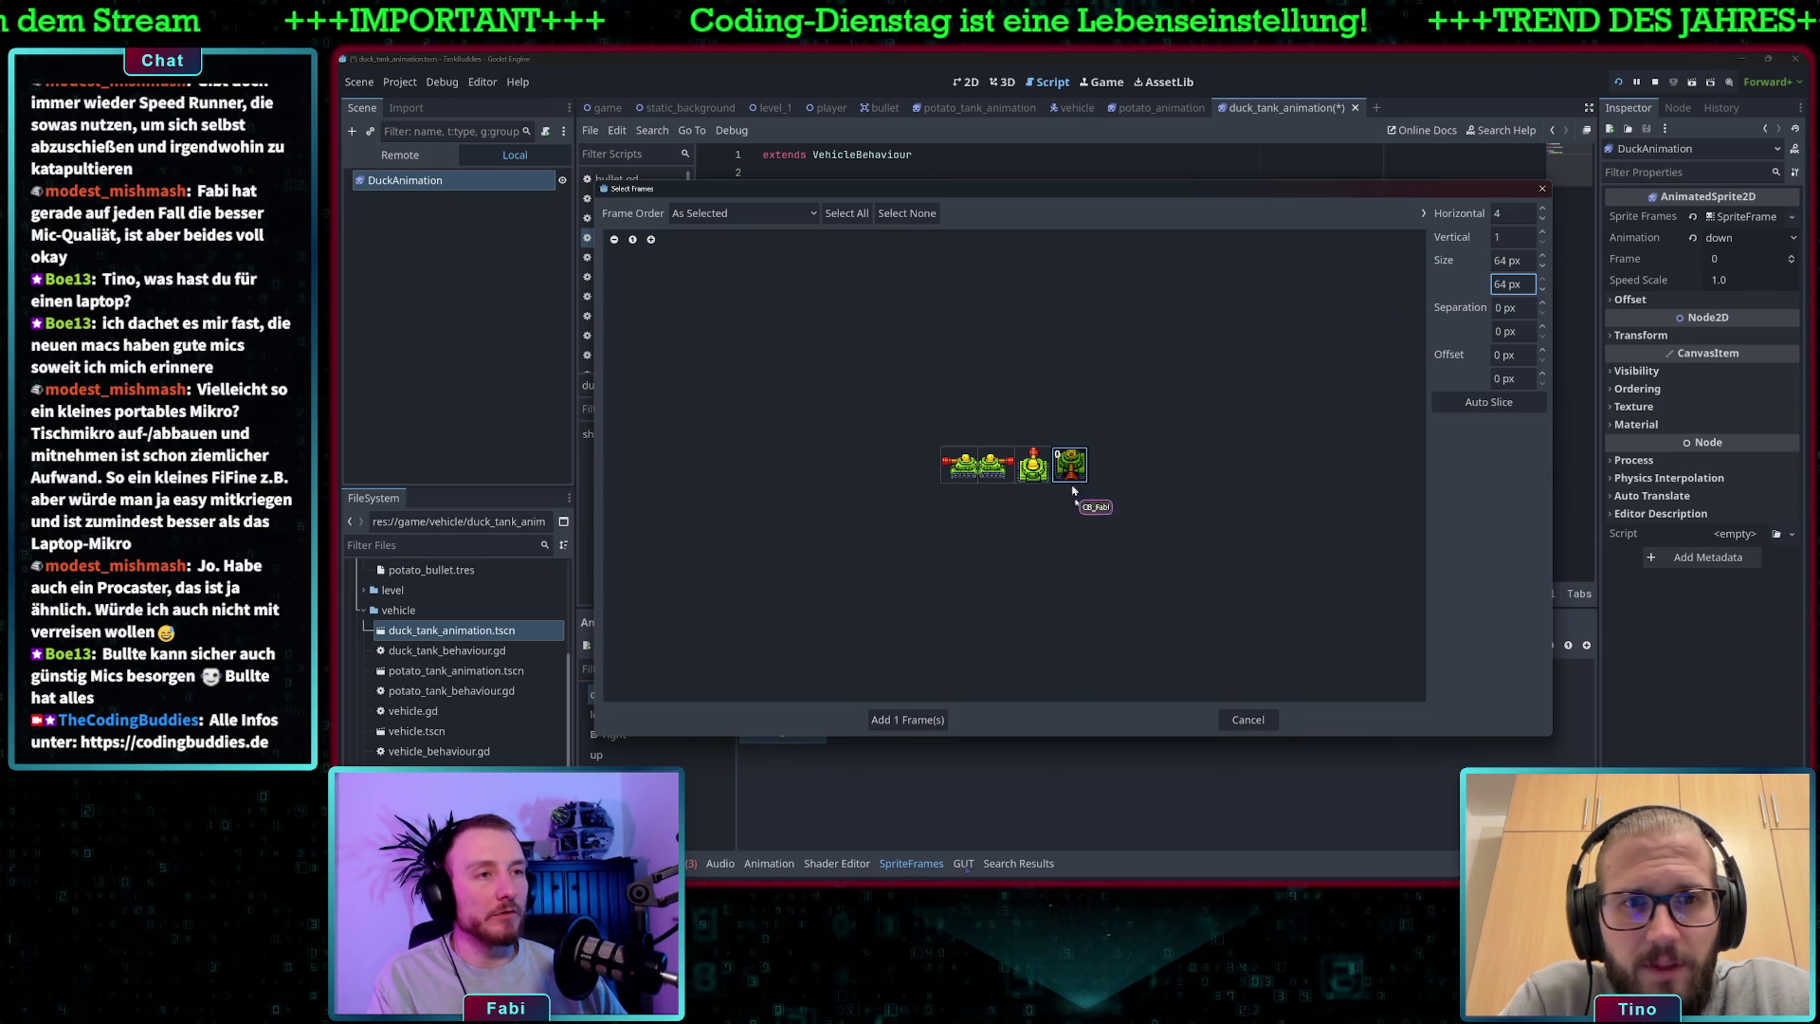
click(908, 719)
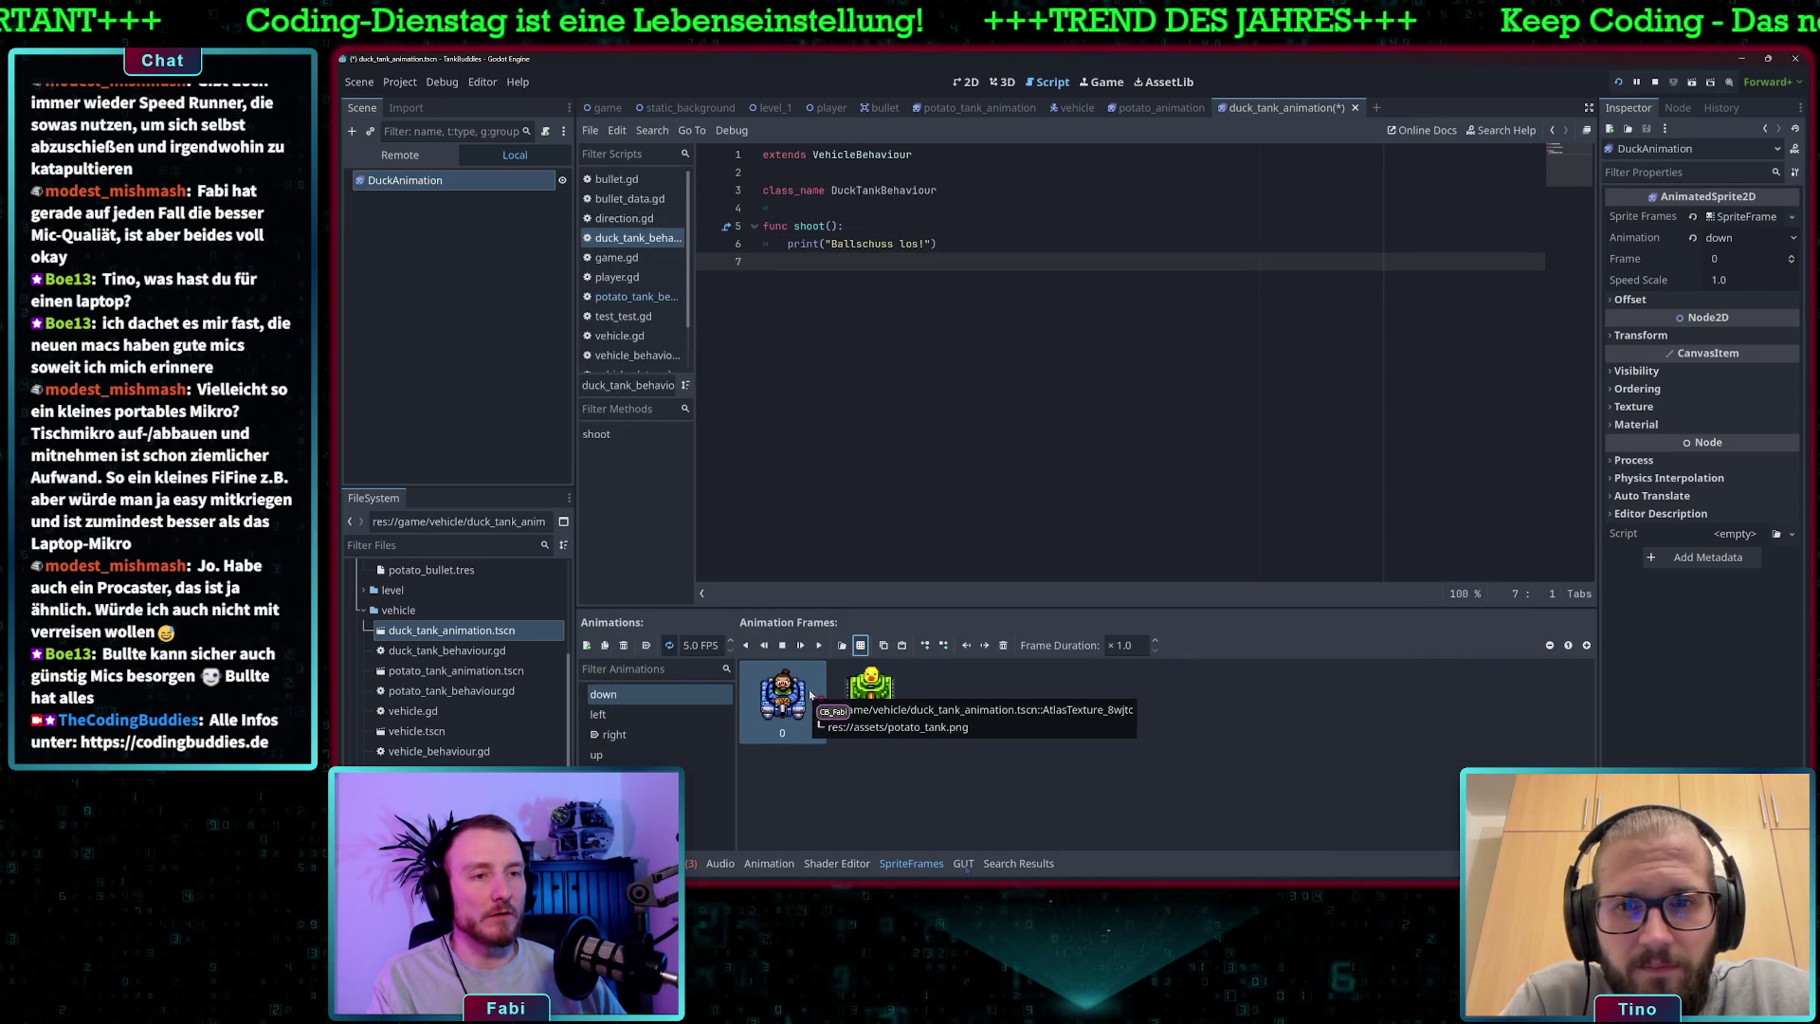
click(1003, 646)
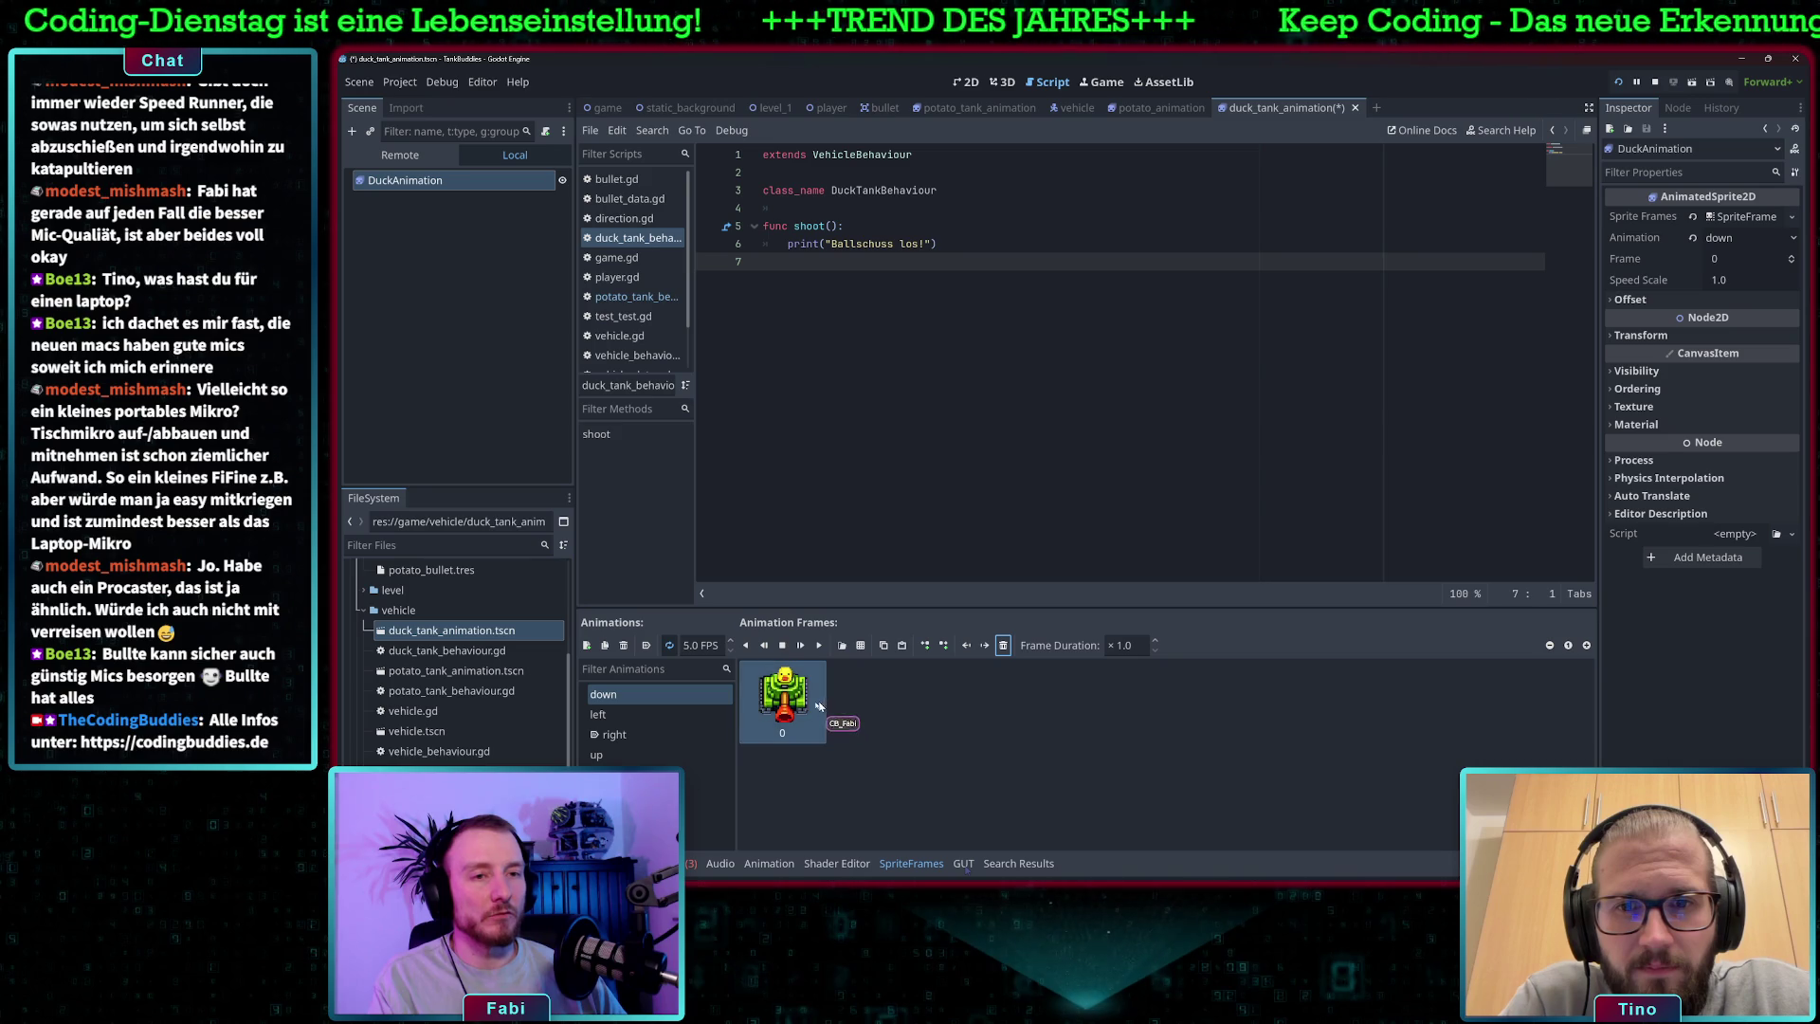
- Add the left-facing duck tank frame from duck_tank.png to the left animation
click(647, 717)
click(860, 646)
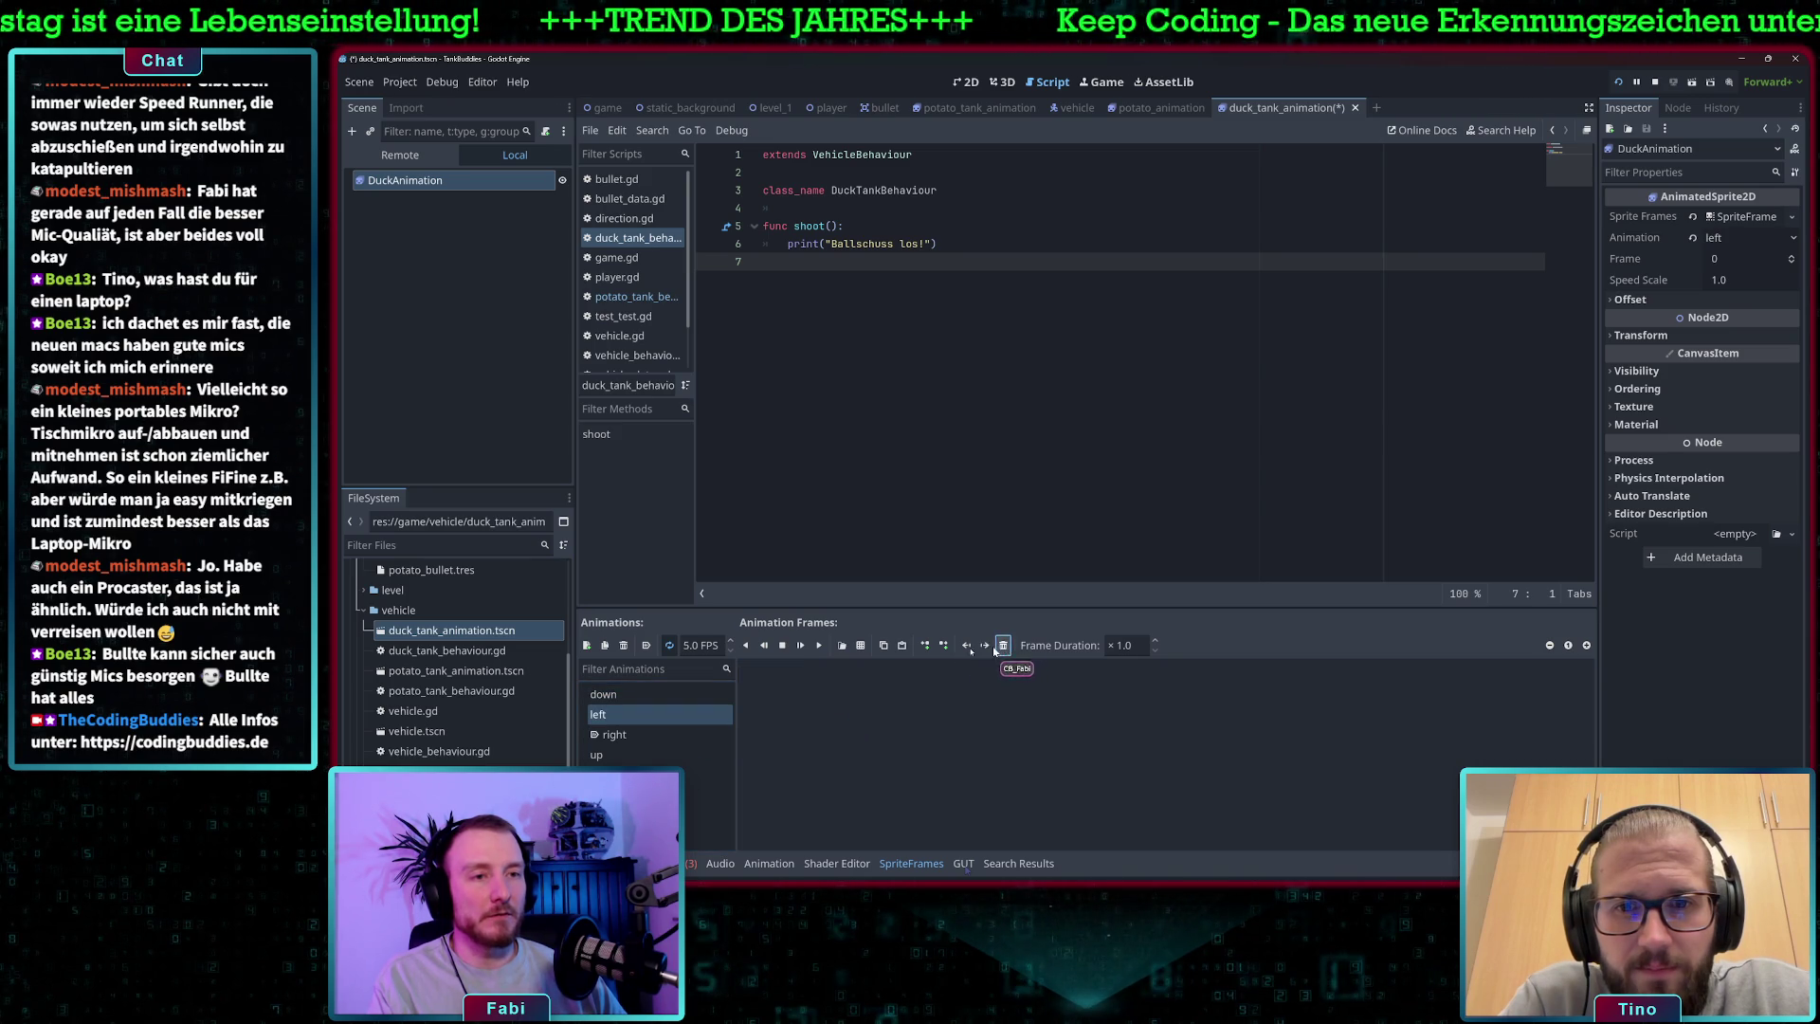
double_click(963, 353)
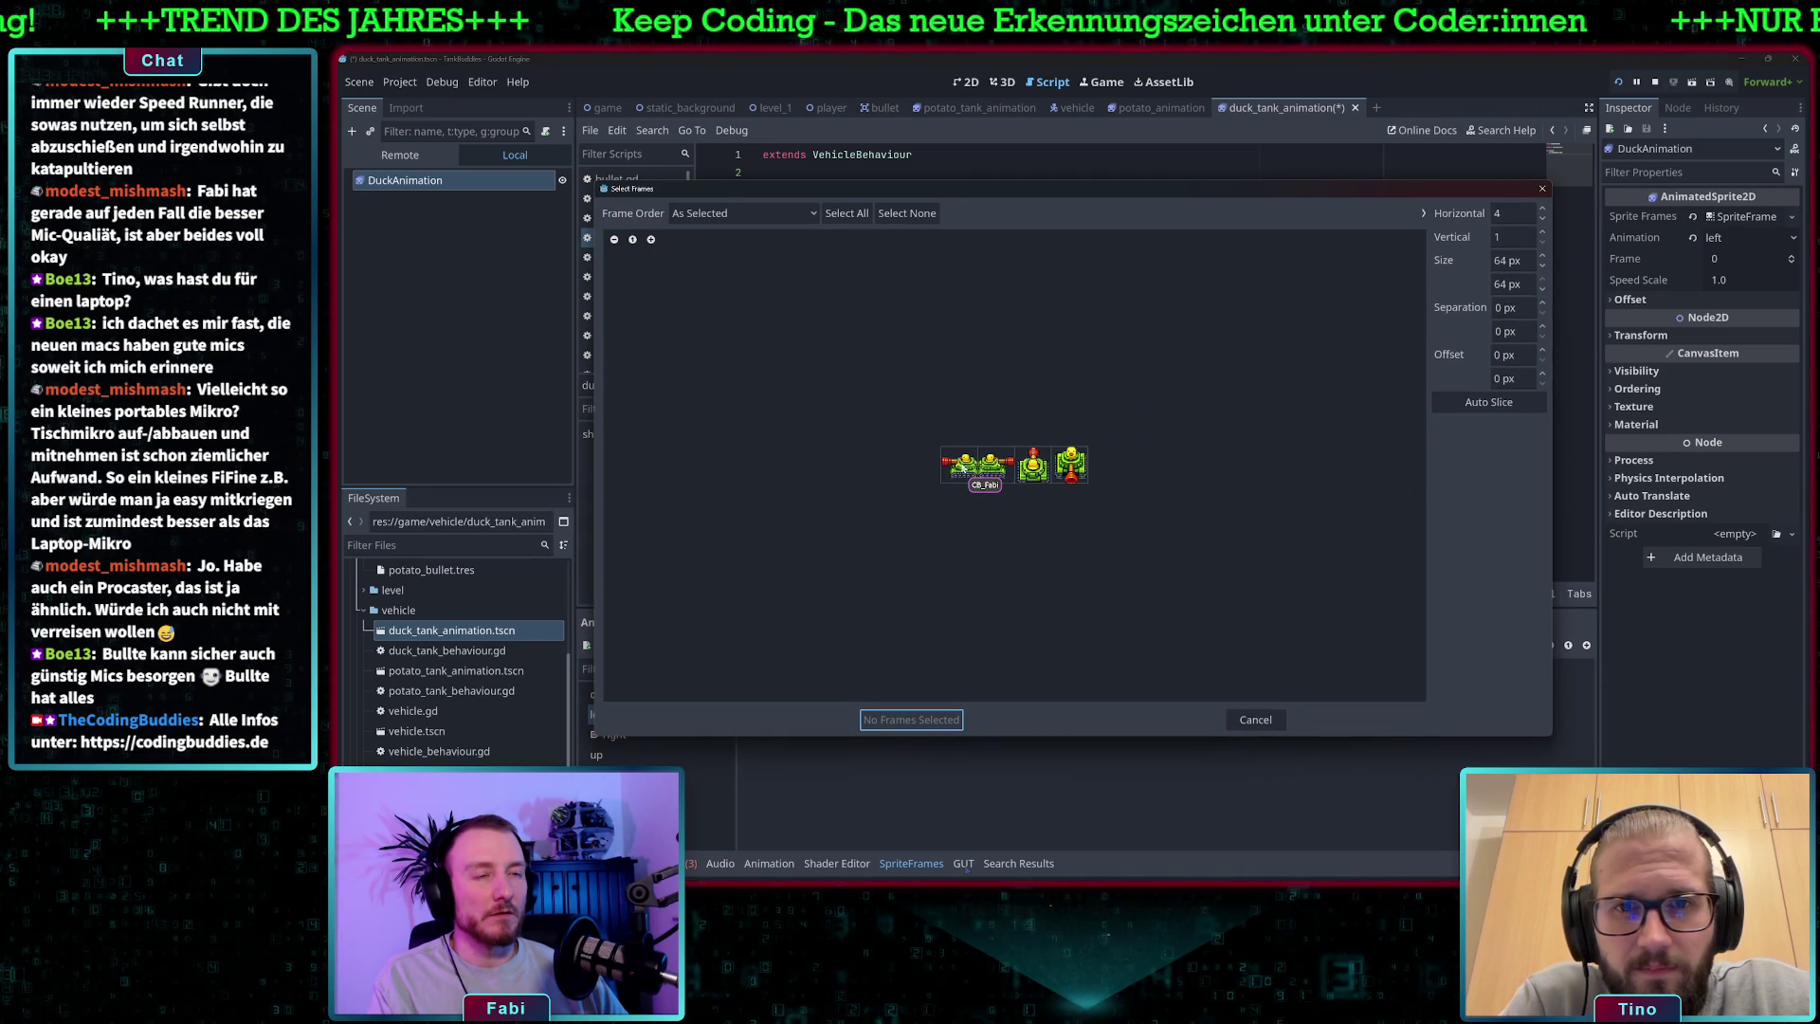
click(961, 465)
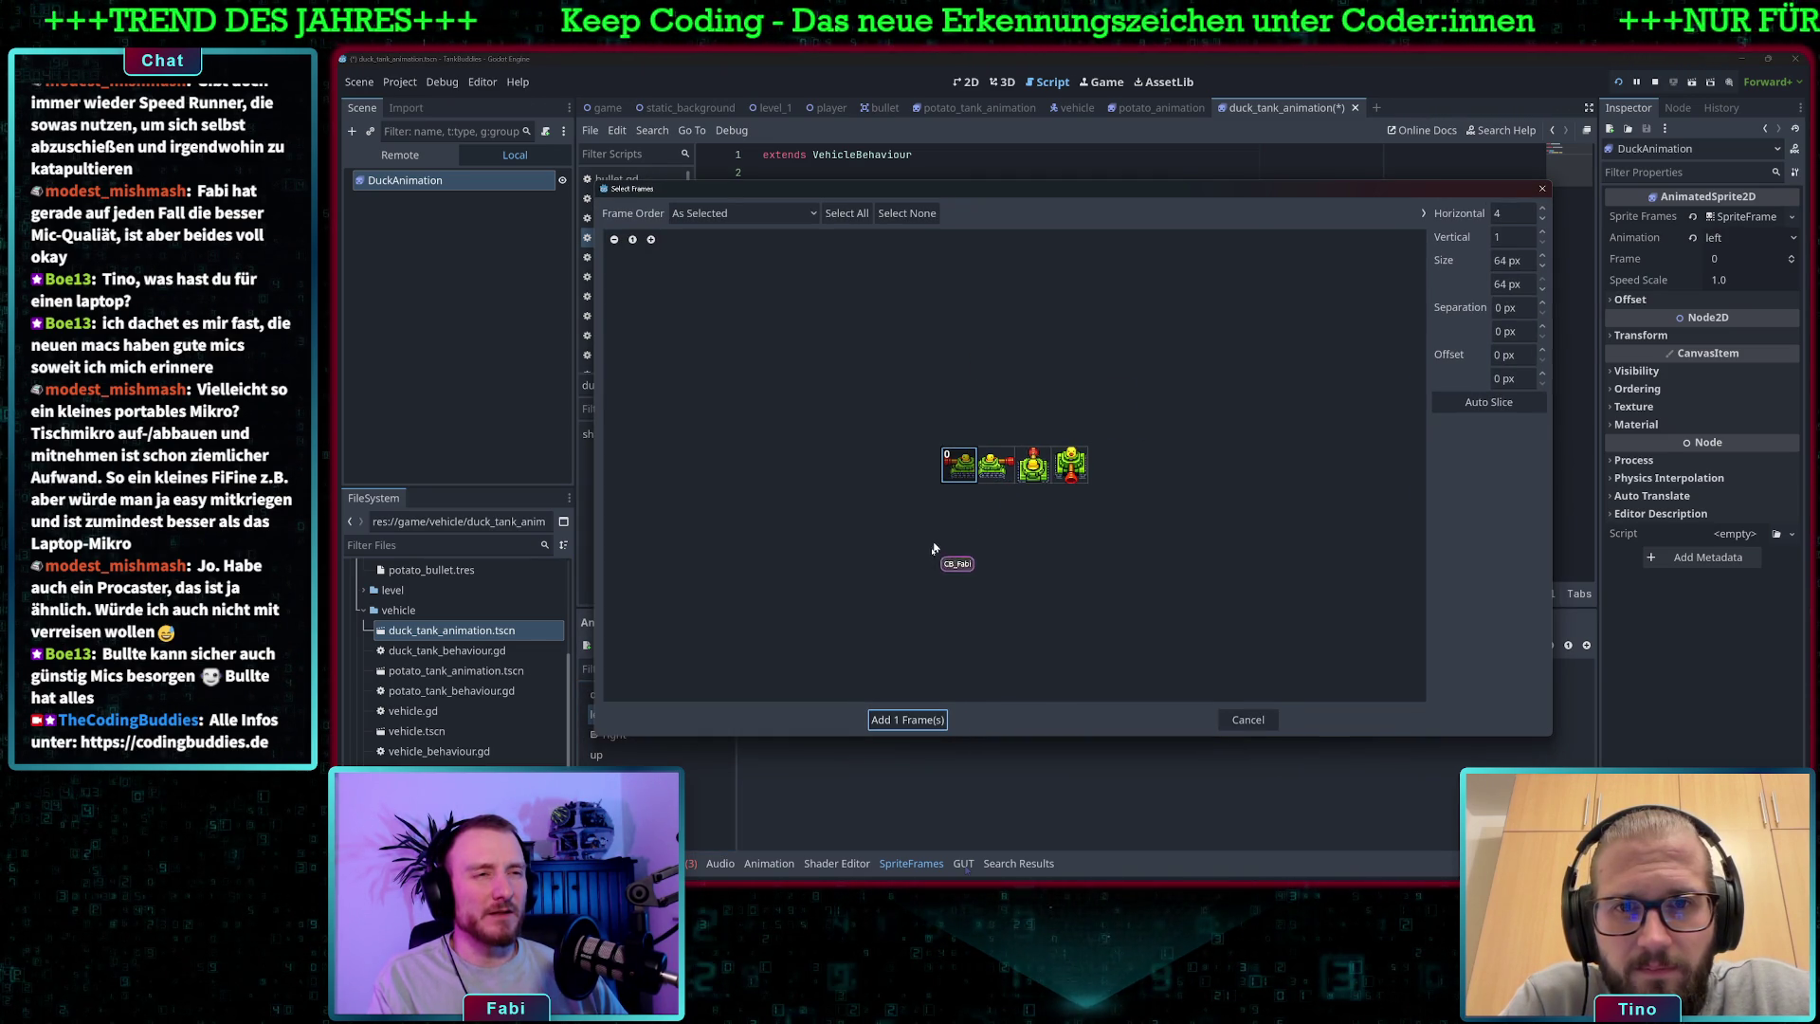
click(912, 720)
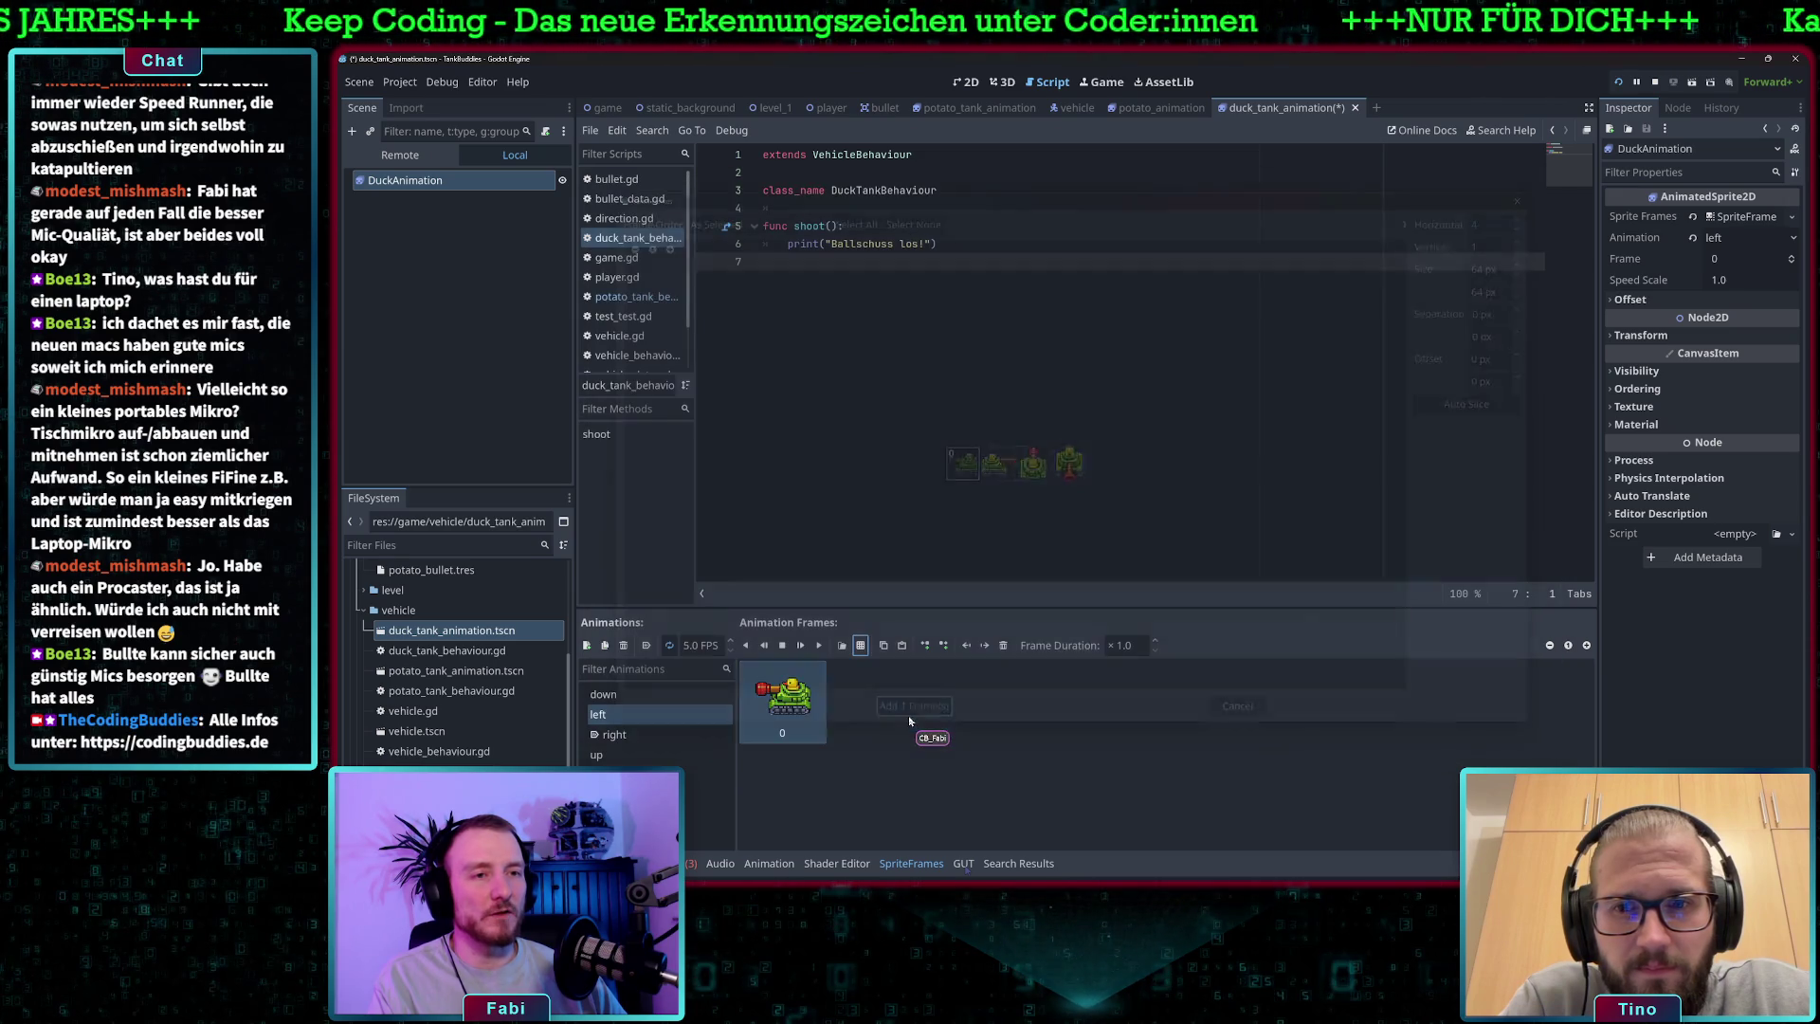
- Replace the right animation's frame with the right-facing duck tank frame
click(633, 735)
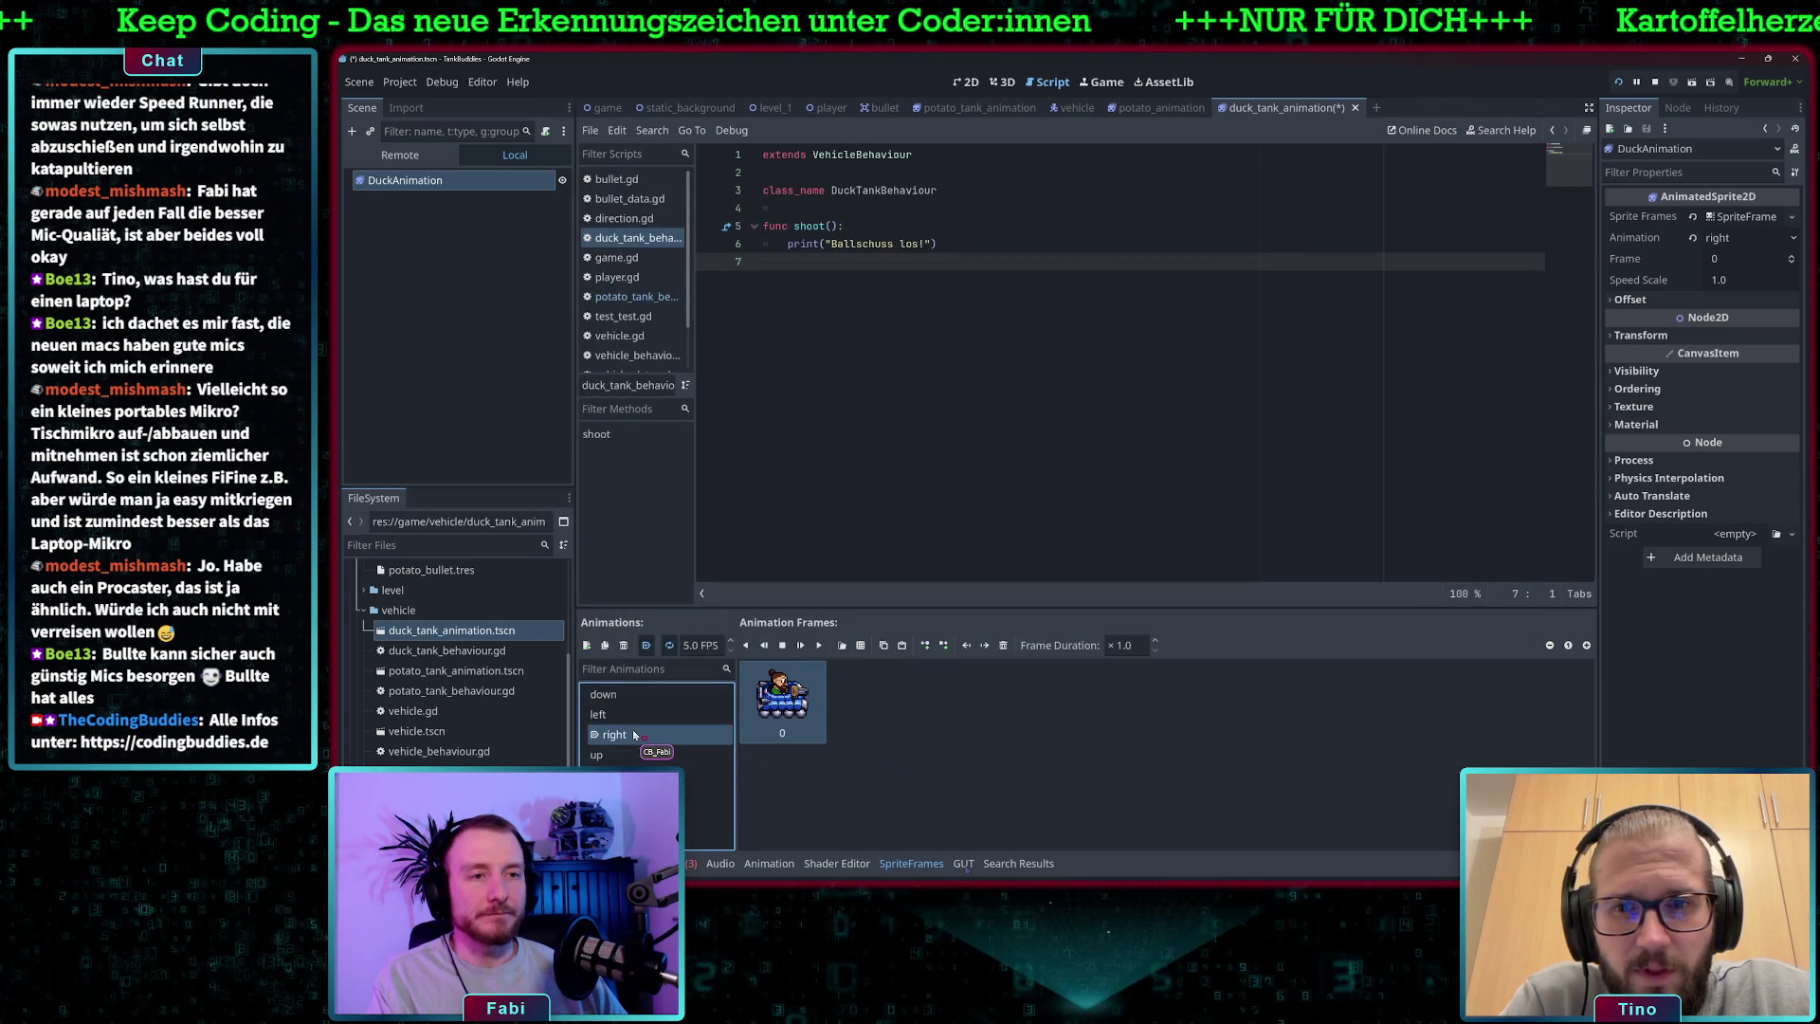
click(1003, 645)
click(842, 645)
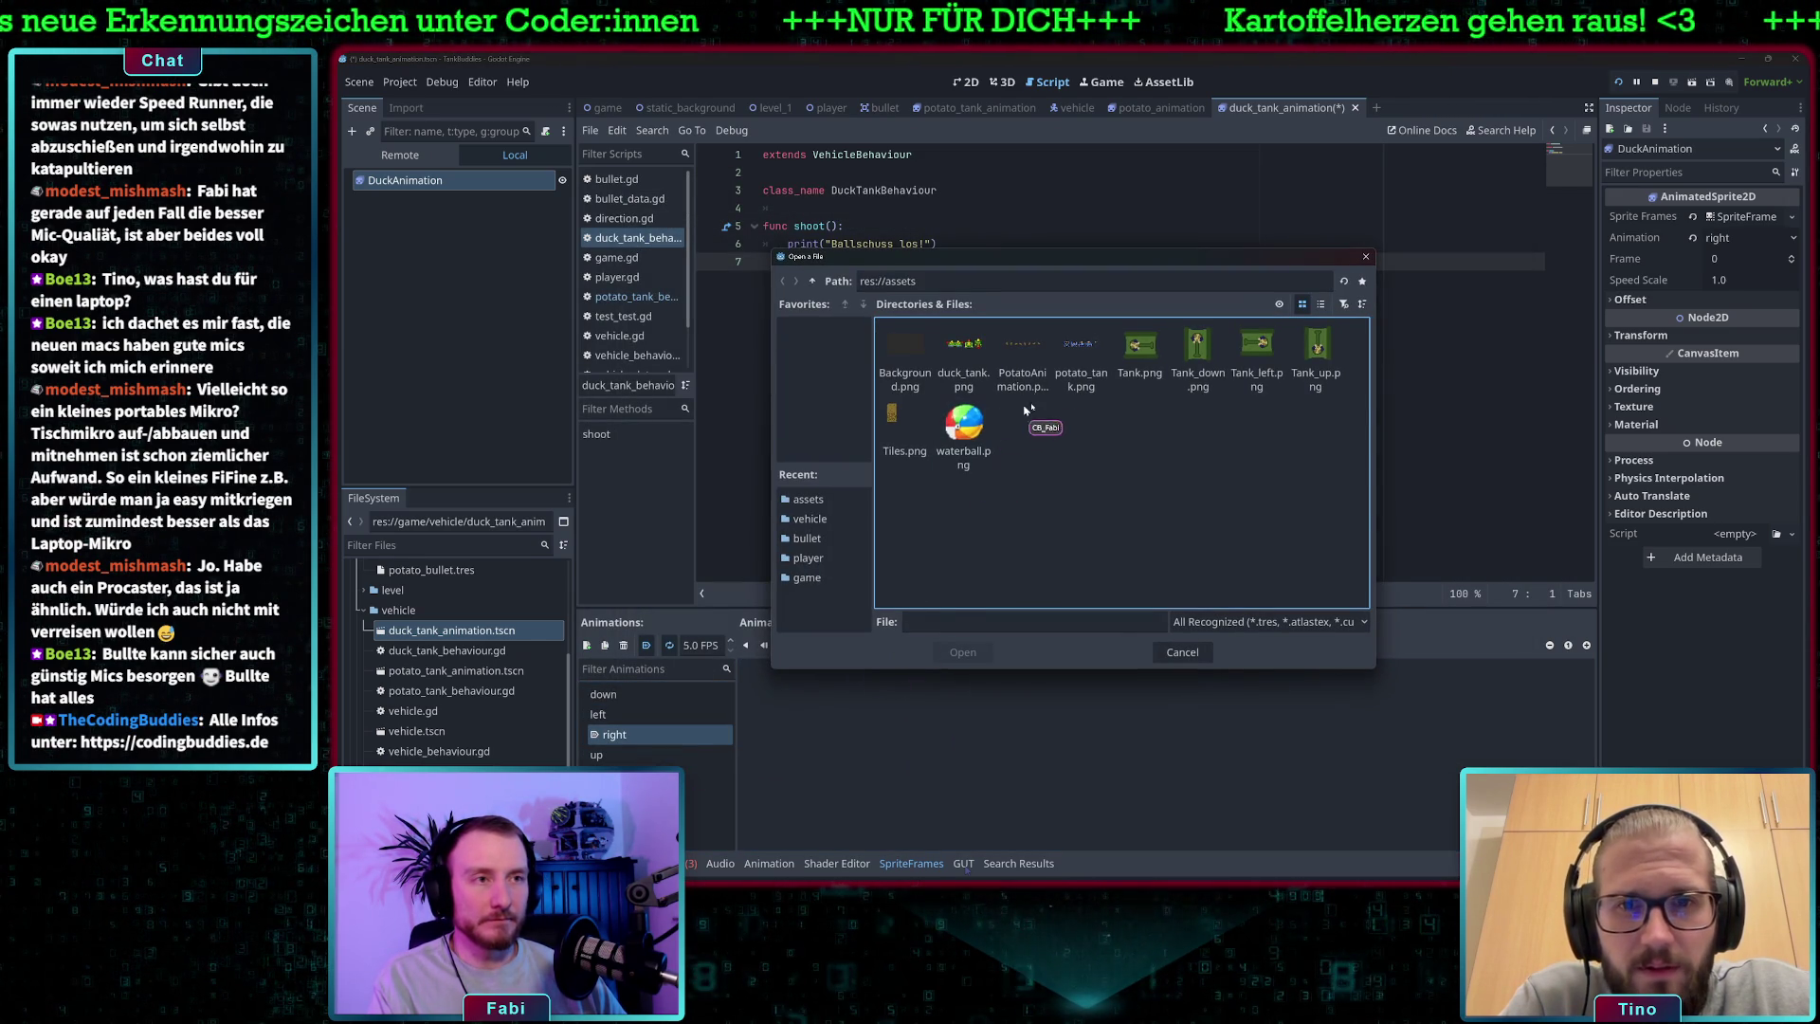
double_click(963, 346)
click(995, 465)
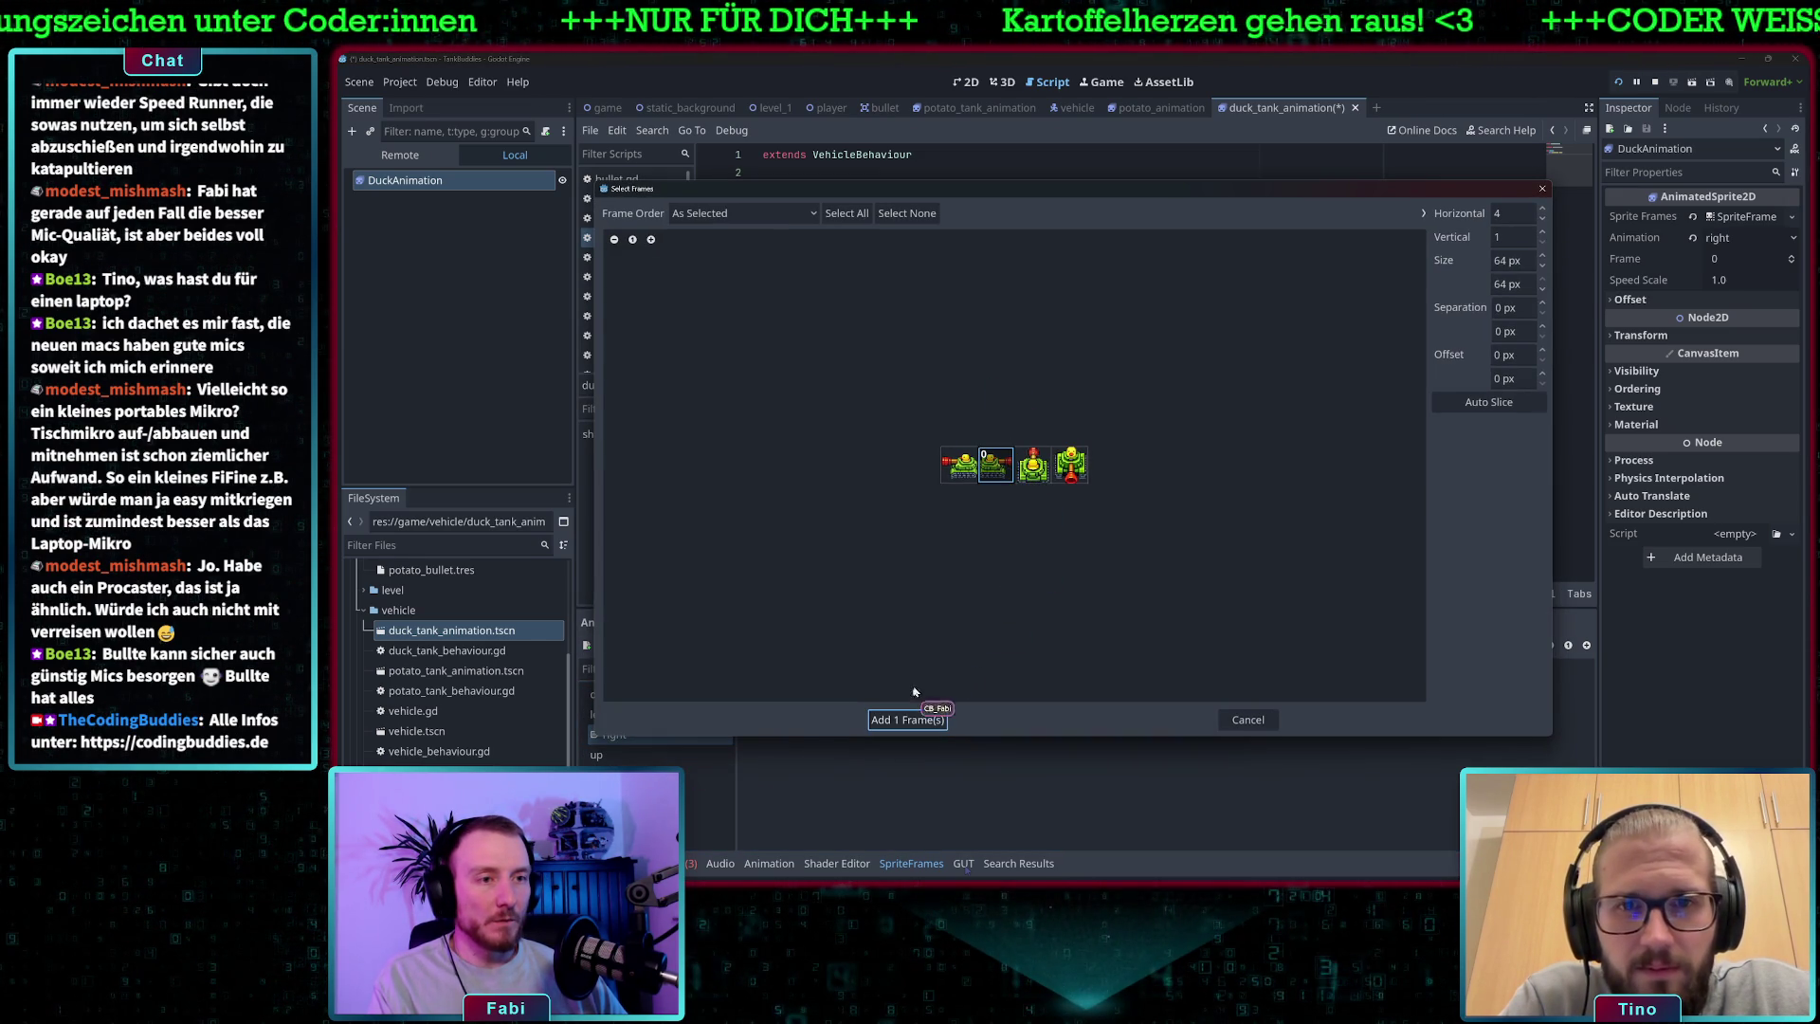
click(910, 722)
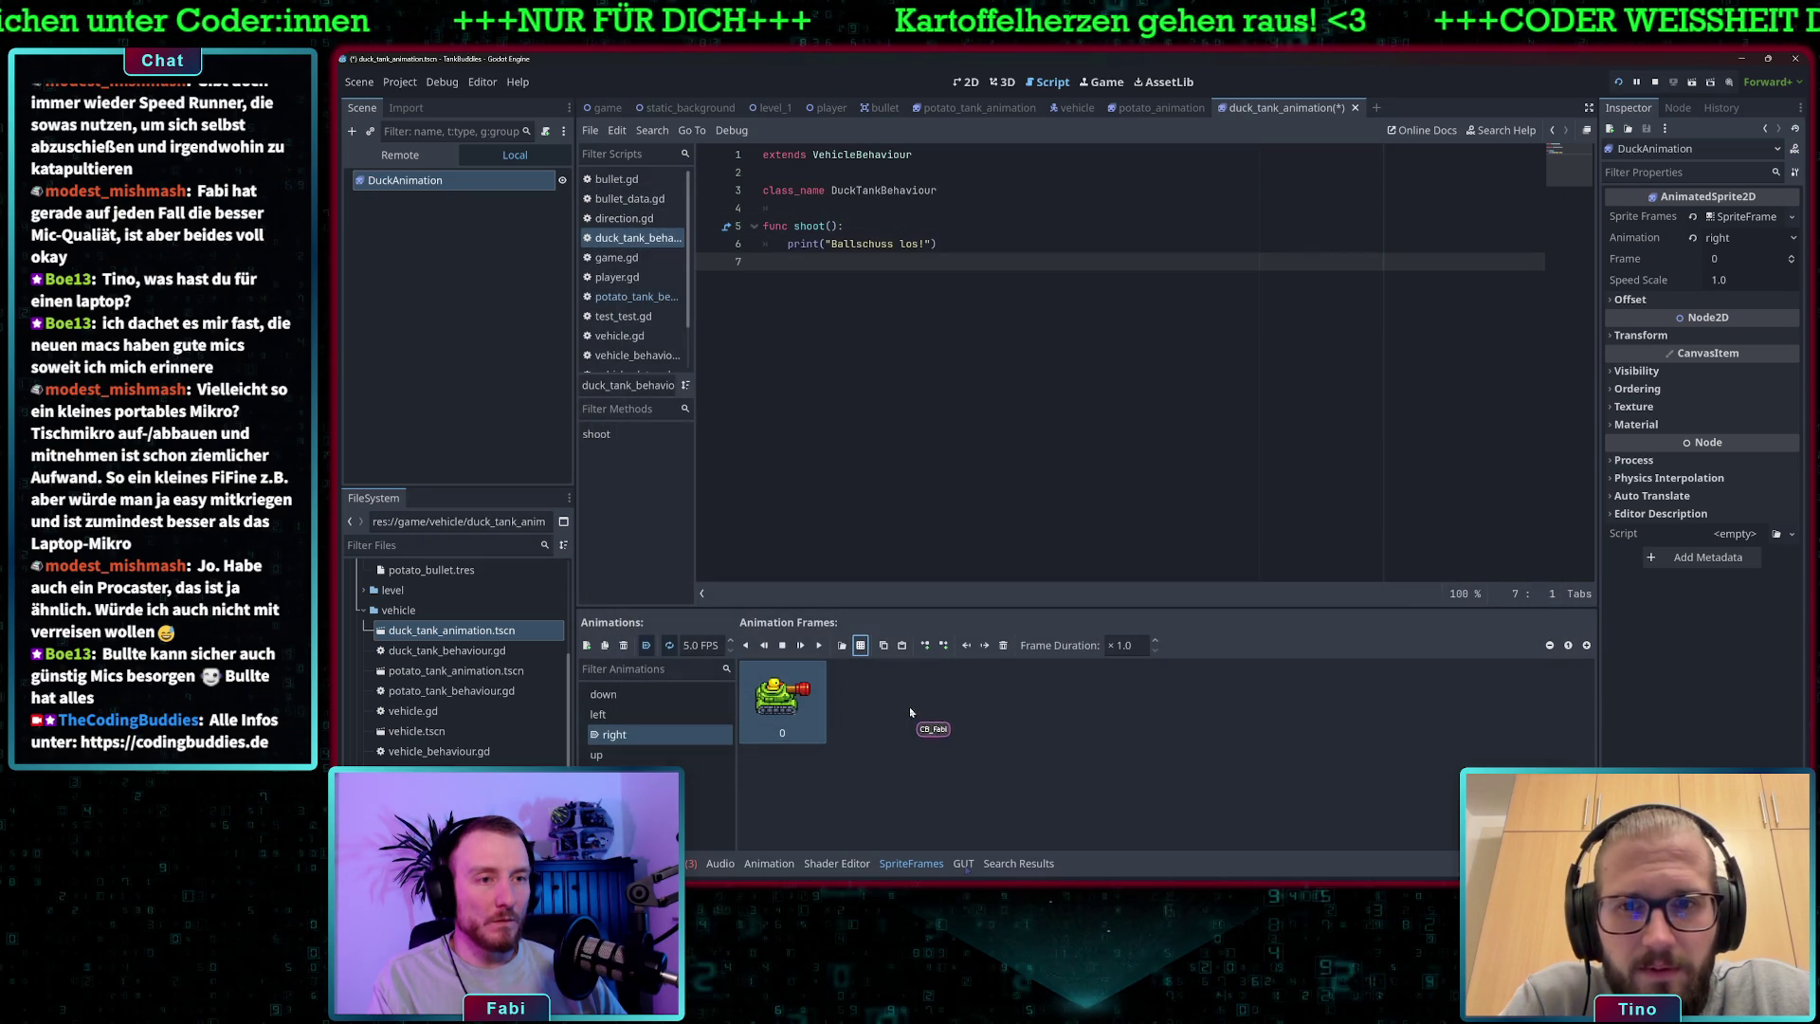
- Replace the up animation's old frame with the up-facing frame from duck_tank.png
click(650, 756)
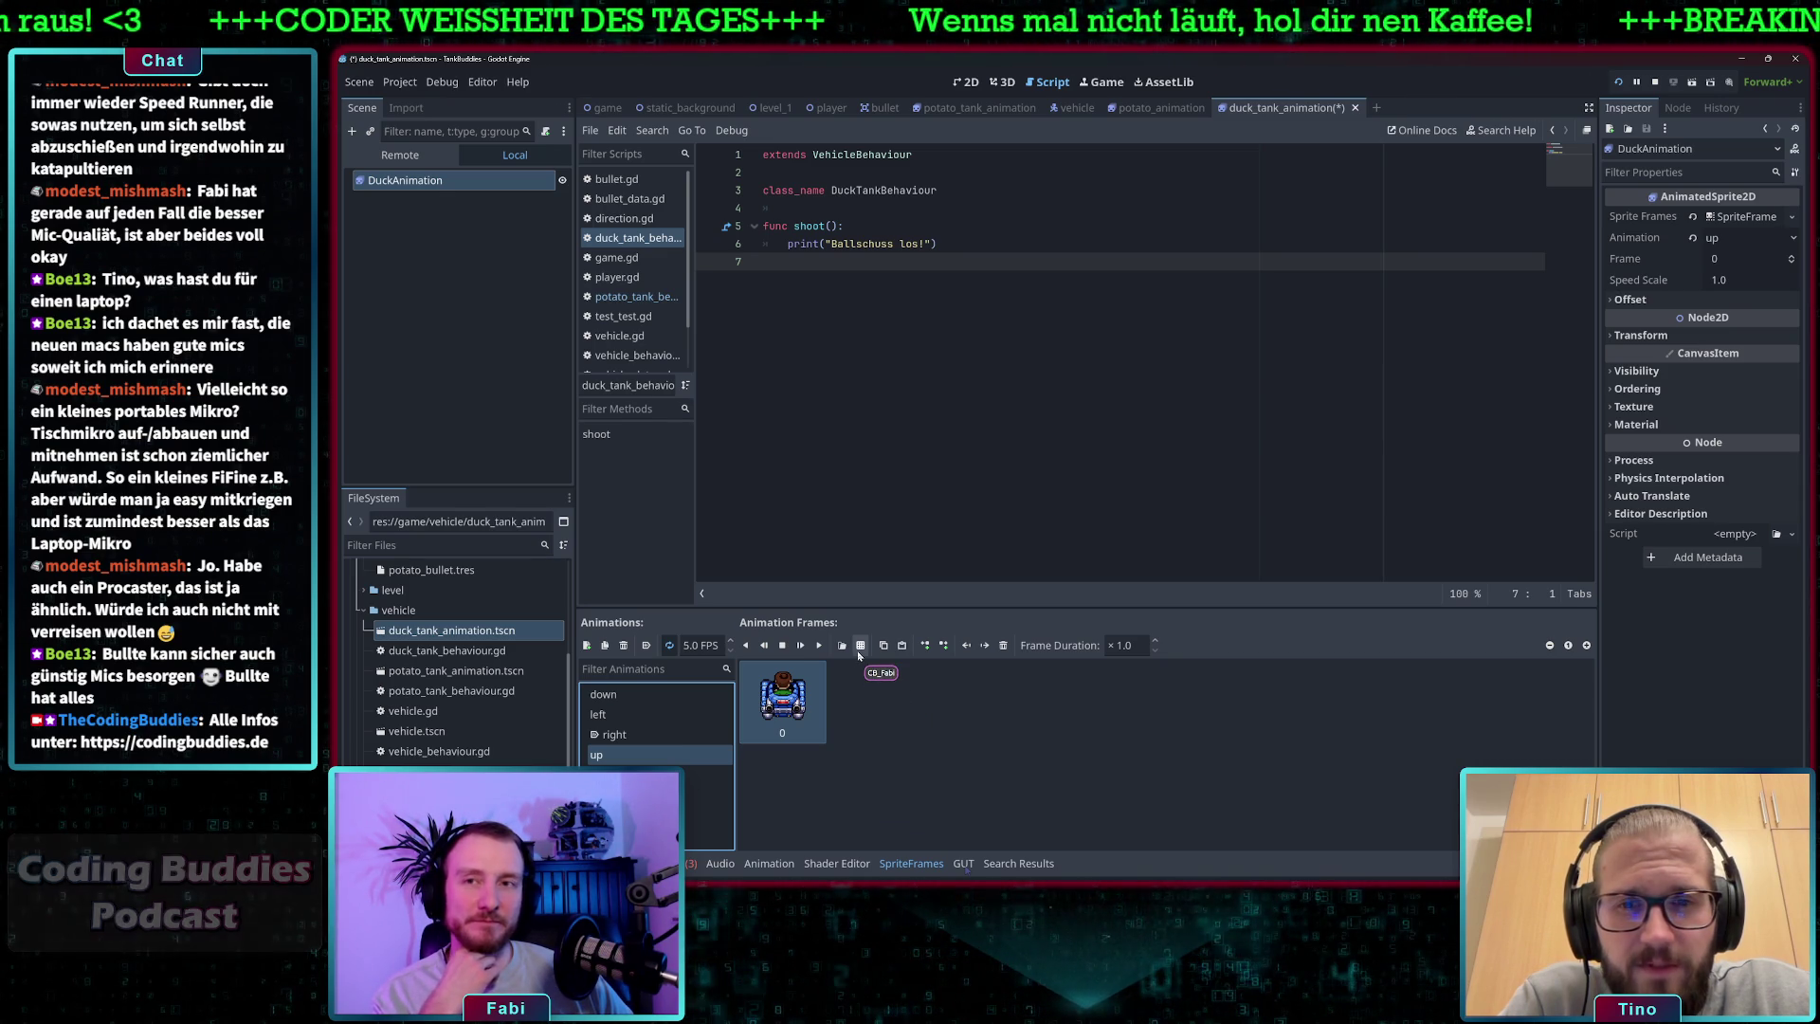
click(1003, 645)
click(860, 645)
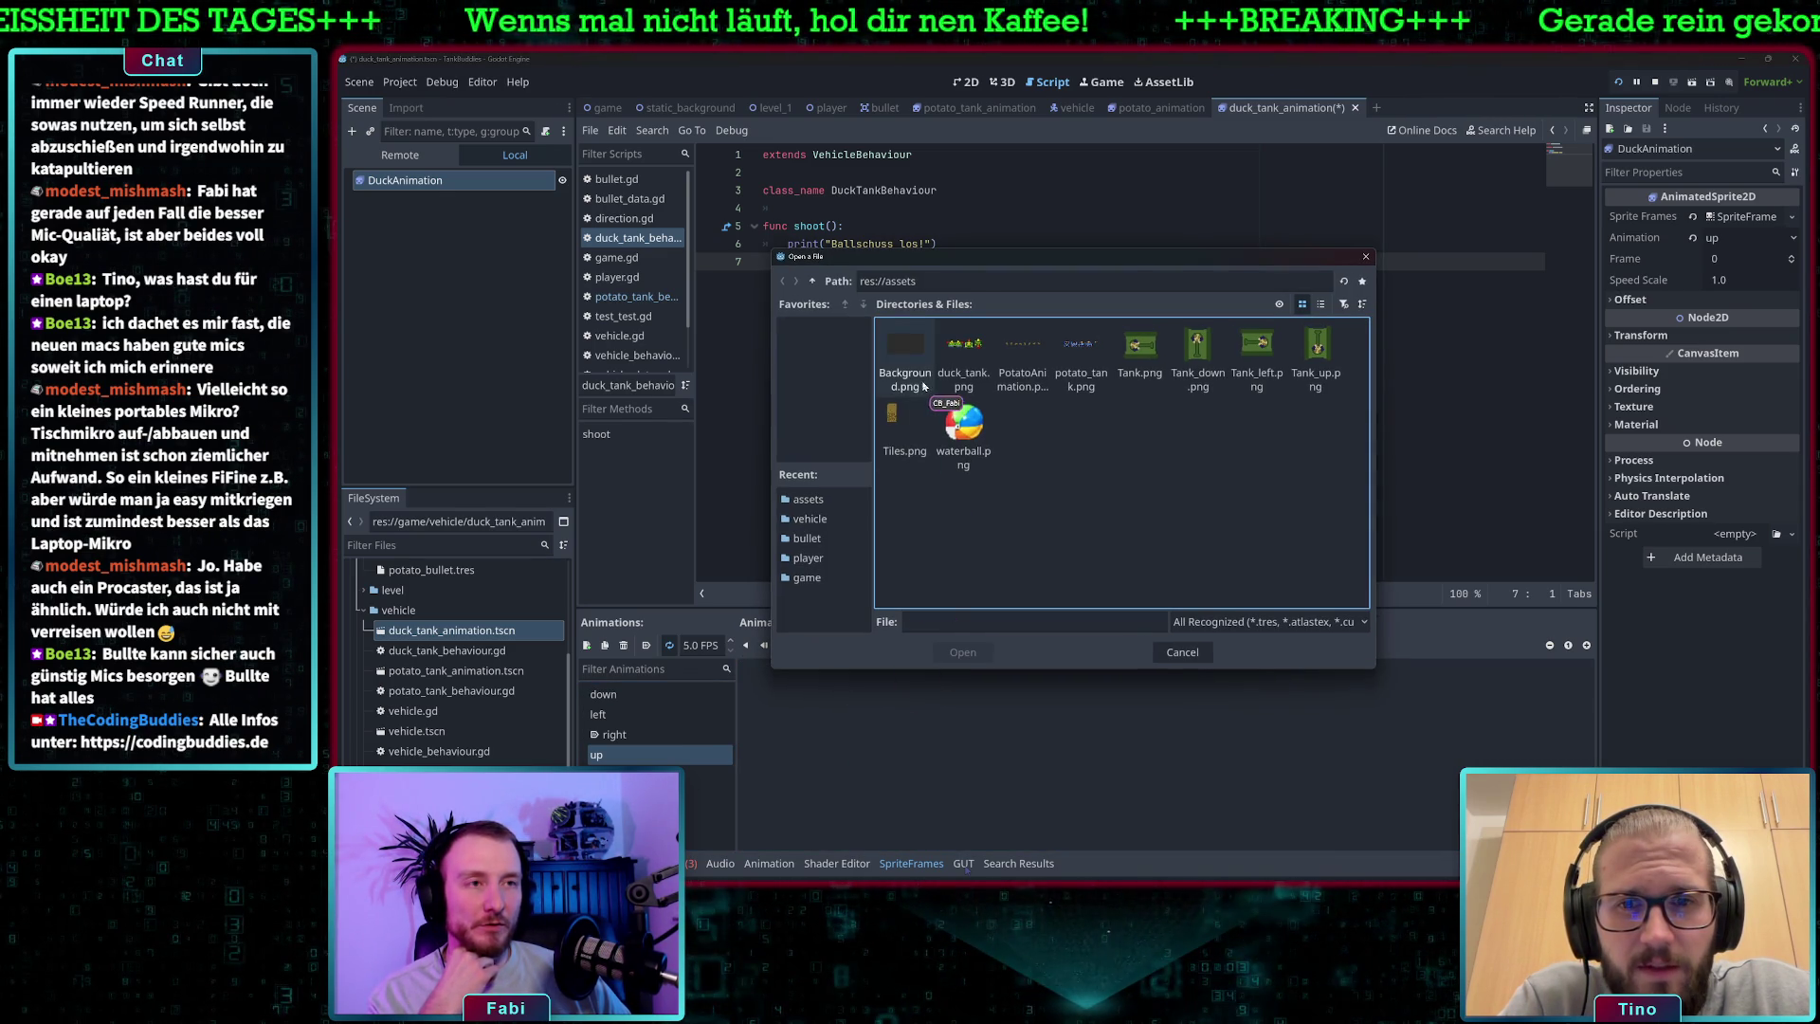
double_click(964, 349)
click(1032, 472)
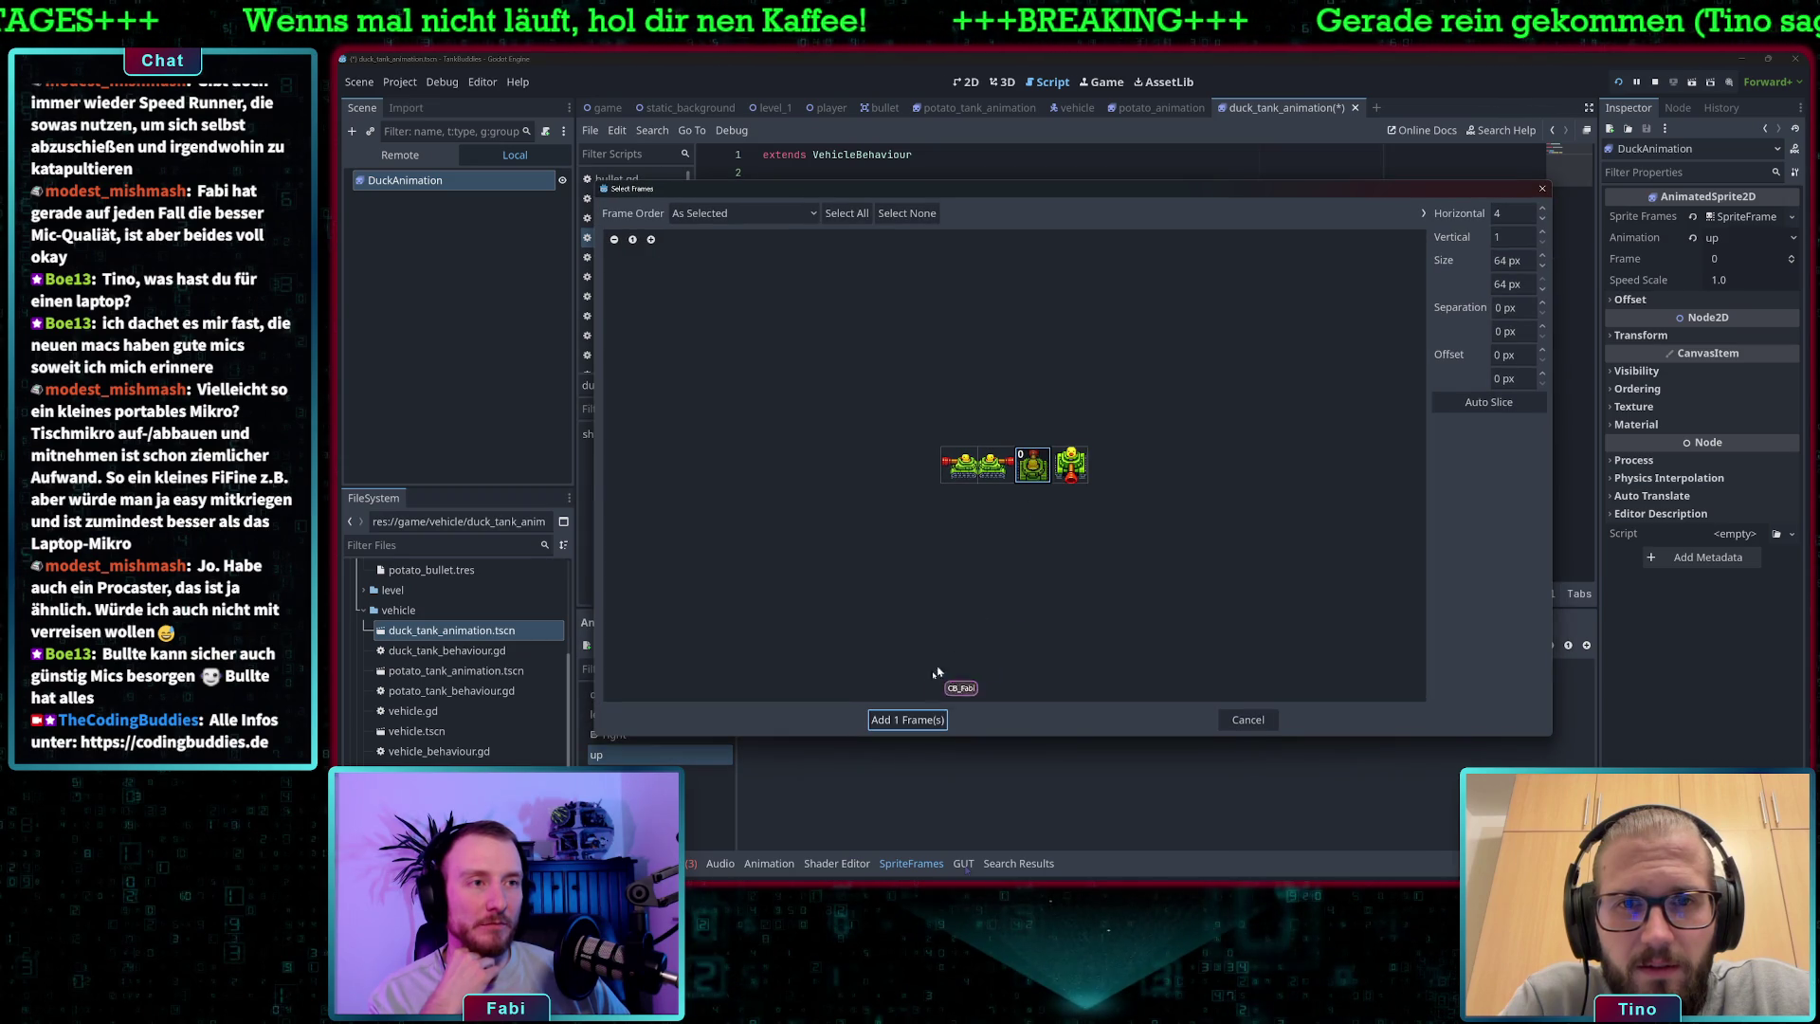
click(925, 720)
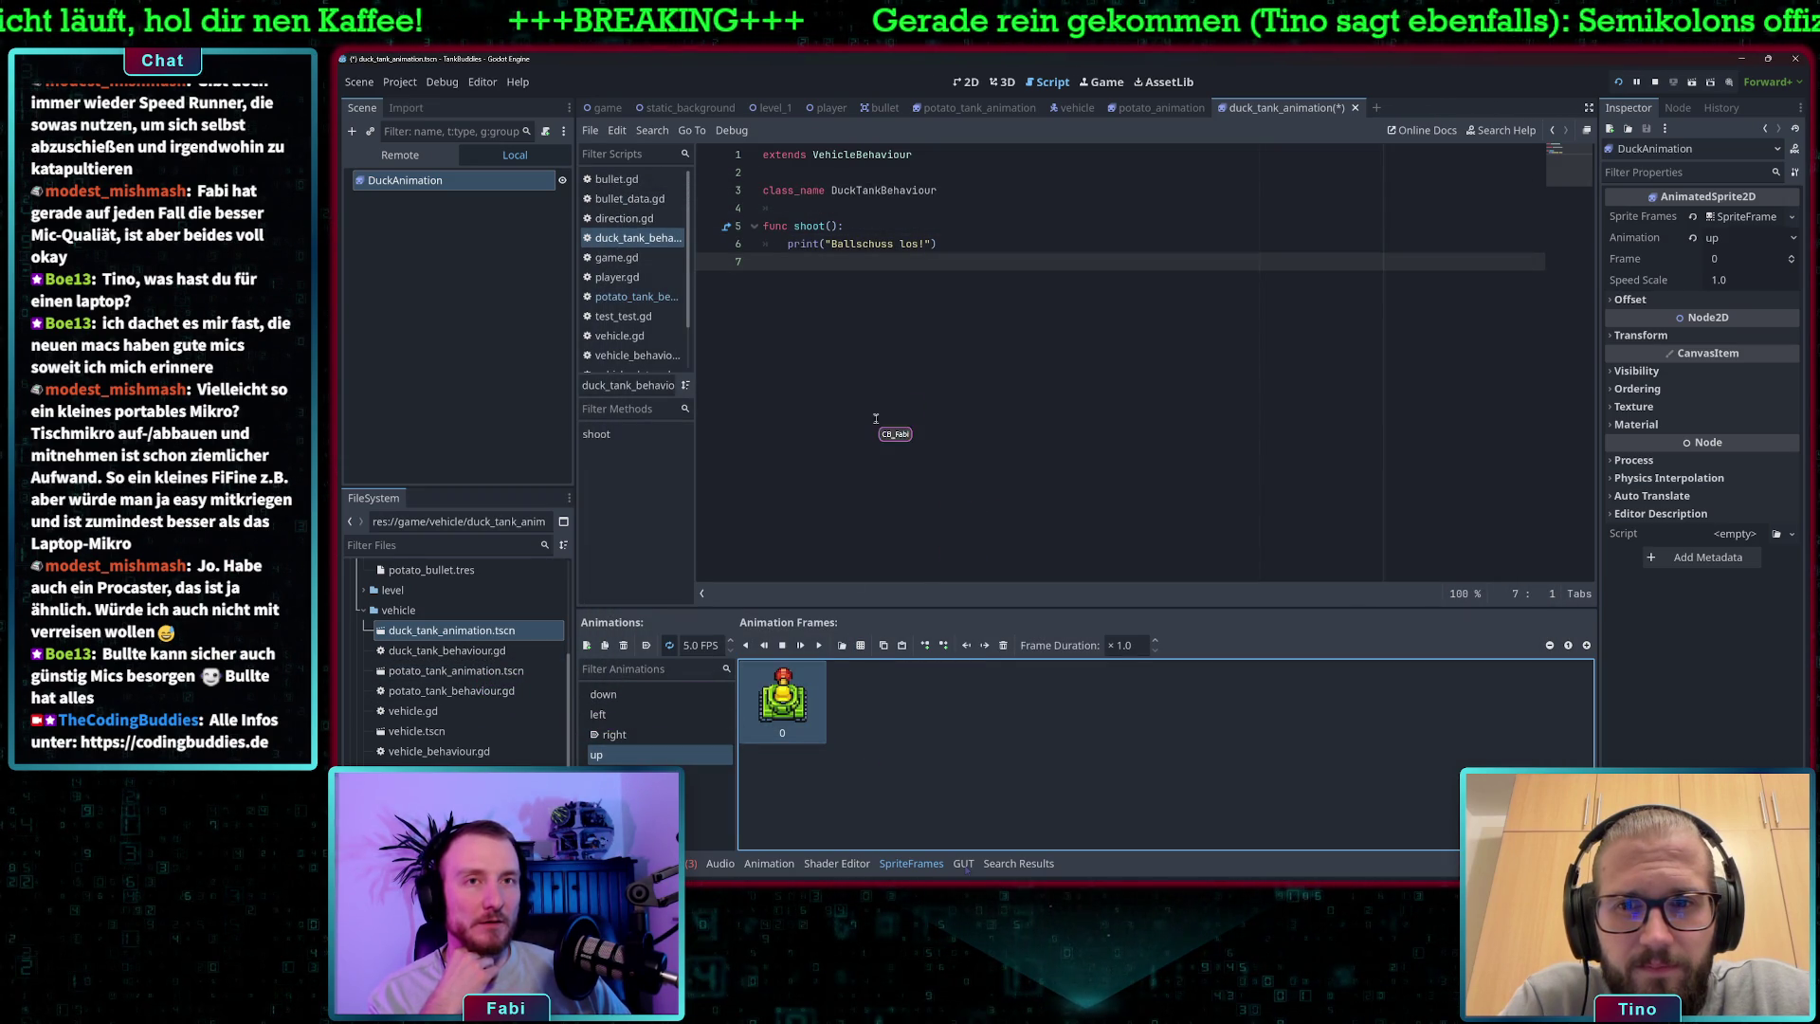
scroll(428, 725, up, 5)
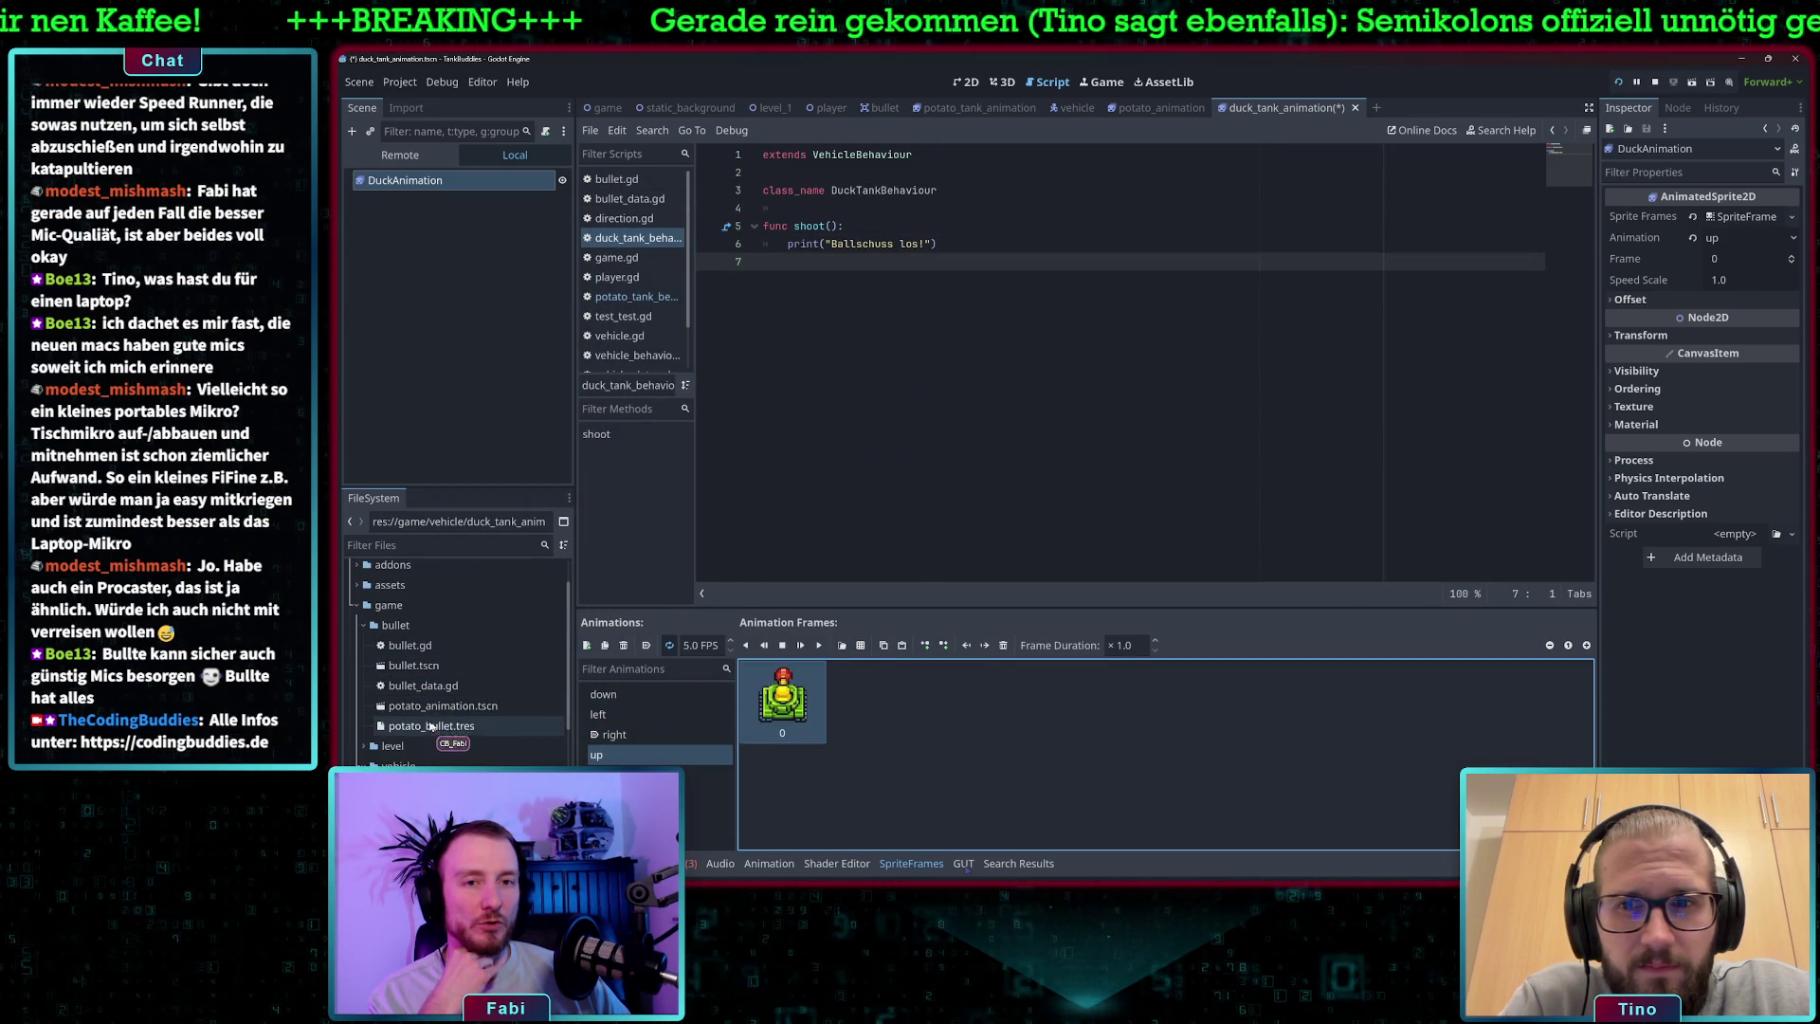
- Open potato_animation.tscn and duplicate it as waterball_animation.tscn, then select its AnimatedSprite2D
click(449, 709)
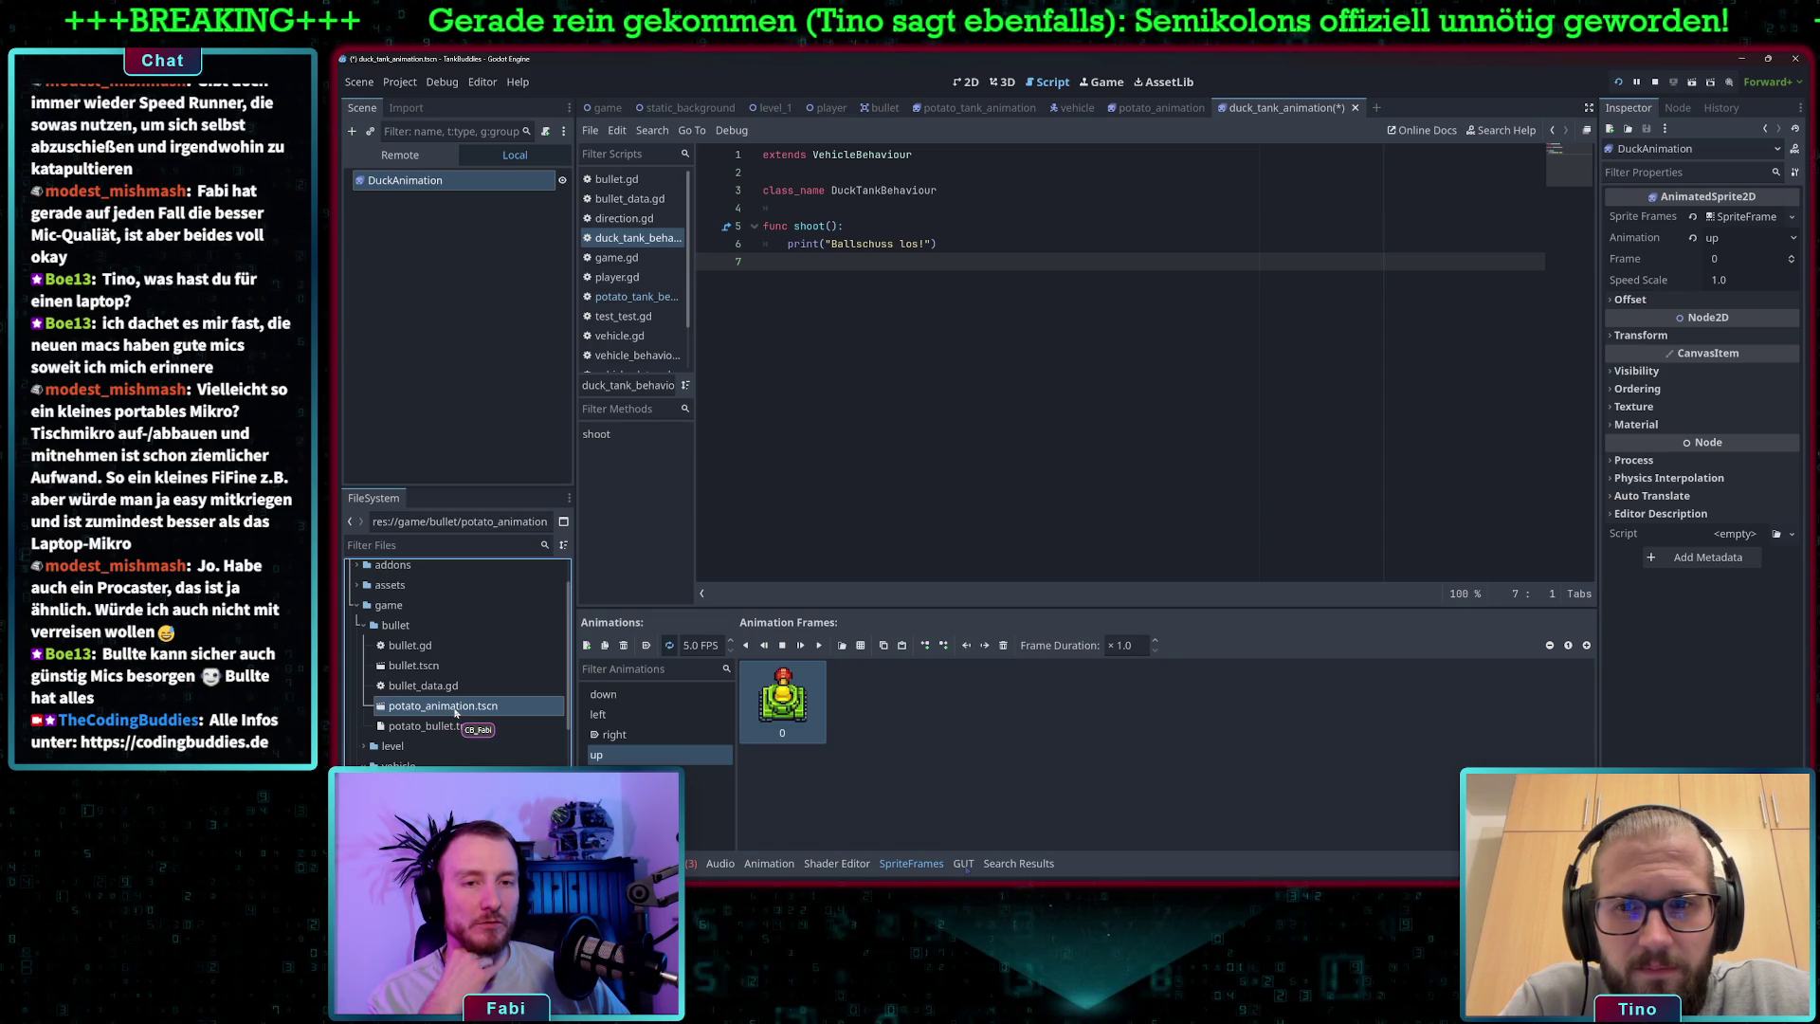
double_click(456, 709)
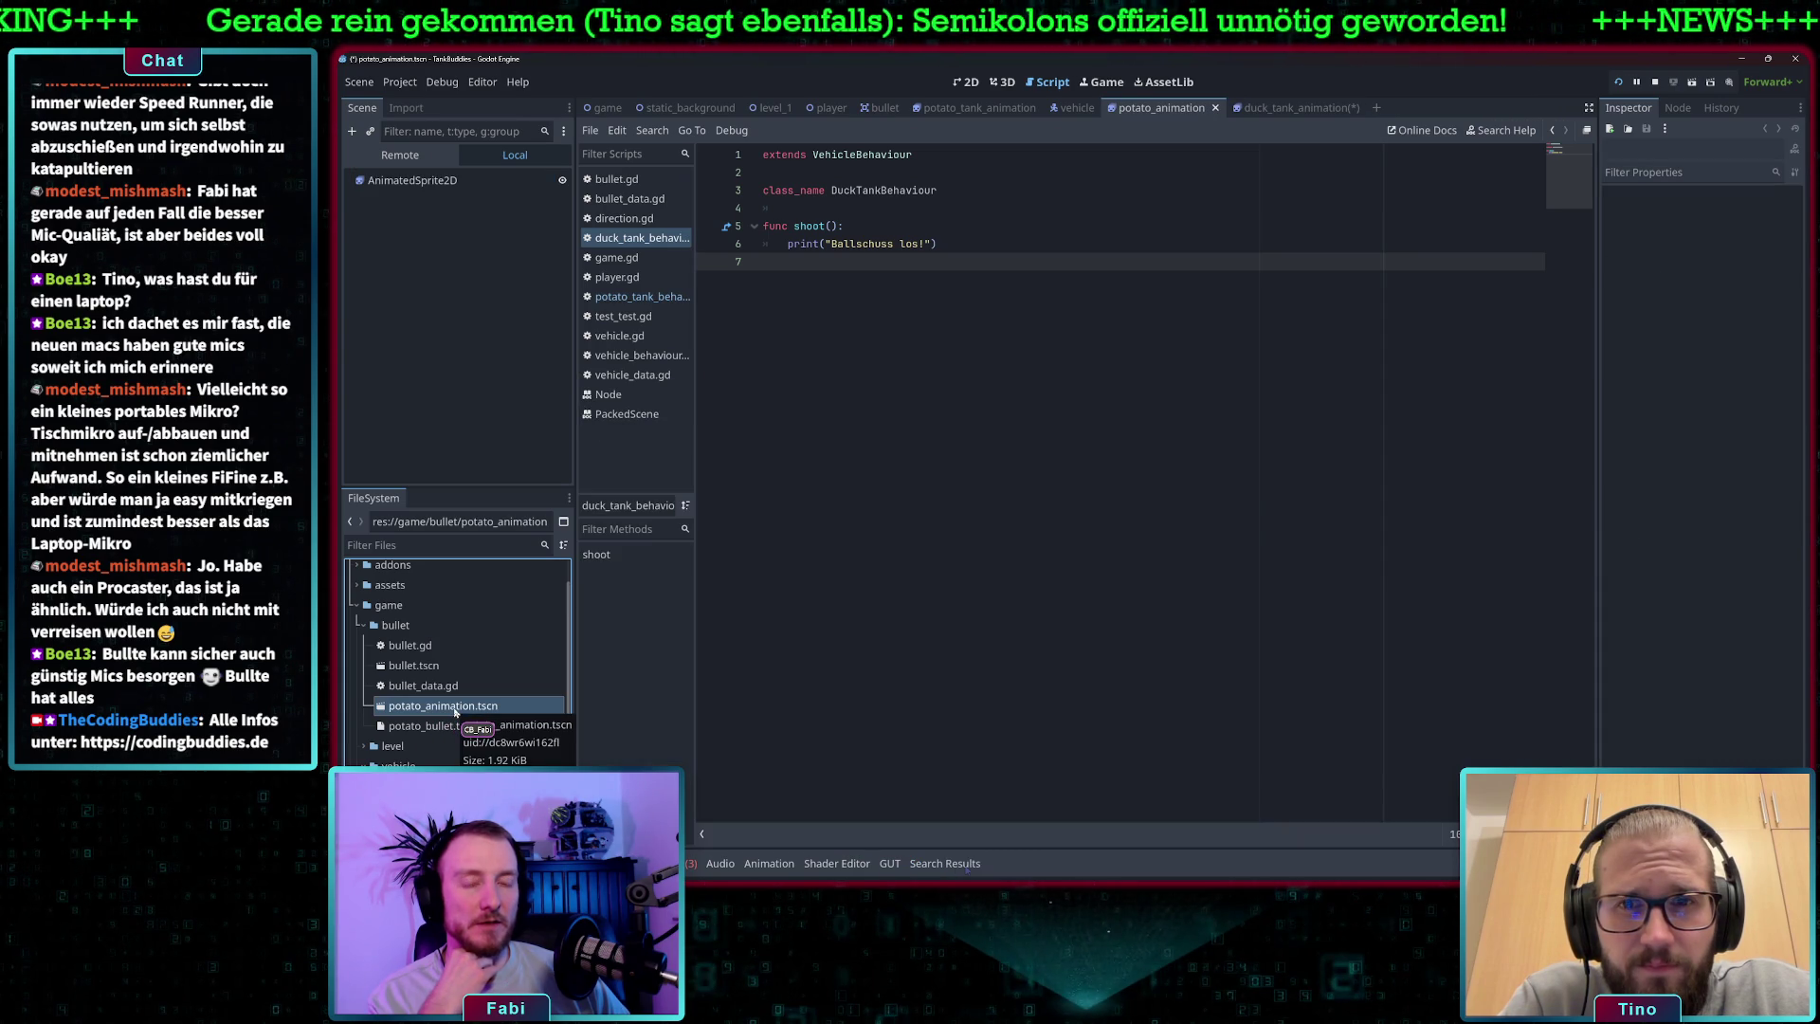
right_click(455, 712)
key(Escape)
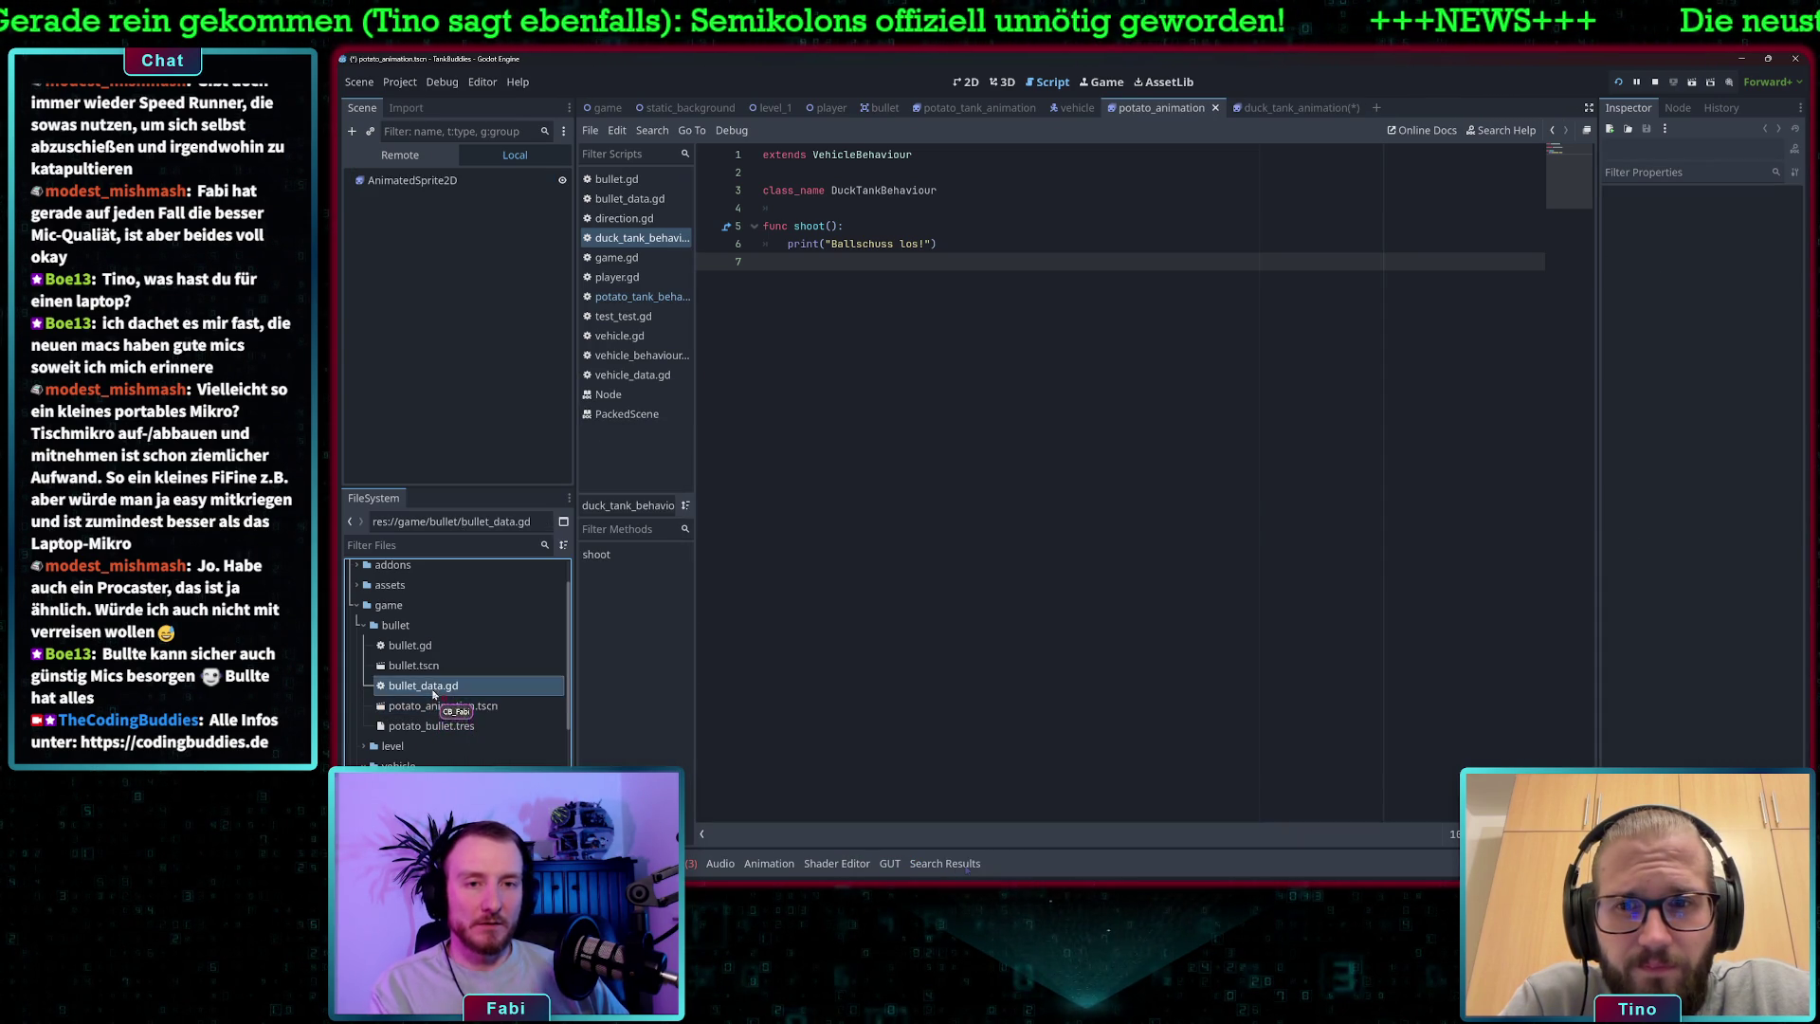
key(ctrl+d)
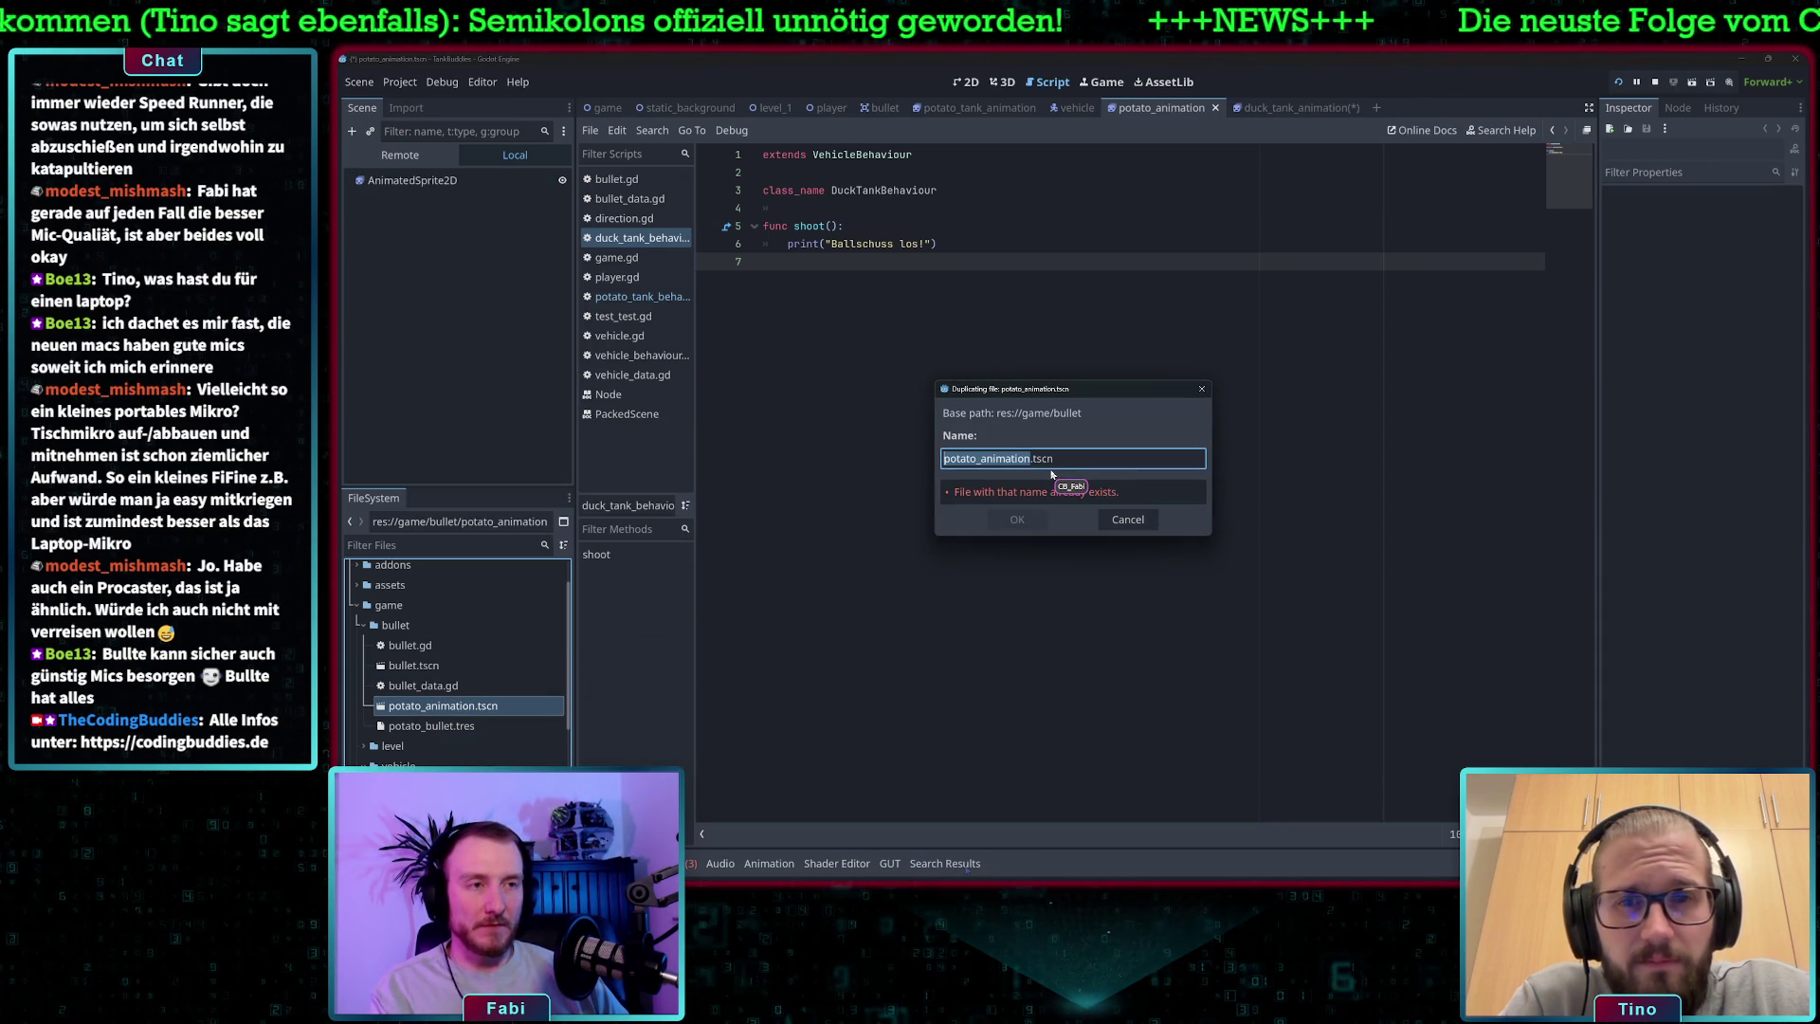
key(Left)
key(Delete)
key(Delete)
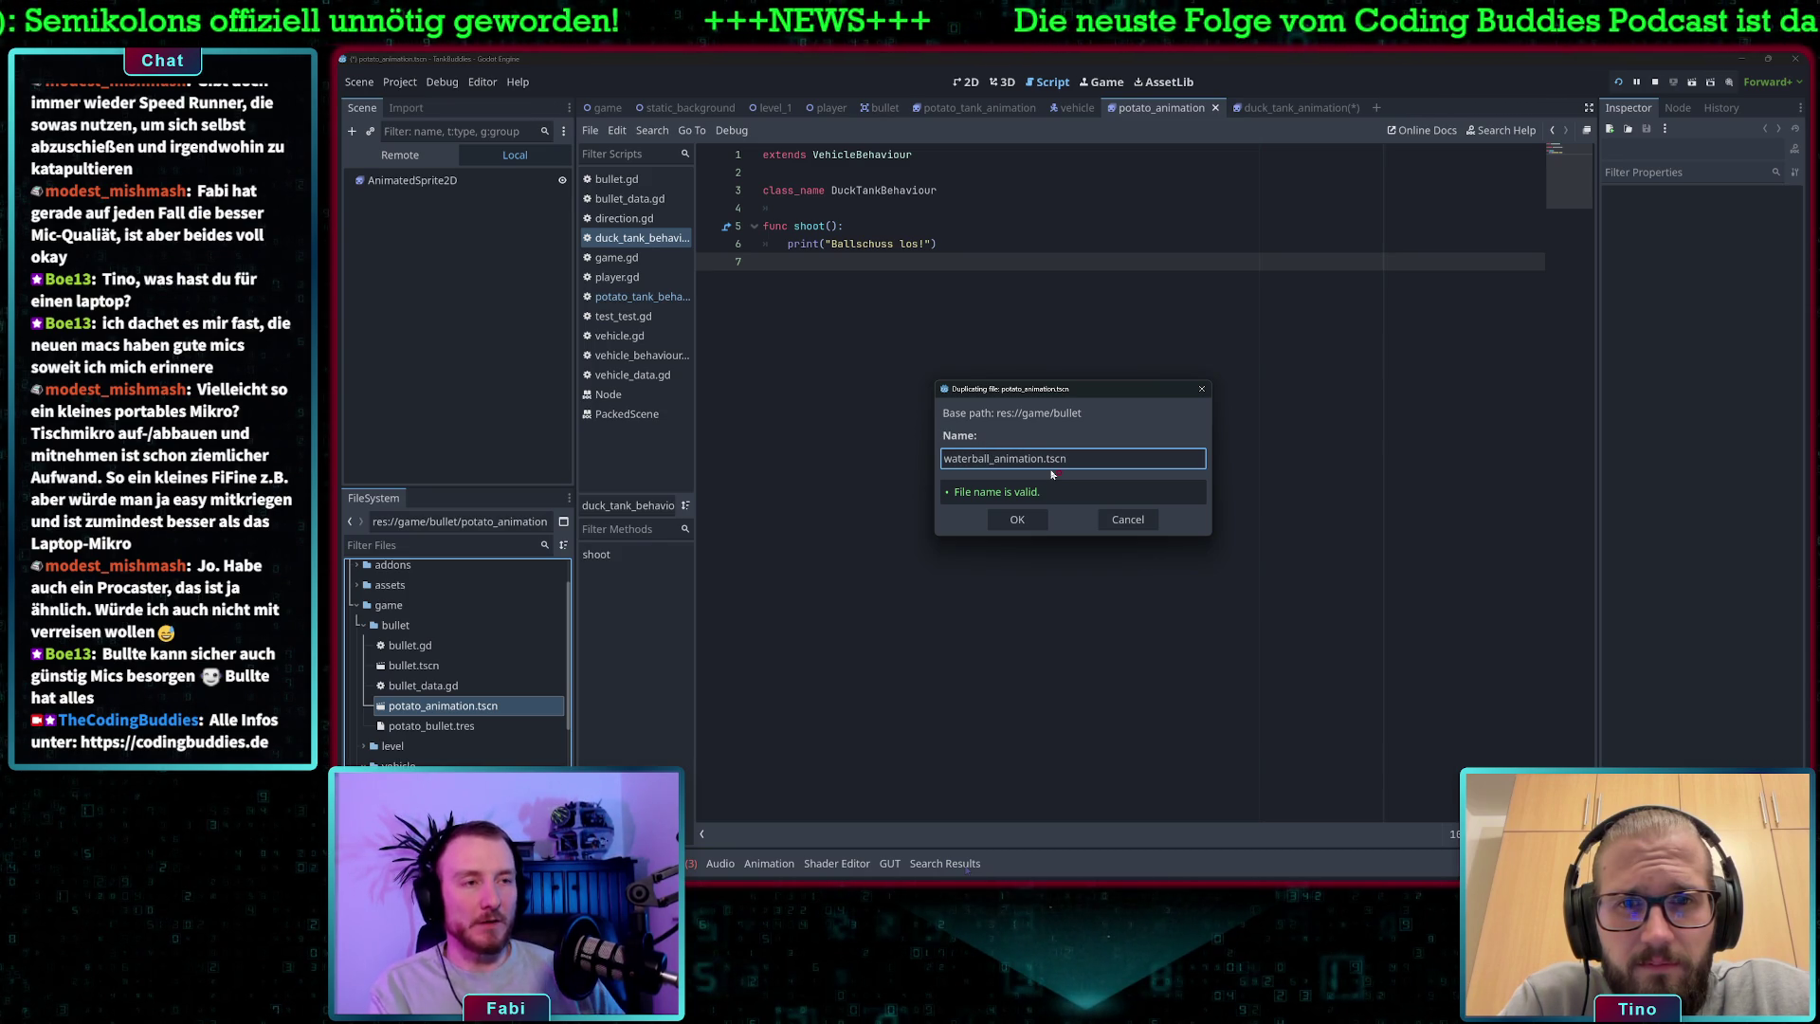
click(1017, 519)
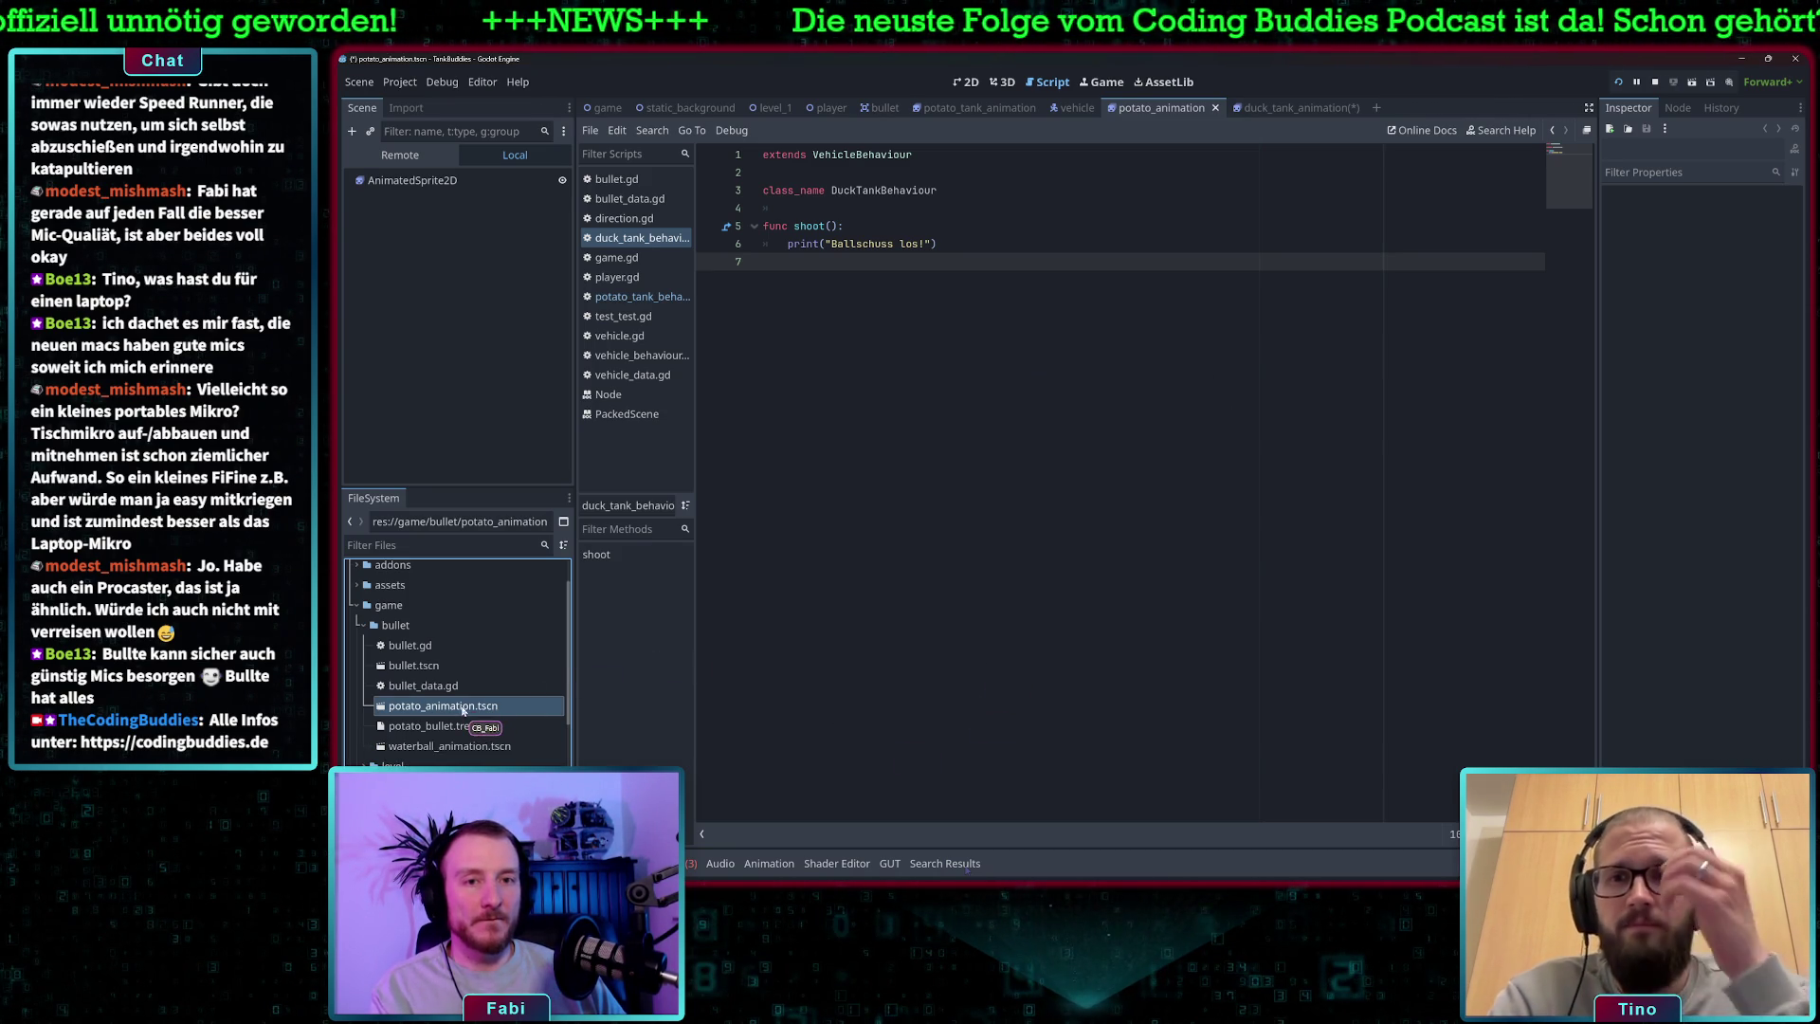
click(447, 181)
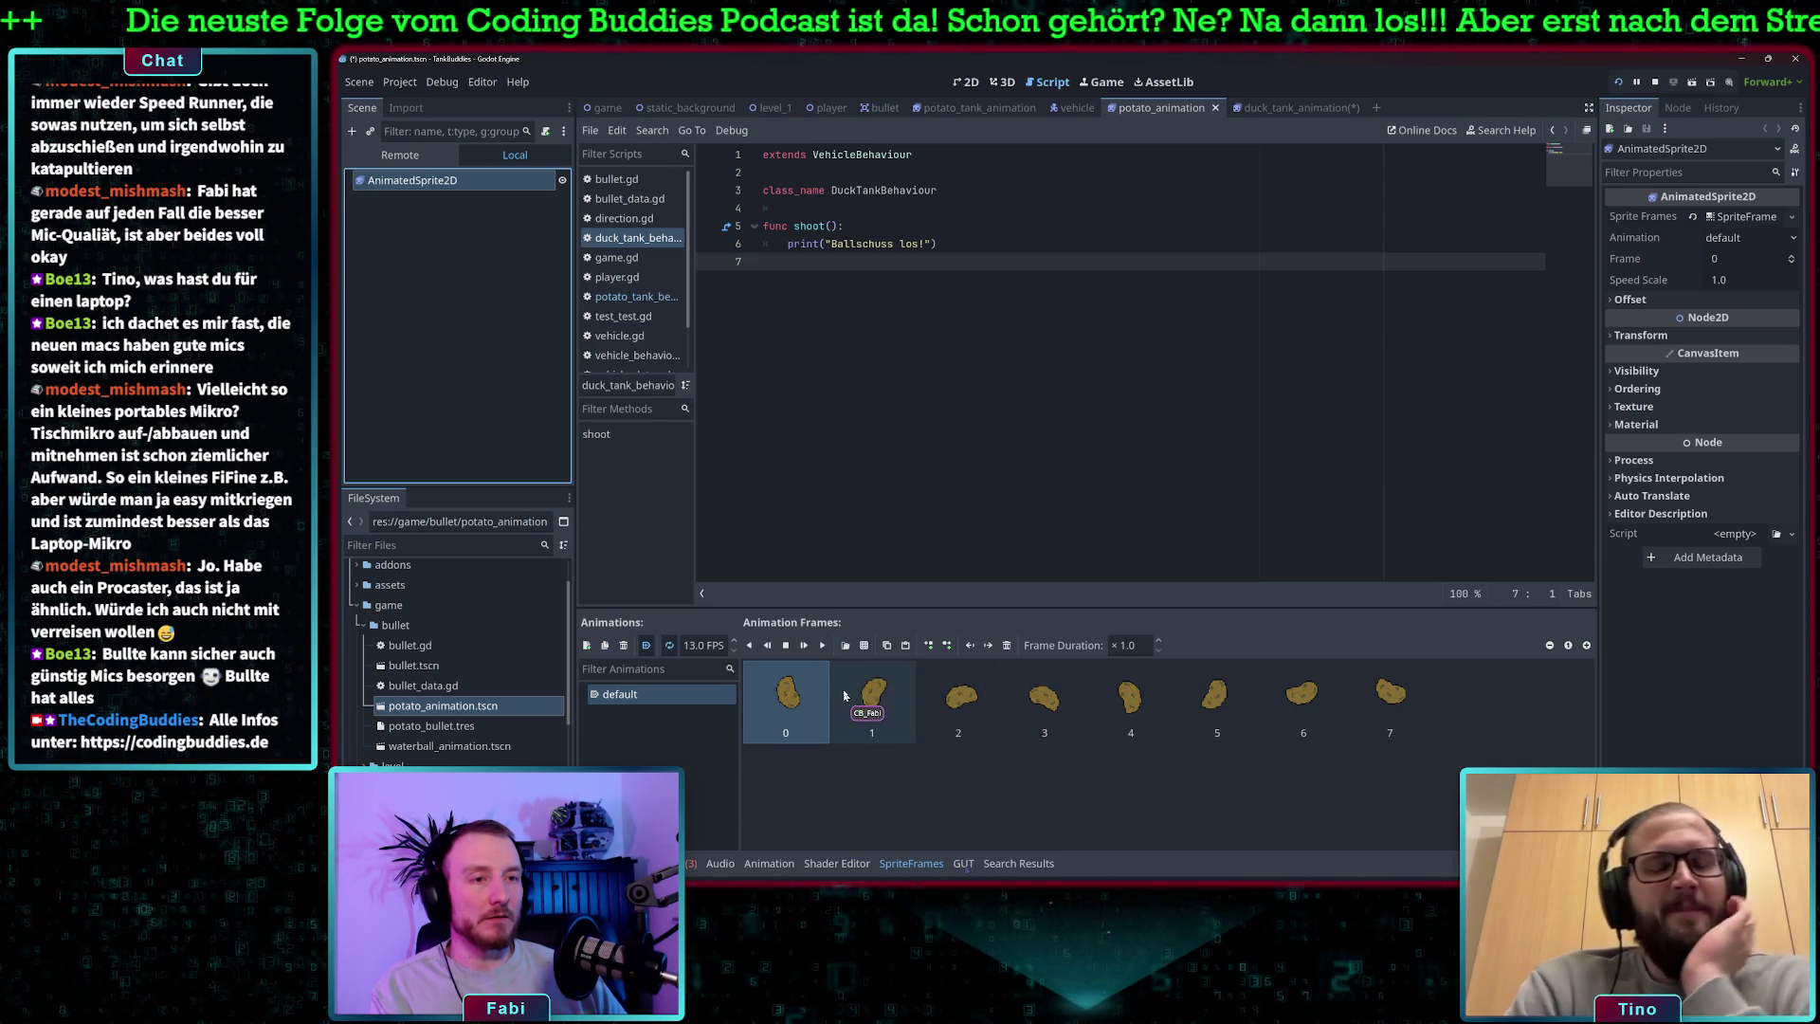
- Delete all eight potato frames and add the single waterball.png tile as the only frame
shift+click(1390, 696)
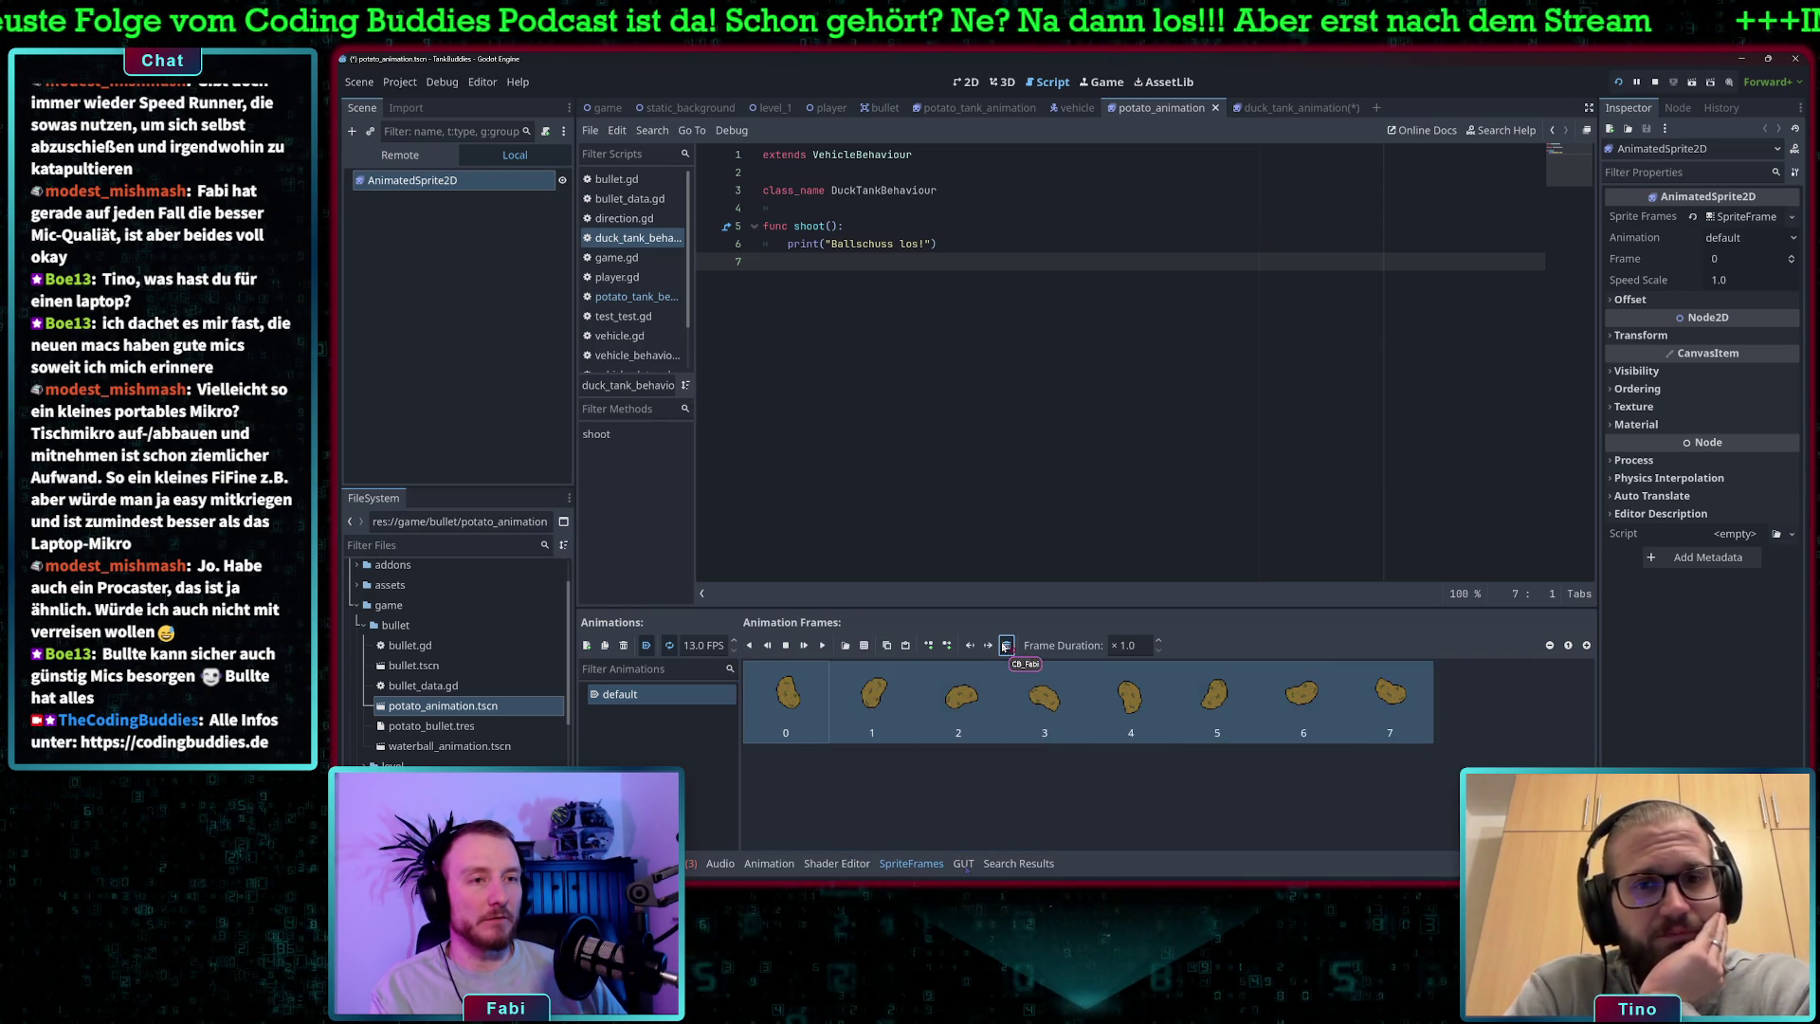
click(1005, 646)
click(863, 648)
click(964, 432)
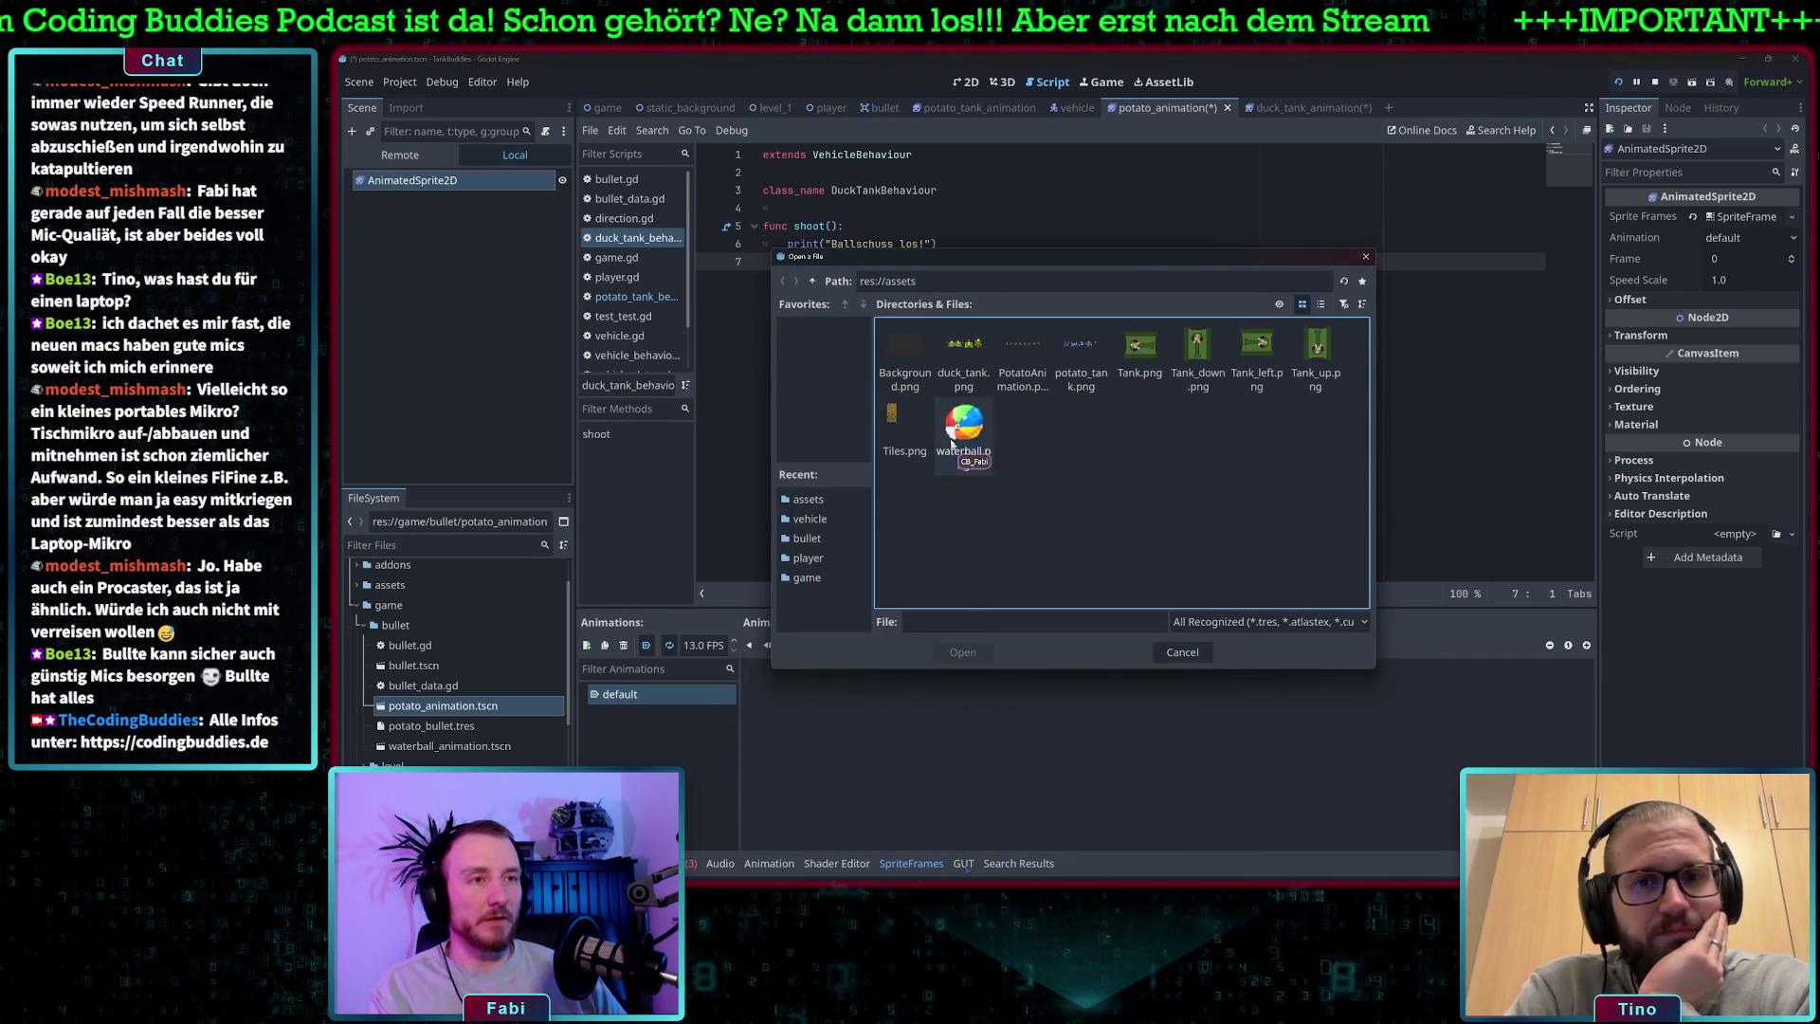
click(963, 652)
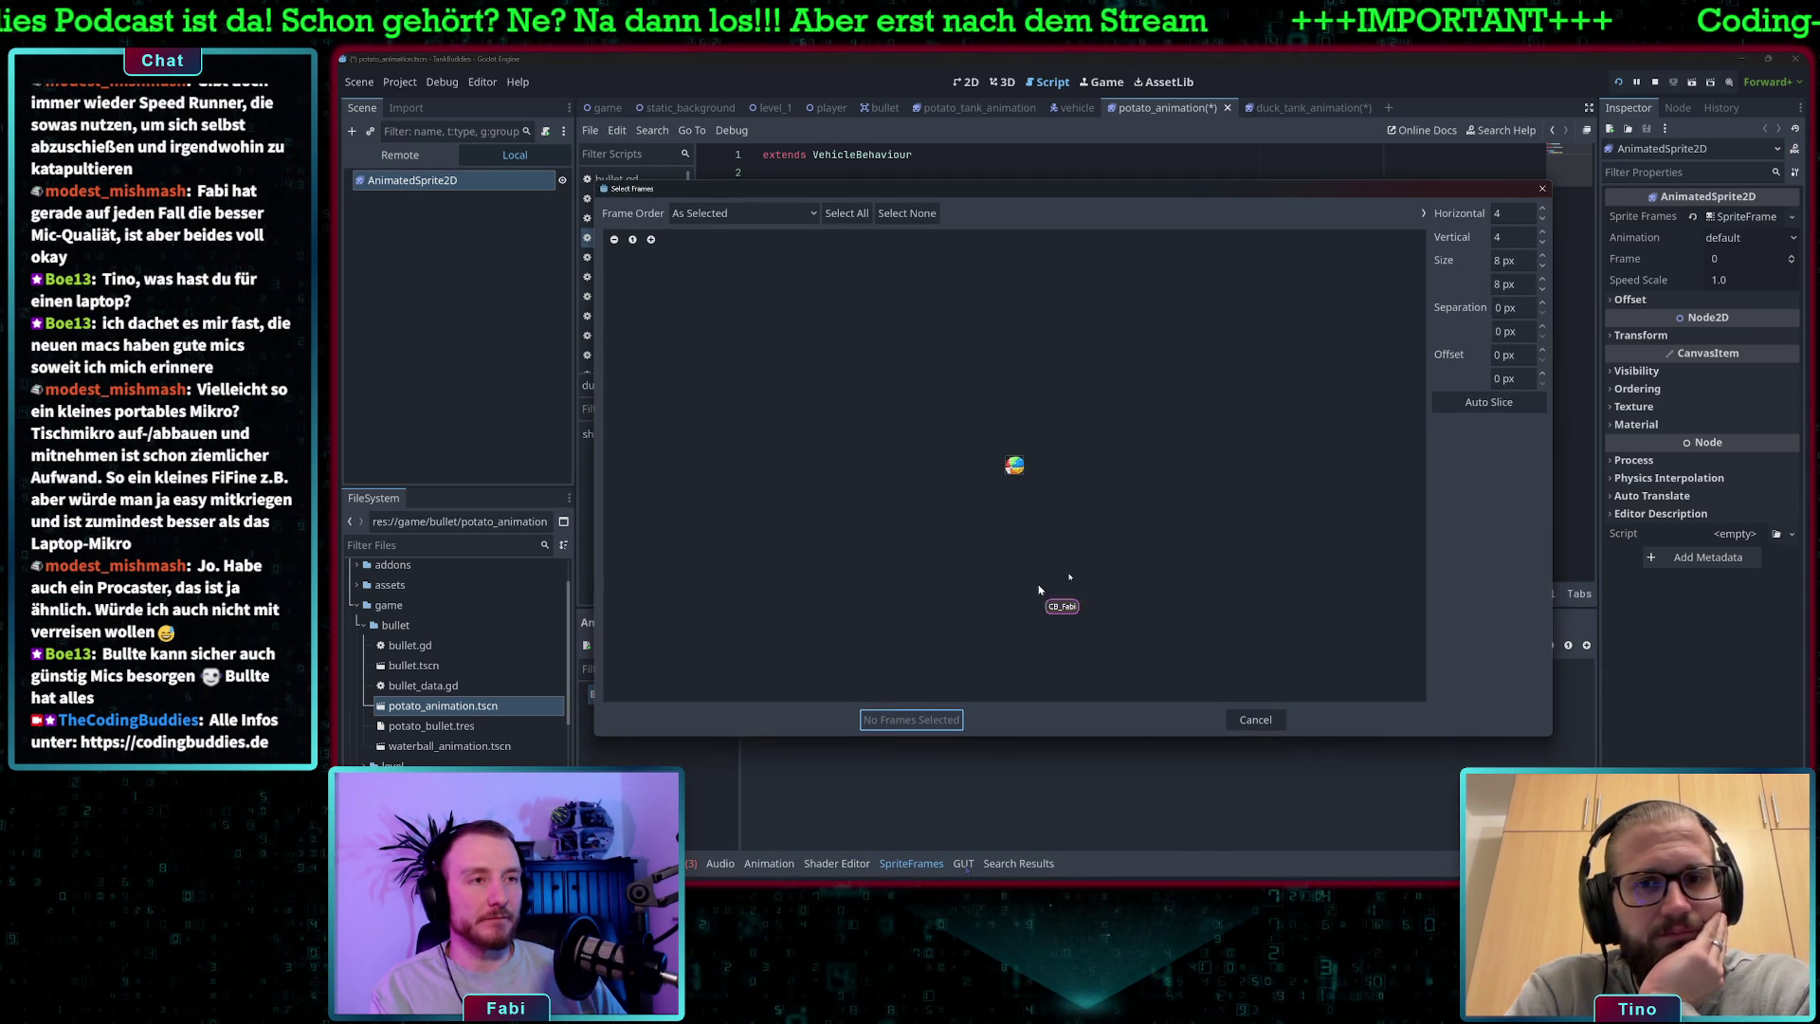
click(1498, 258)
text(32)
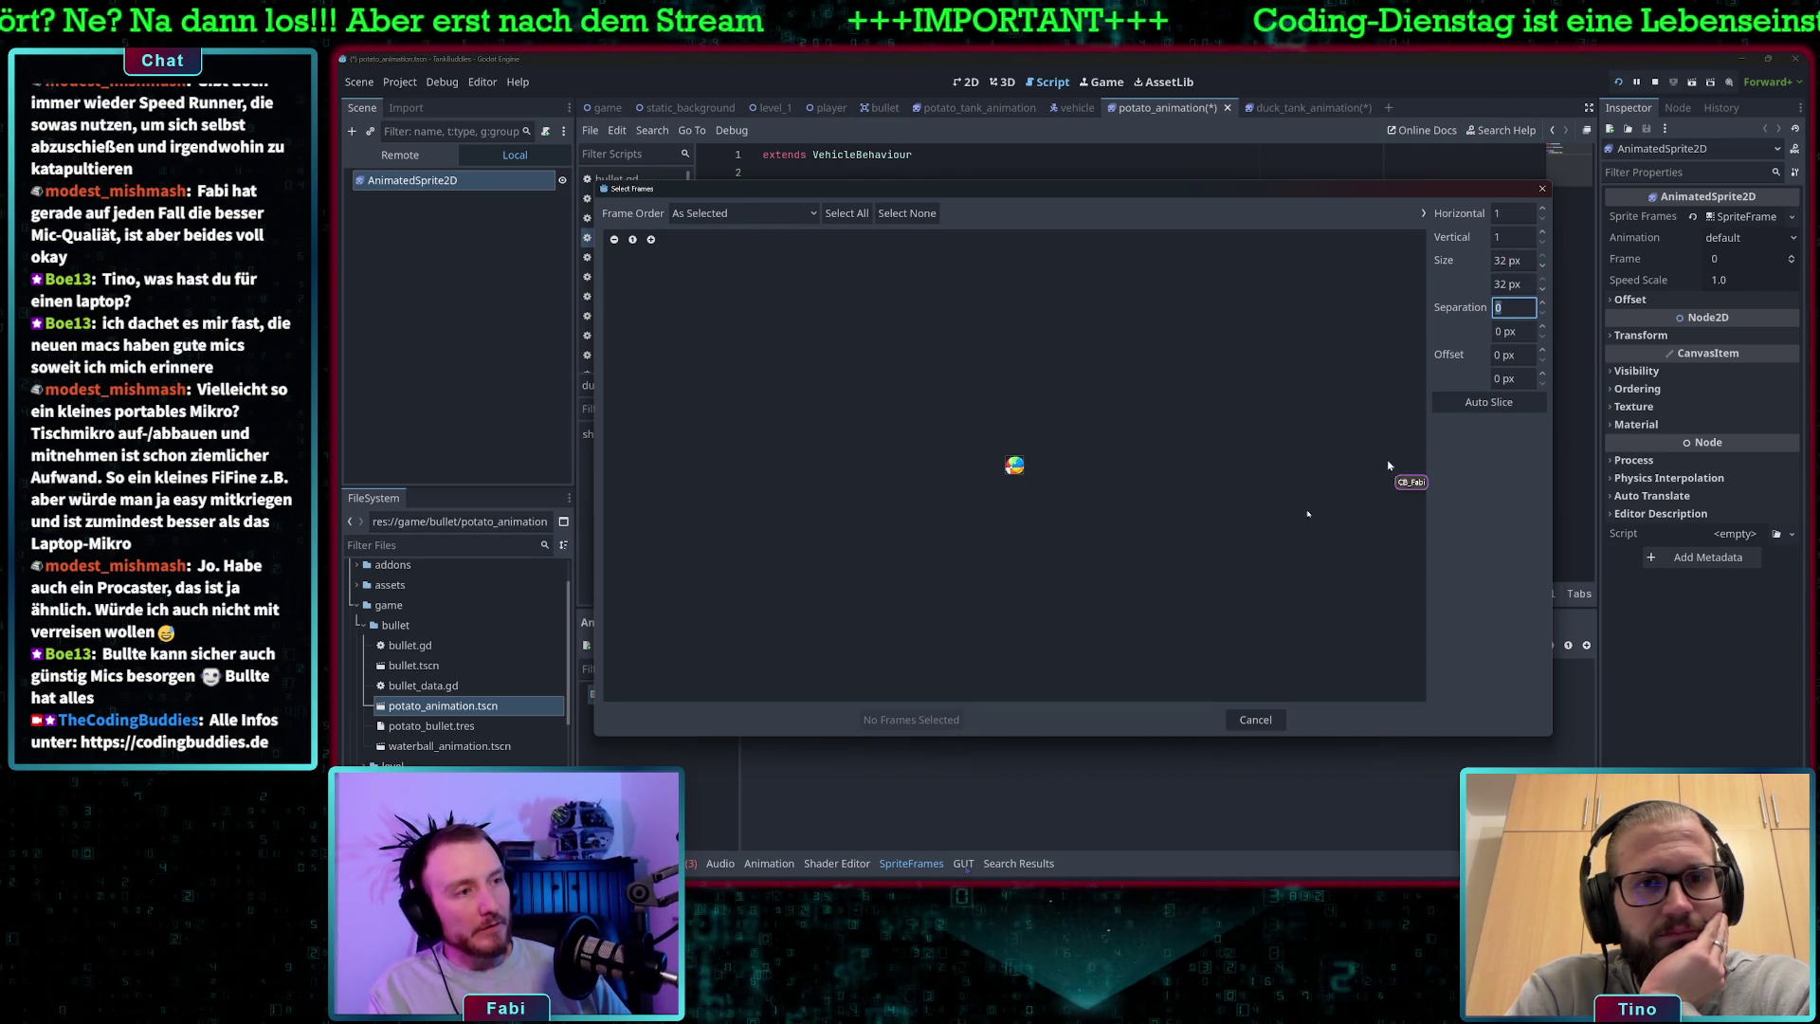
click(1015, 465)
click(925, 720)
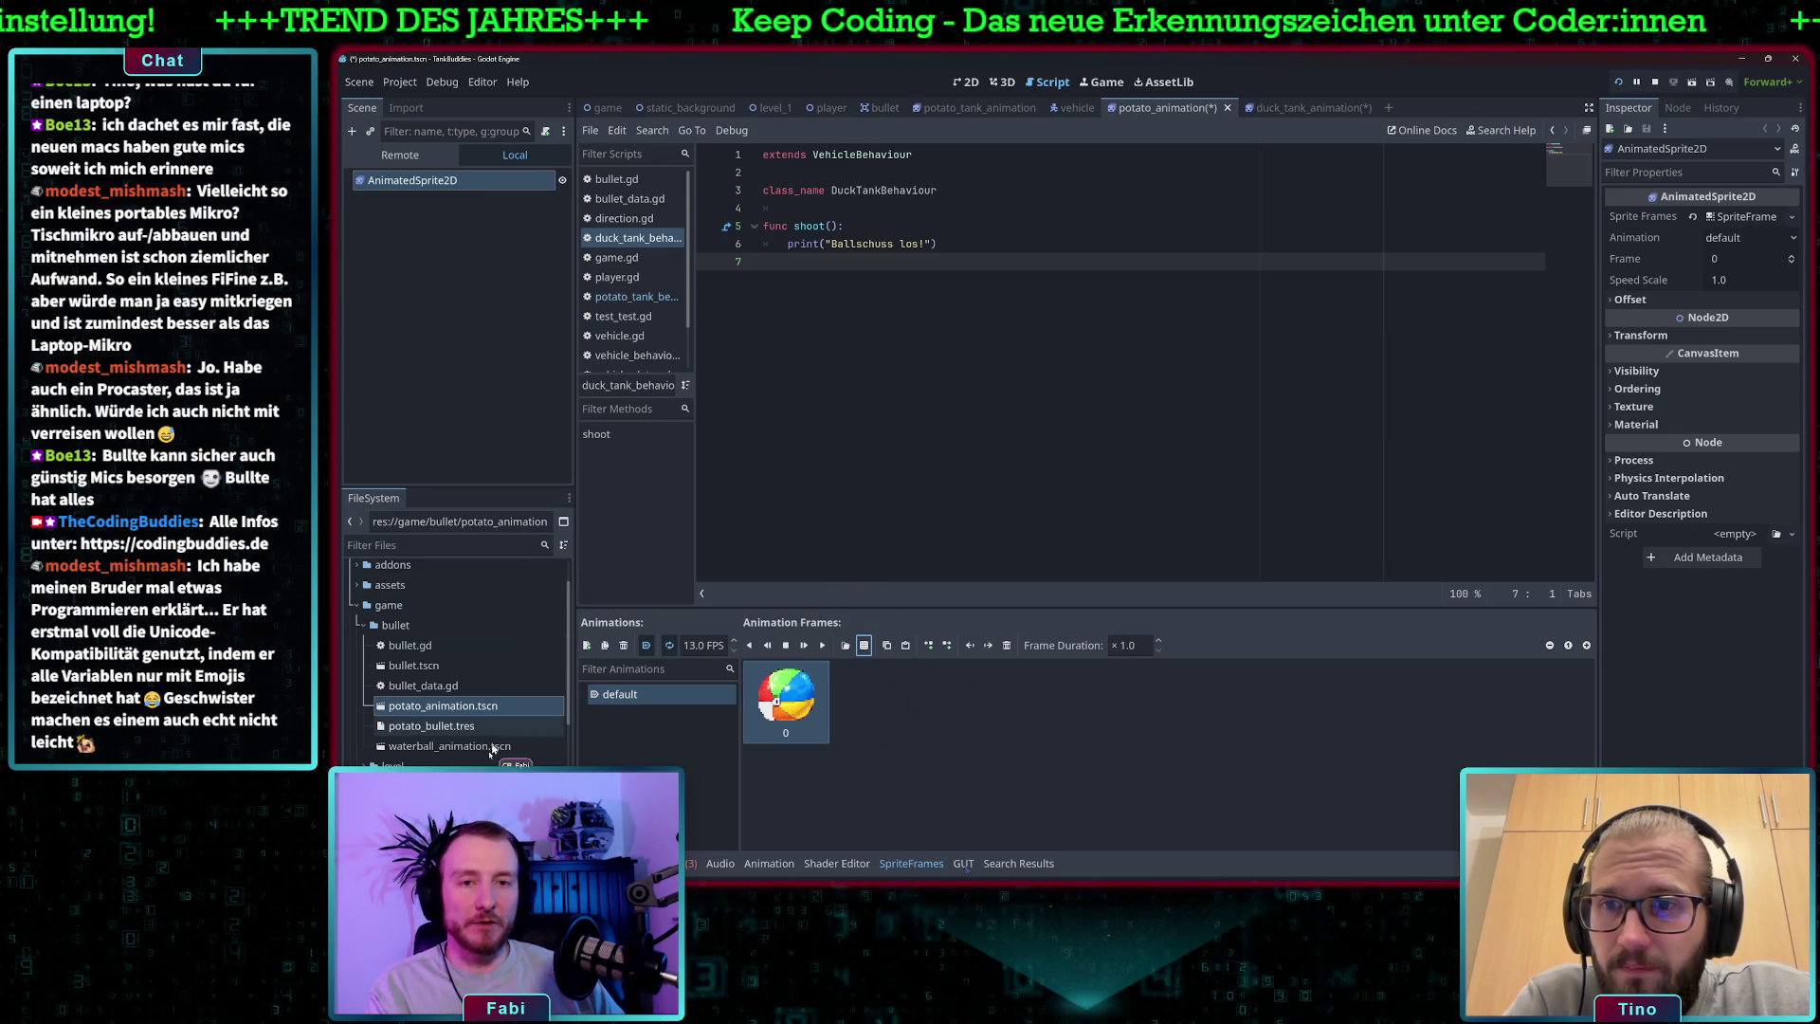
scroll(493, 740, down, 3)
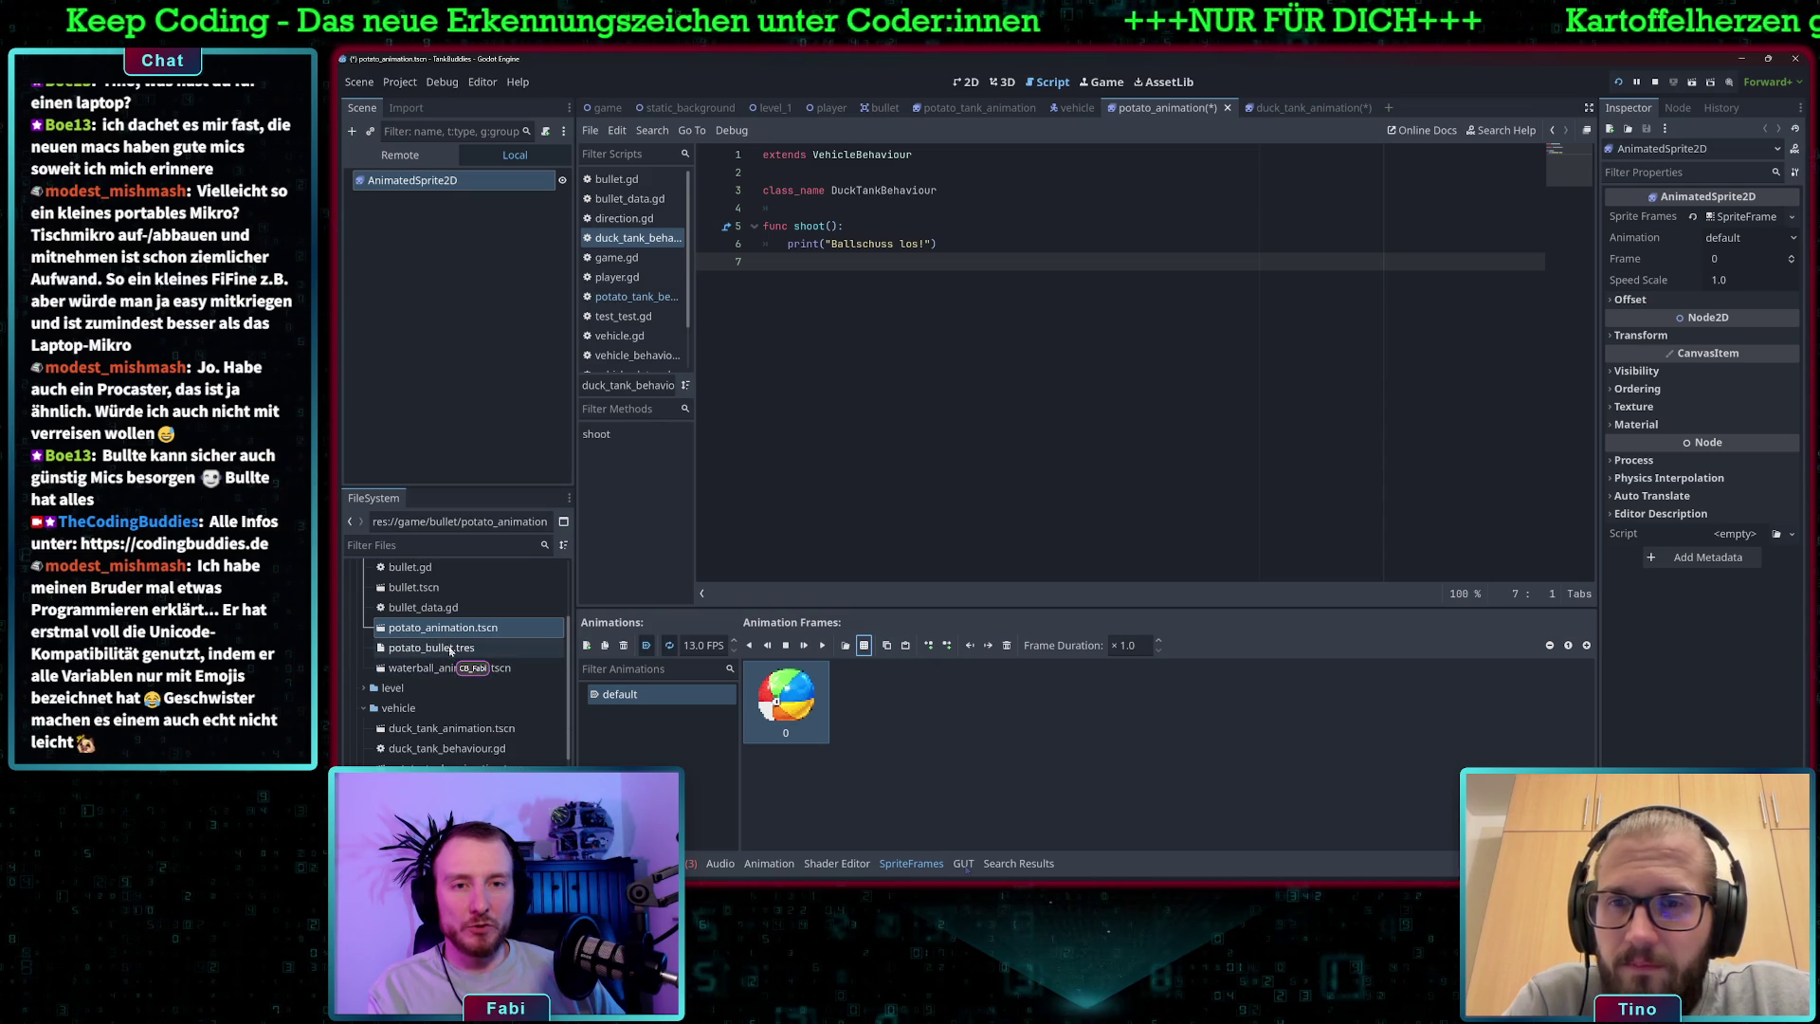
scroll(448, 668, up, 1)
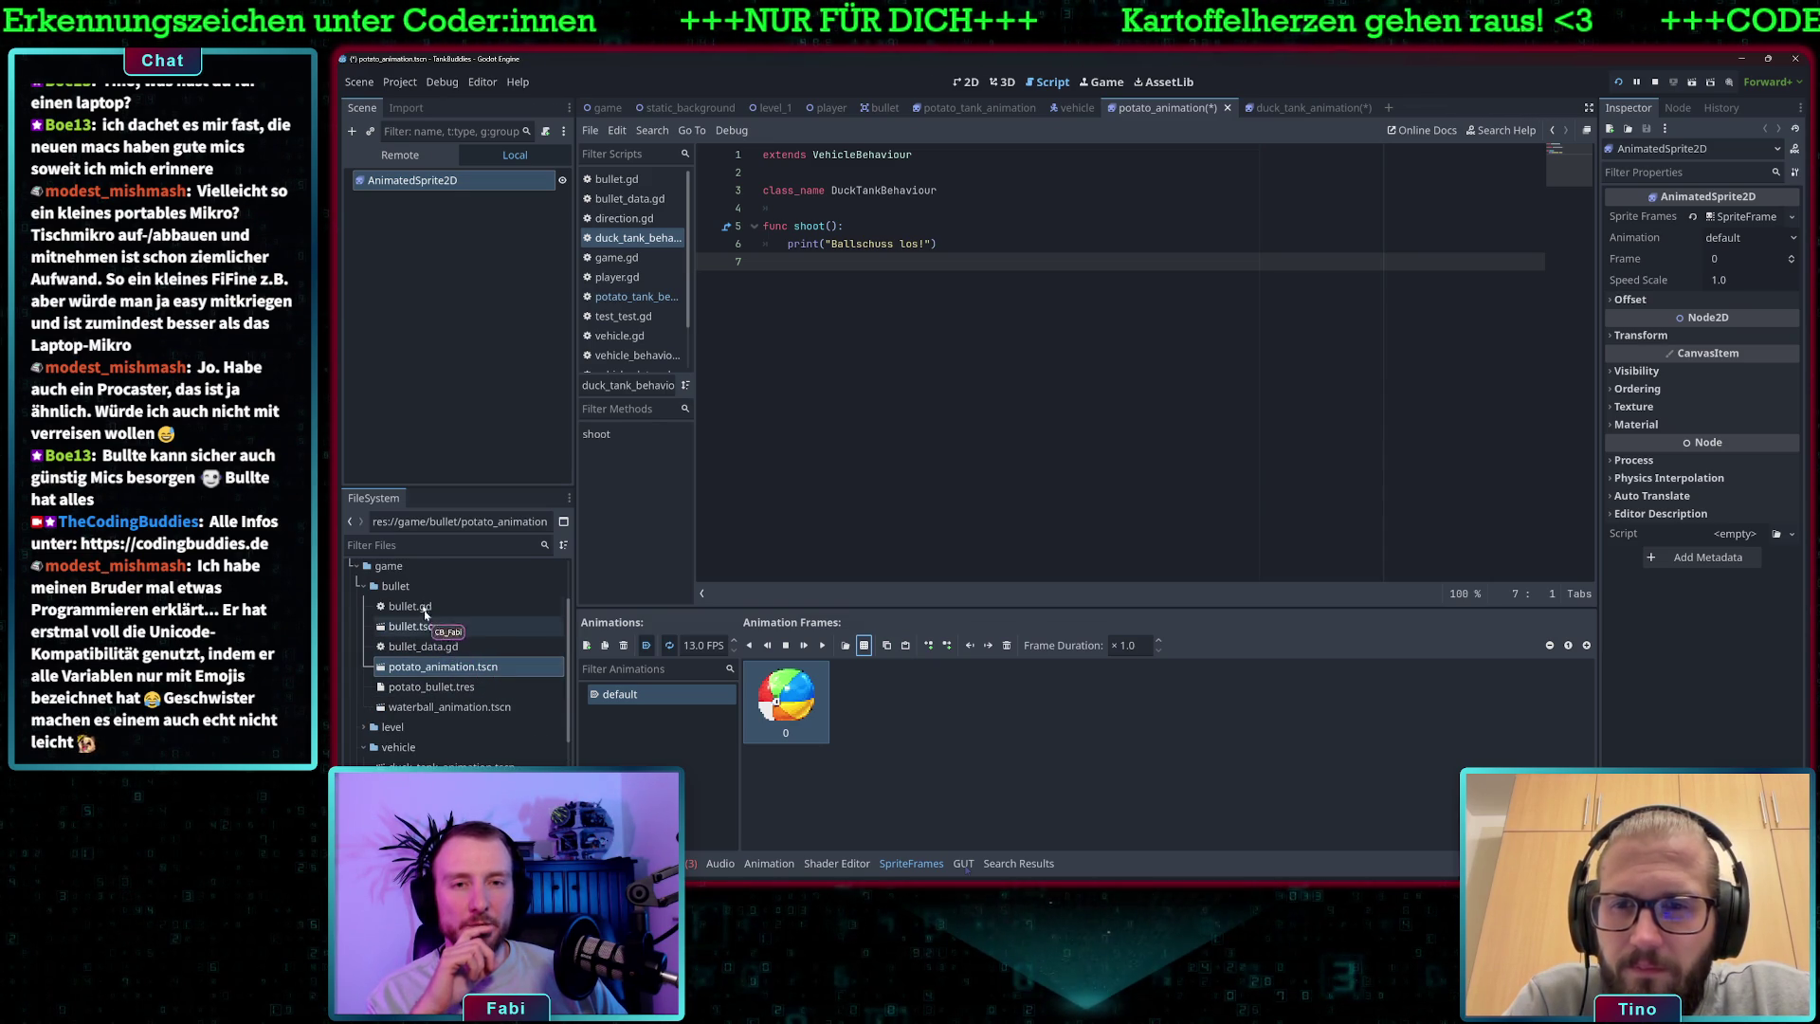
- Create a BulletData resource in the bullet folder and save it as waterball_bullet.tres
click(449, 688)
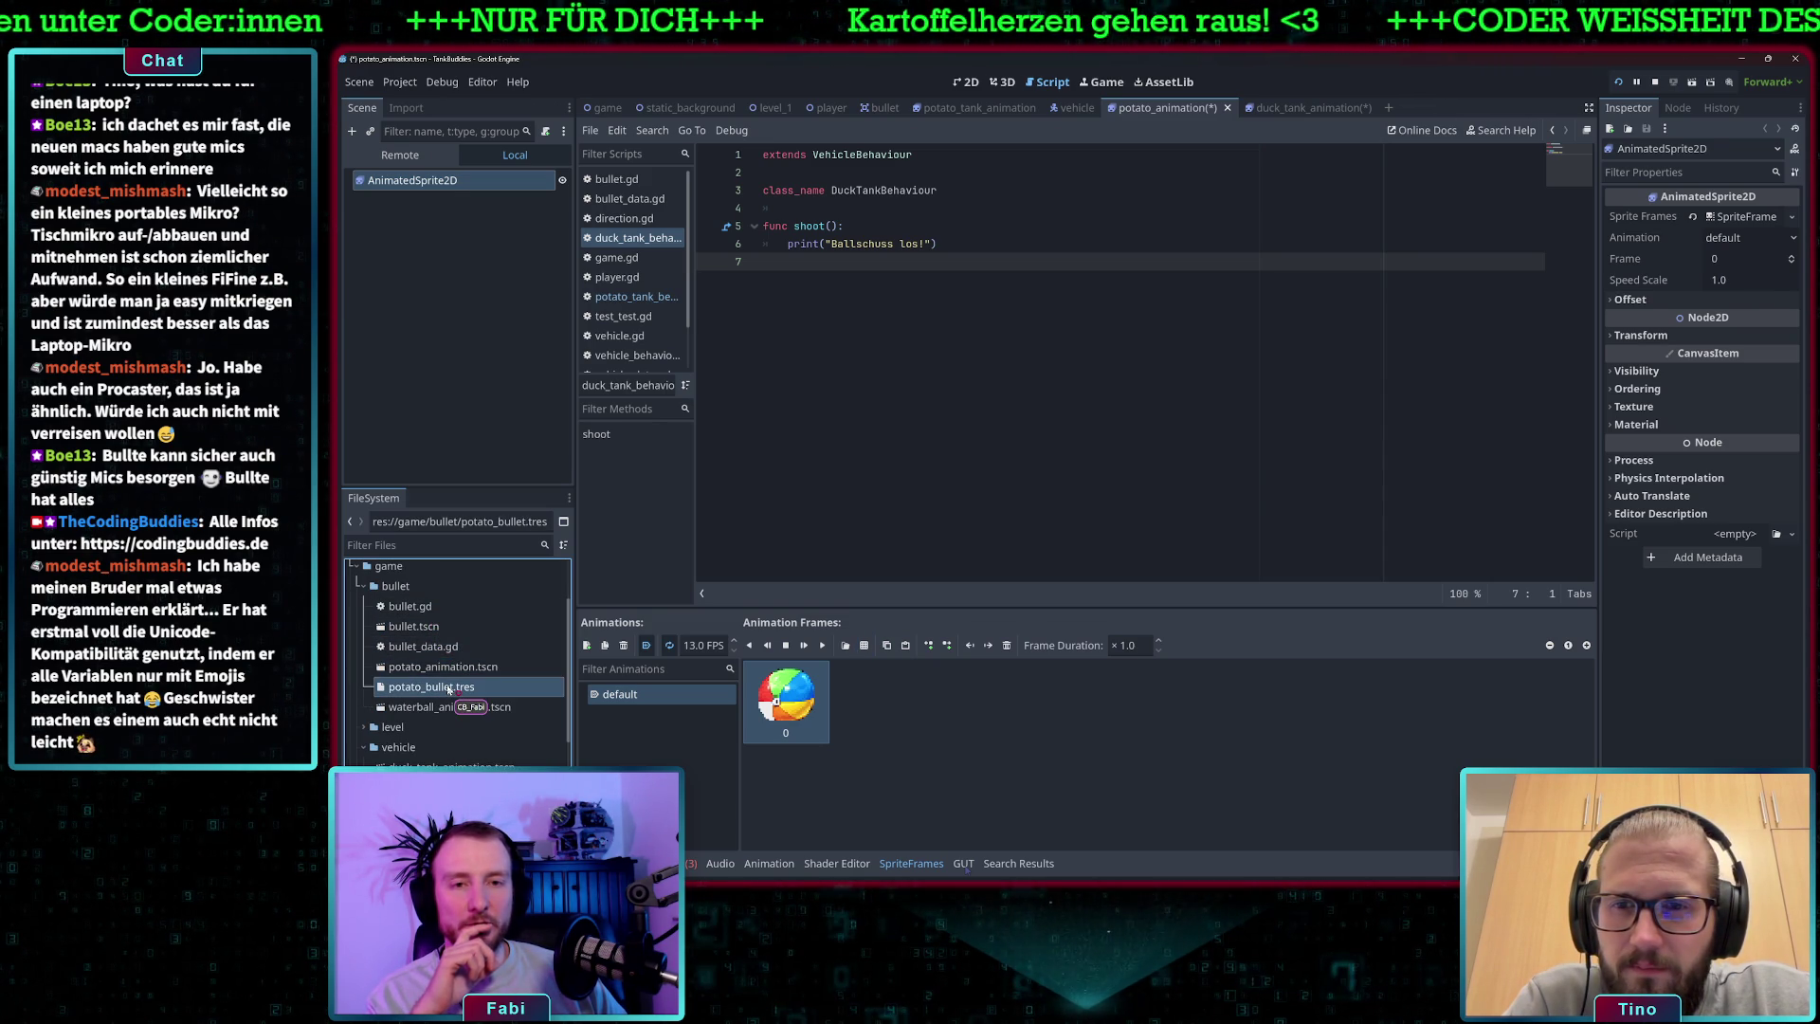
click(410, 587)
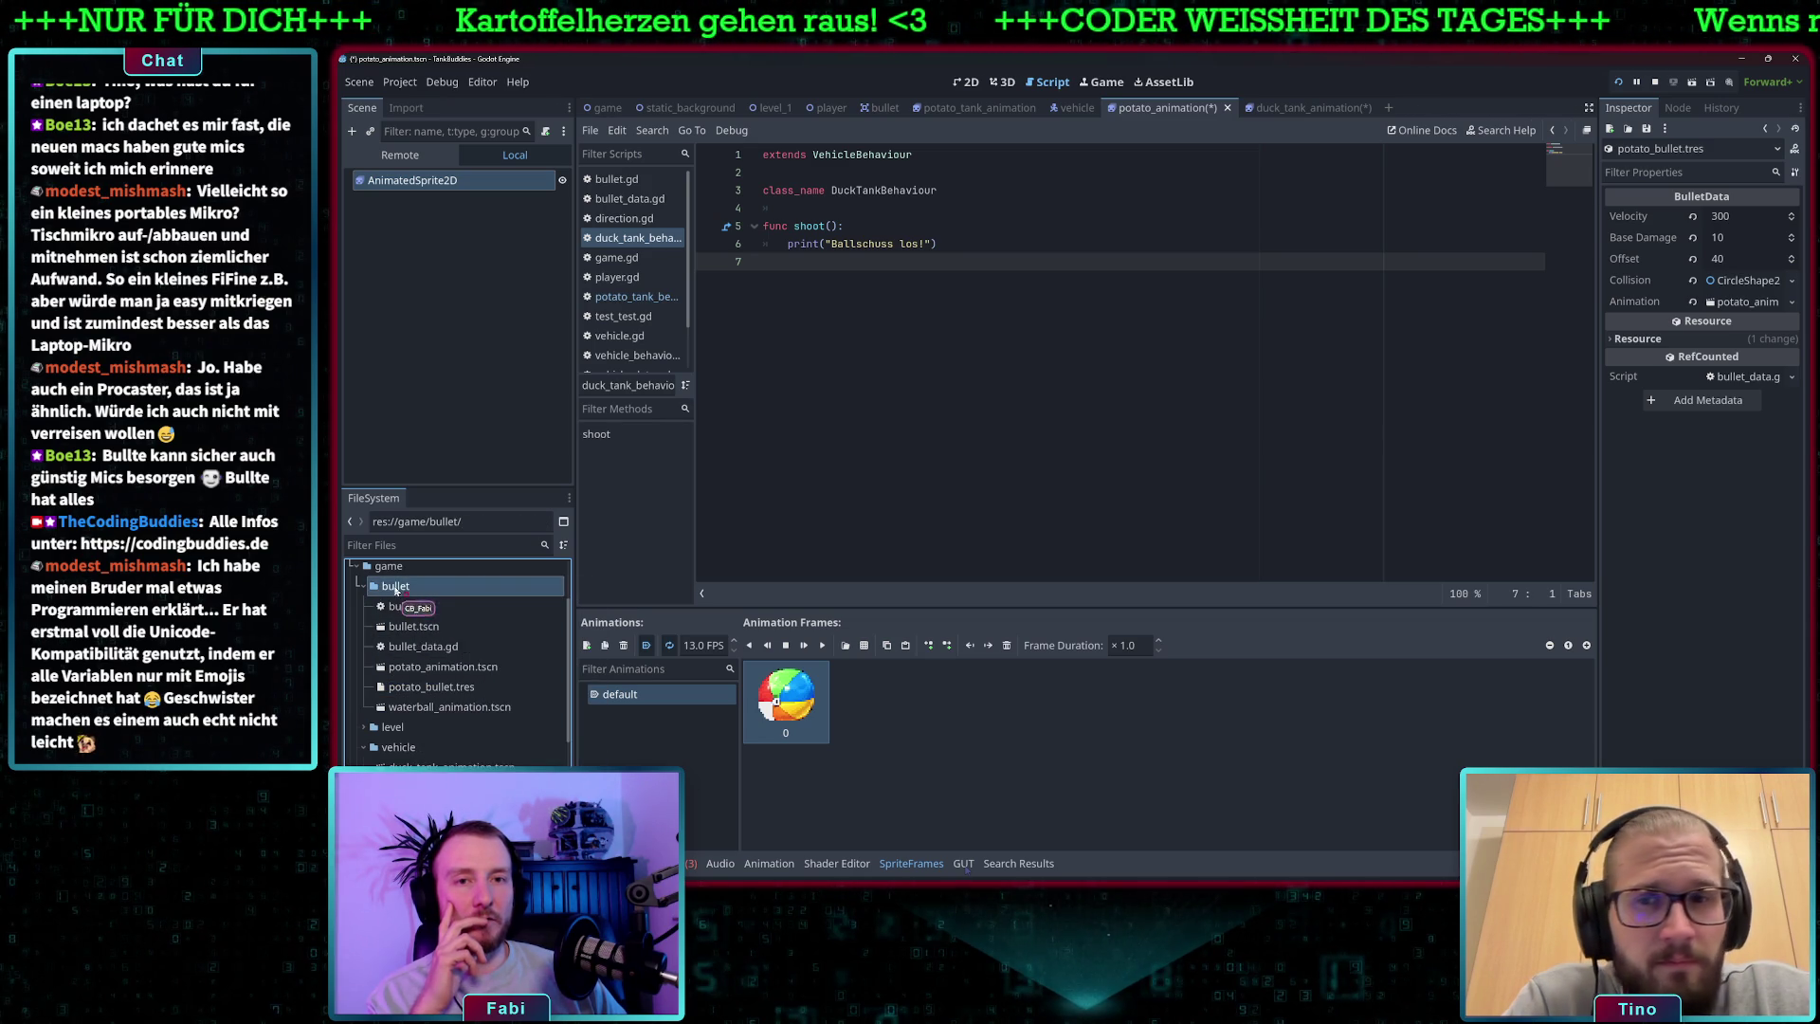
right_click(411, 588)
mouse_move(491, 592)
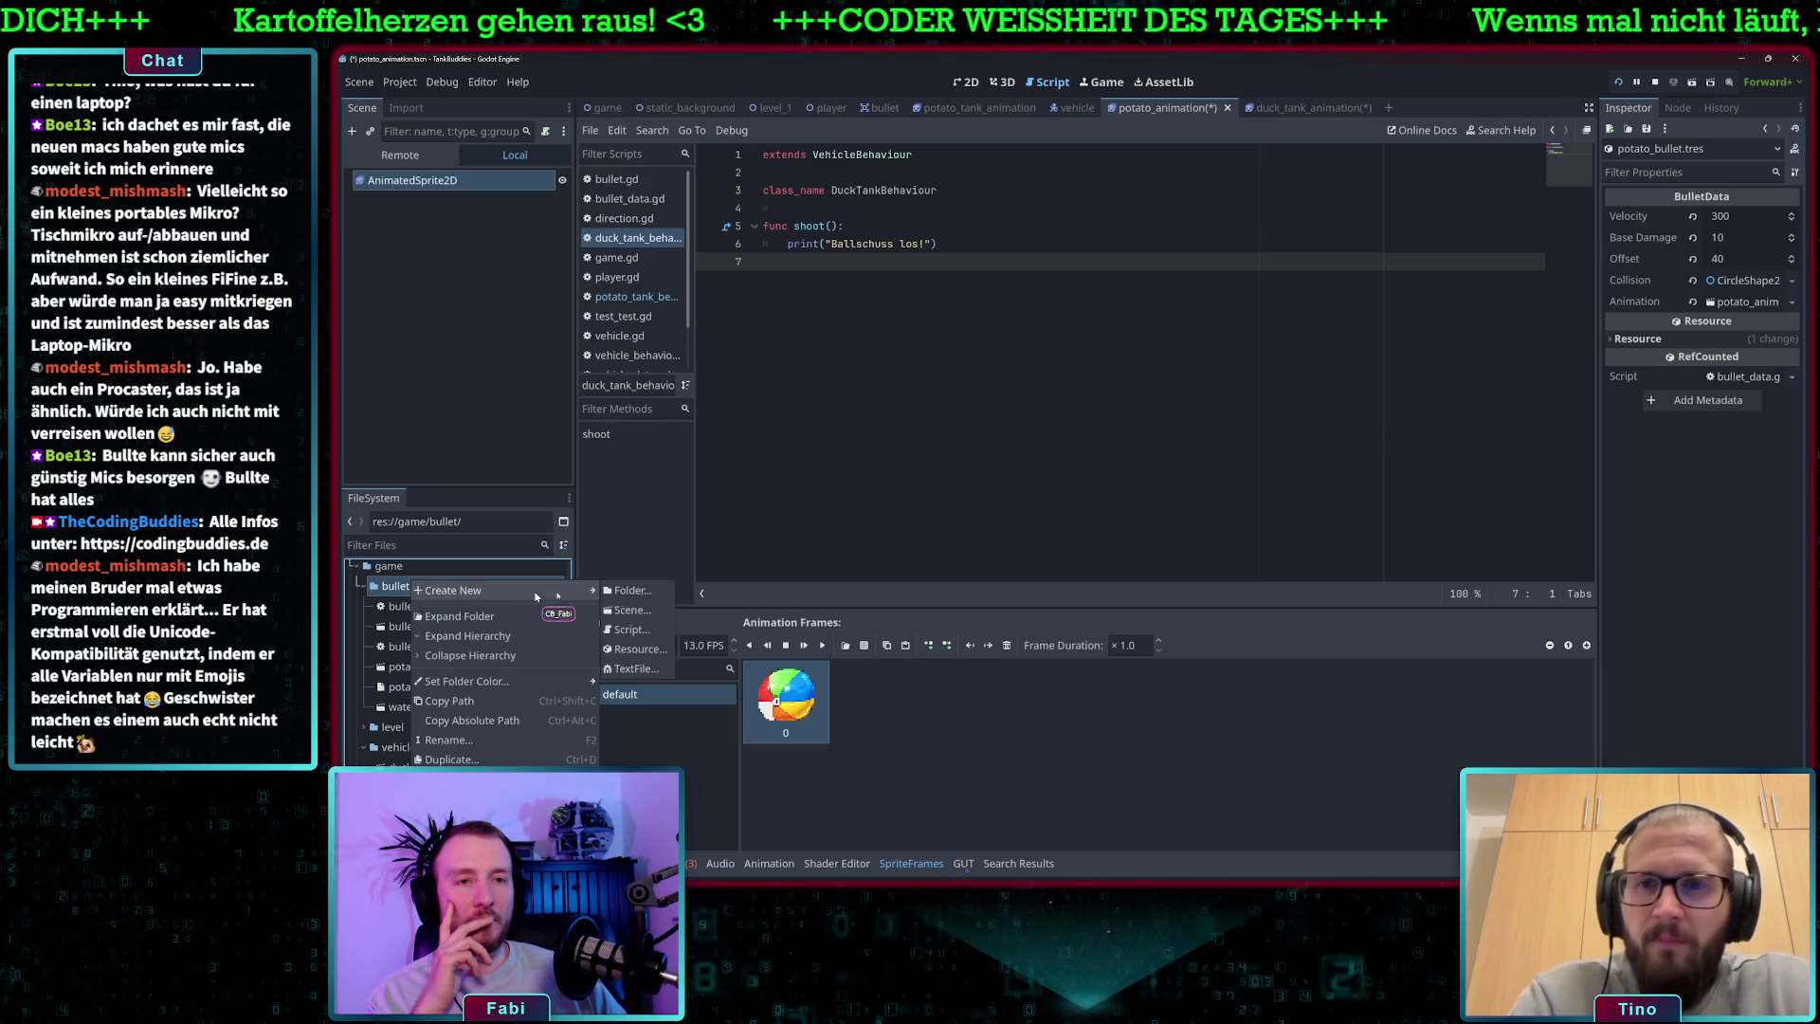
click(626, 649)
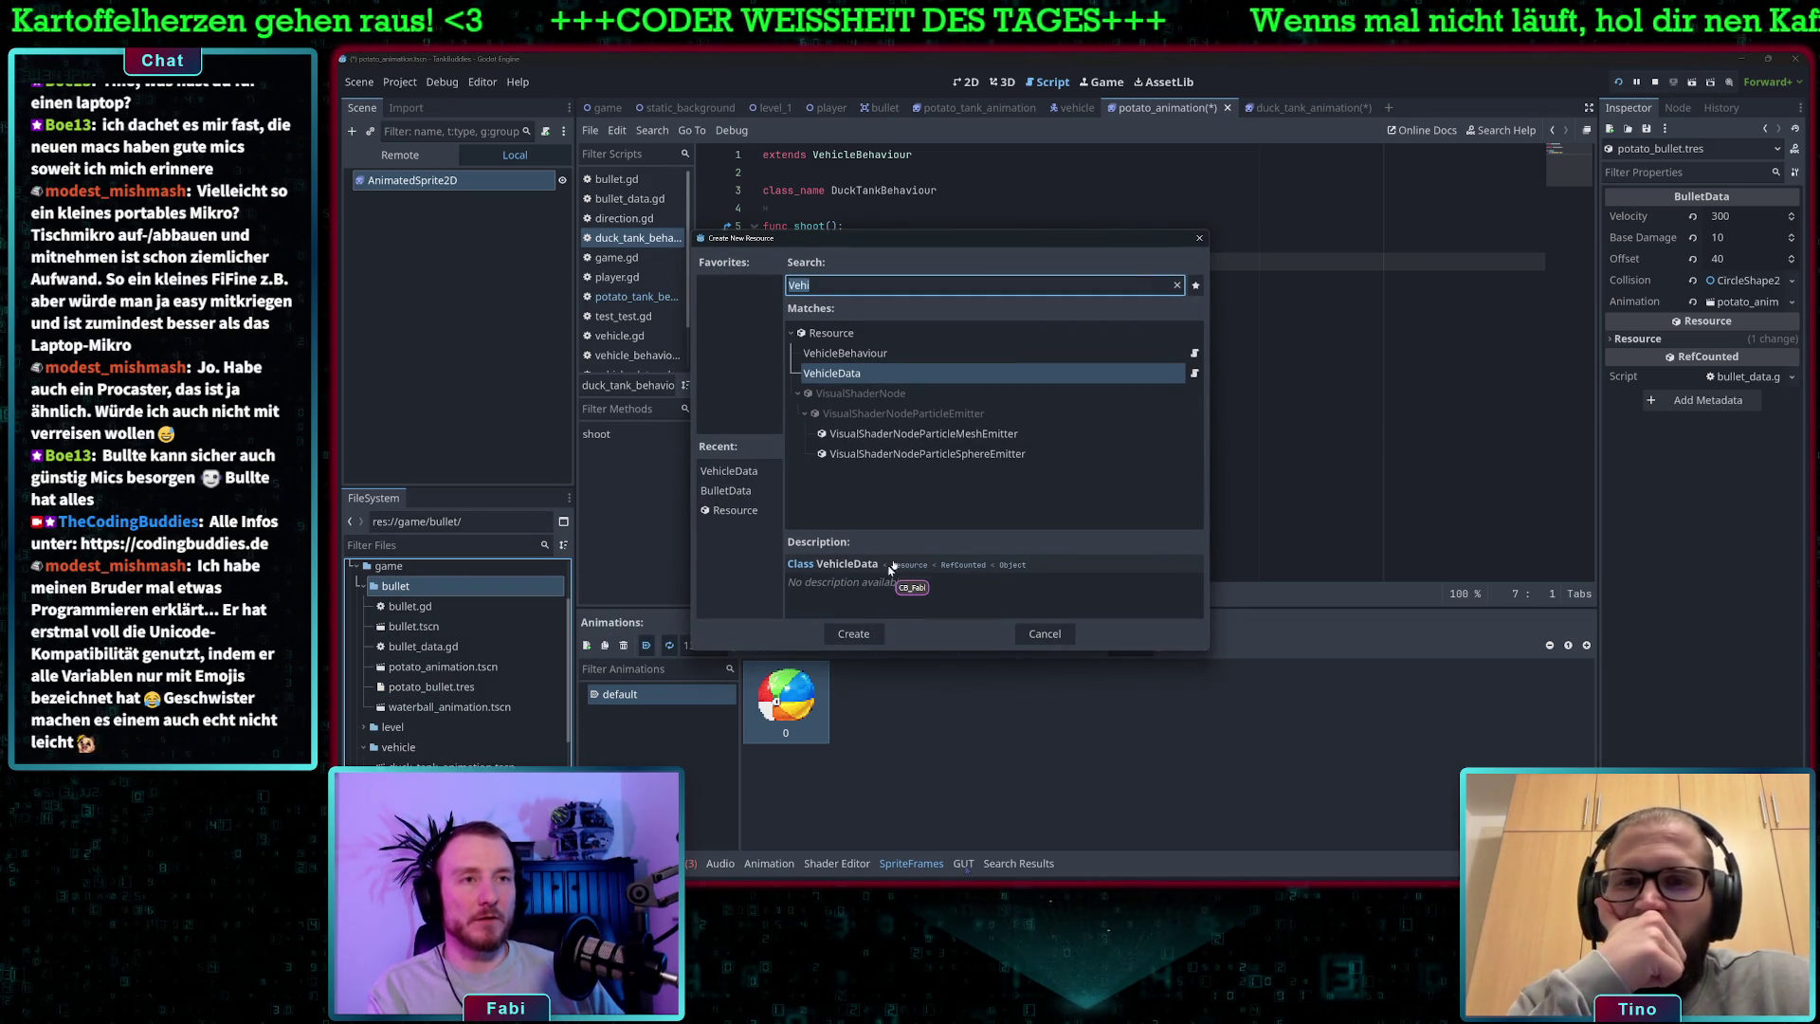
text(Ba)
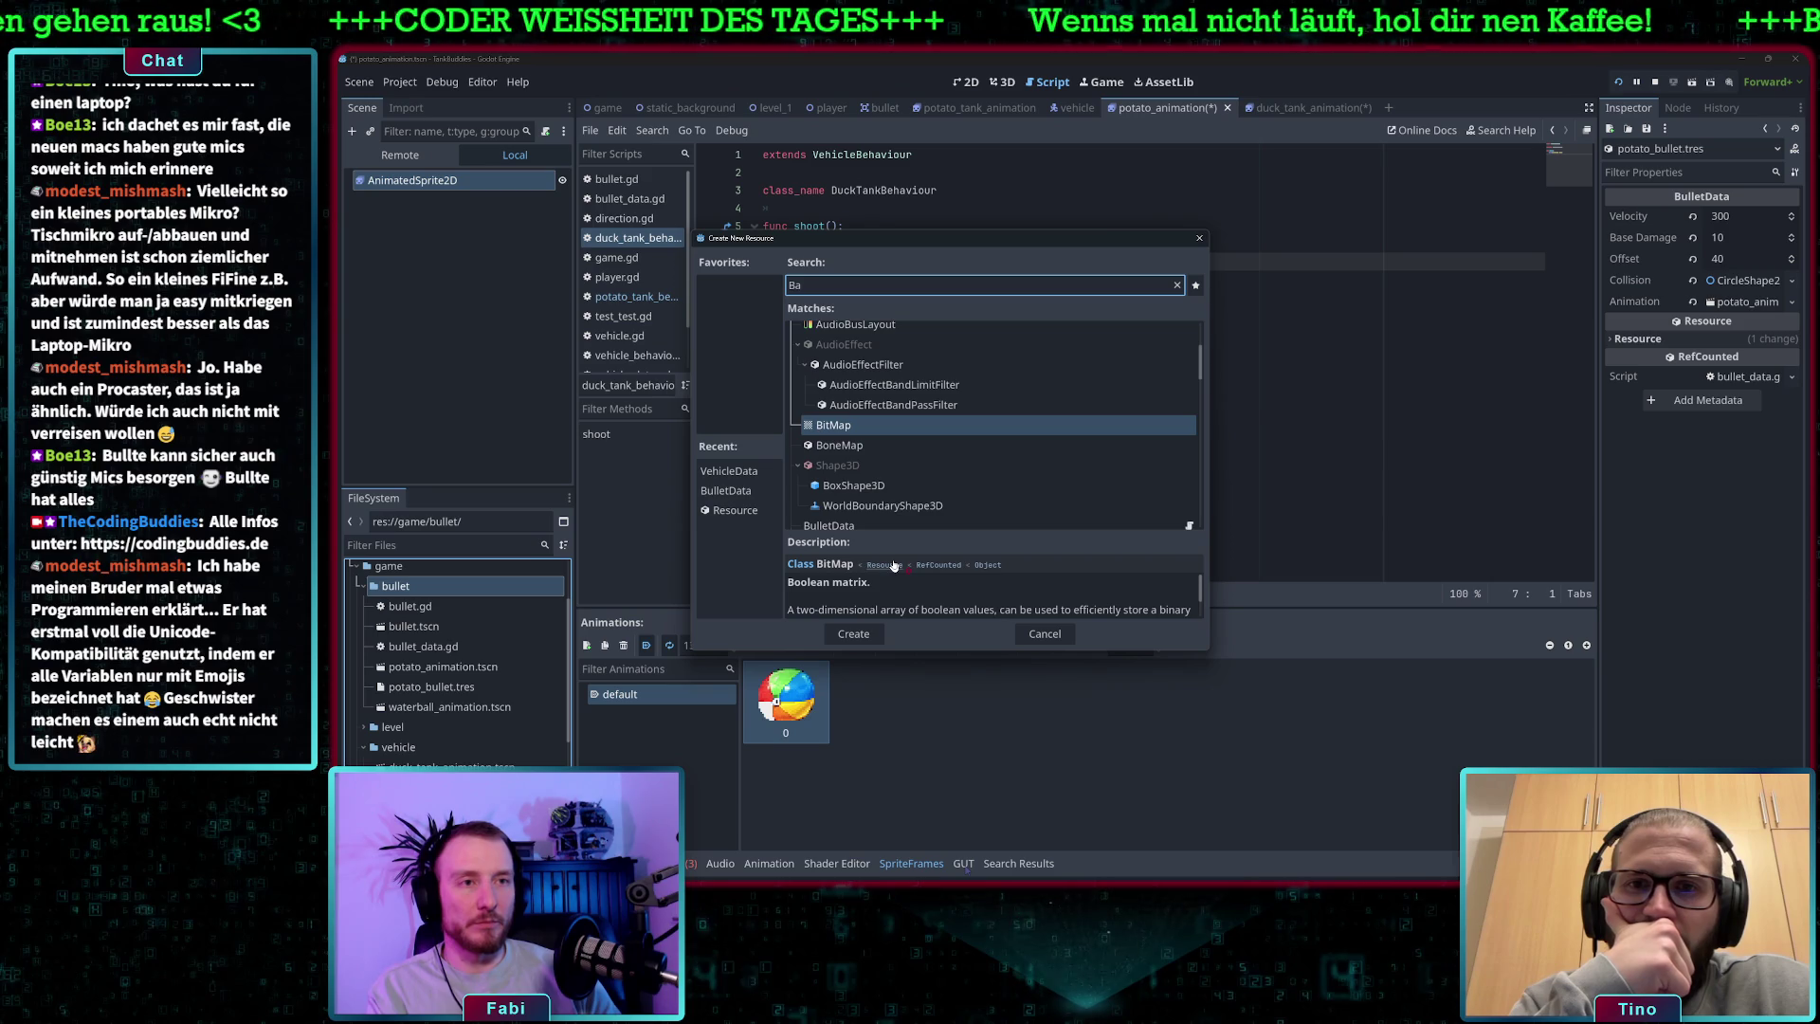
key(BackSpace)
text(ul)
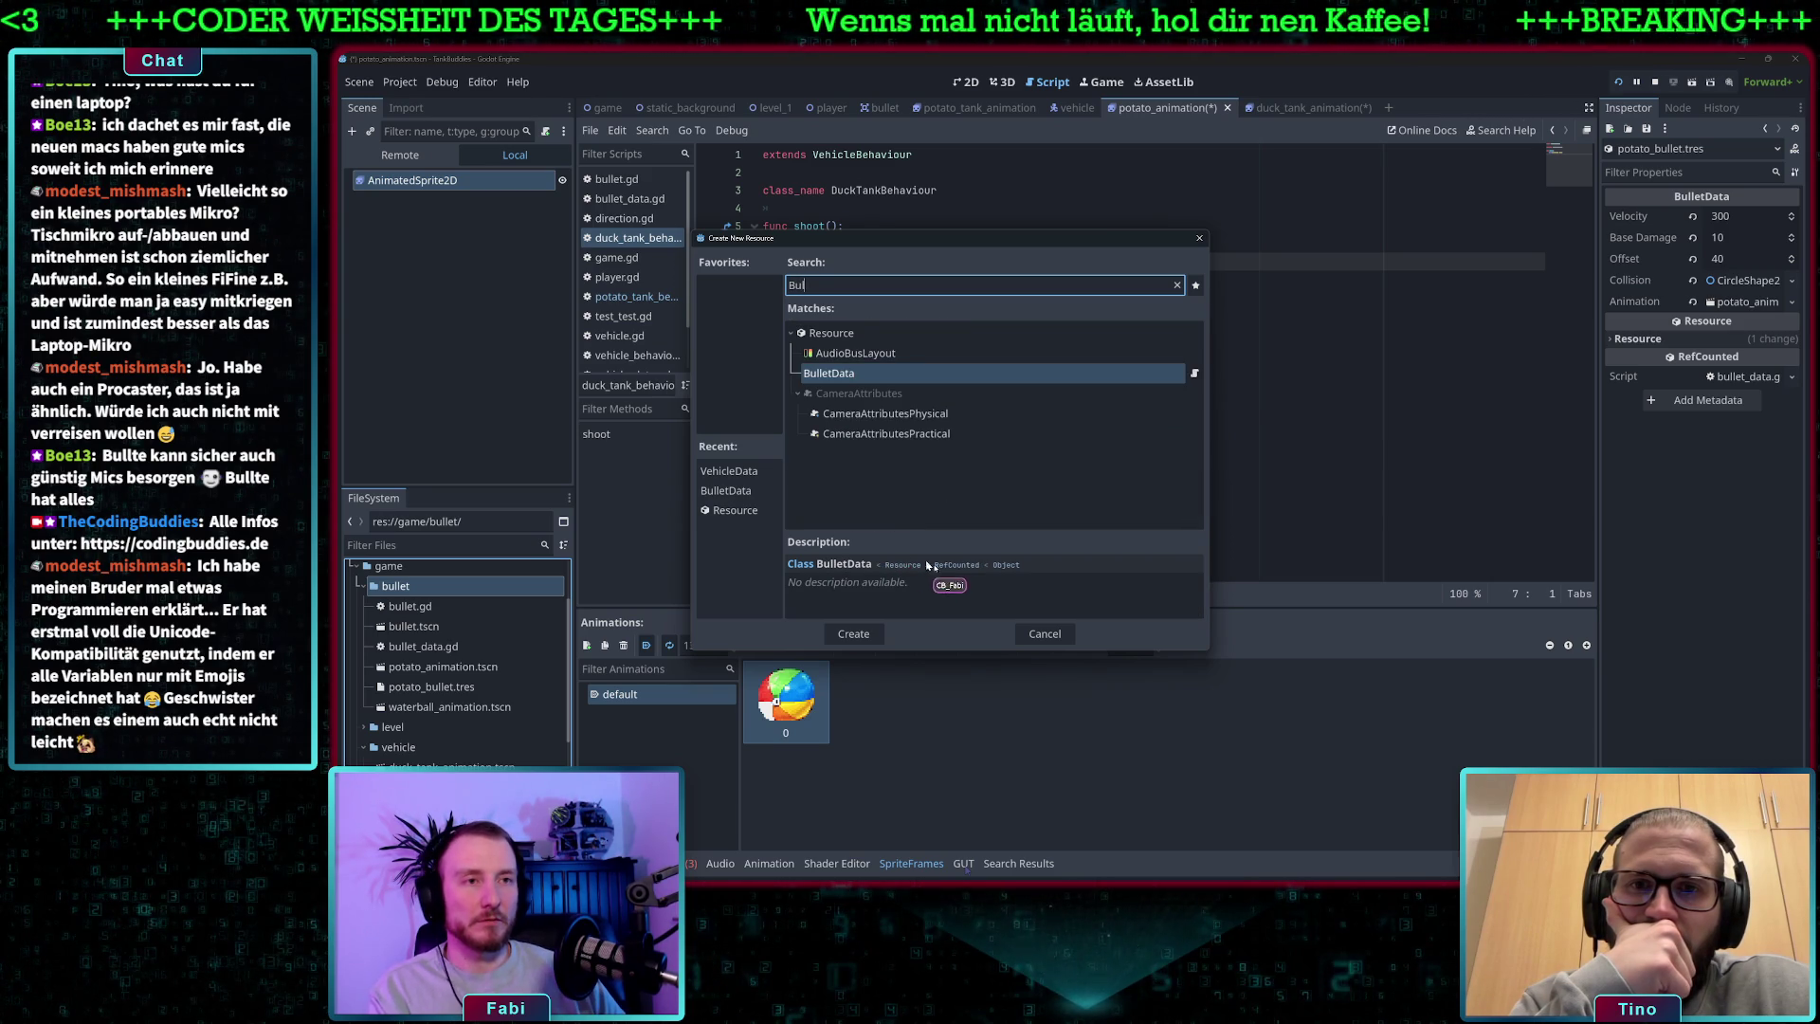
double_click(841, 374)
text(waterball_bullet.tres)
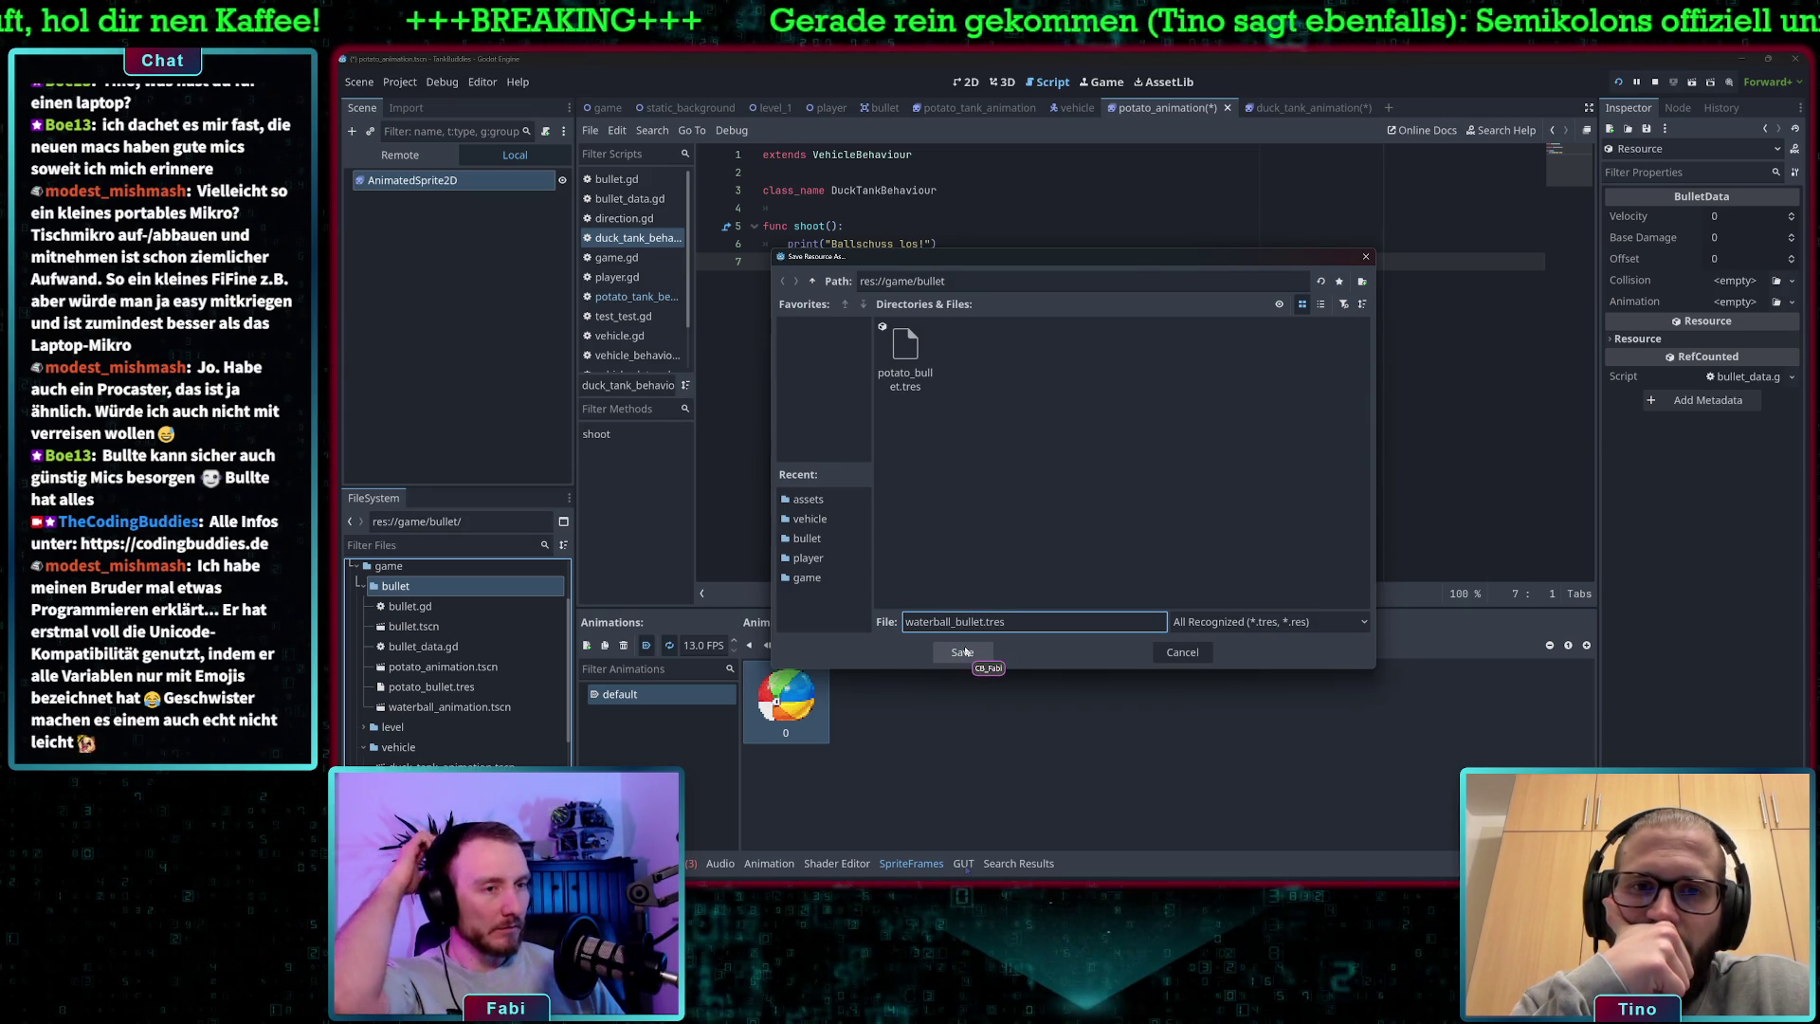
click(962, 651)
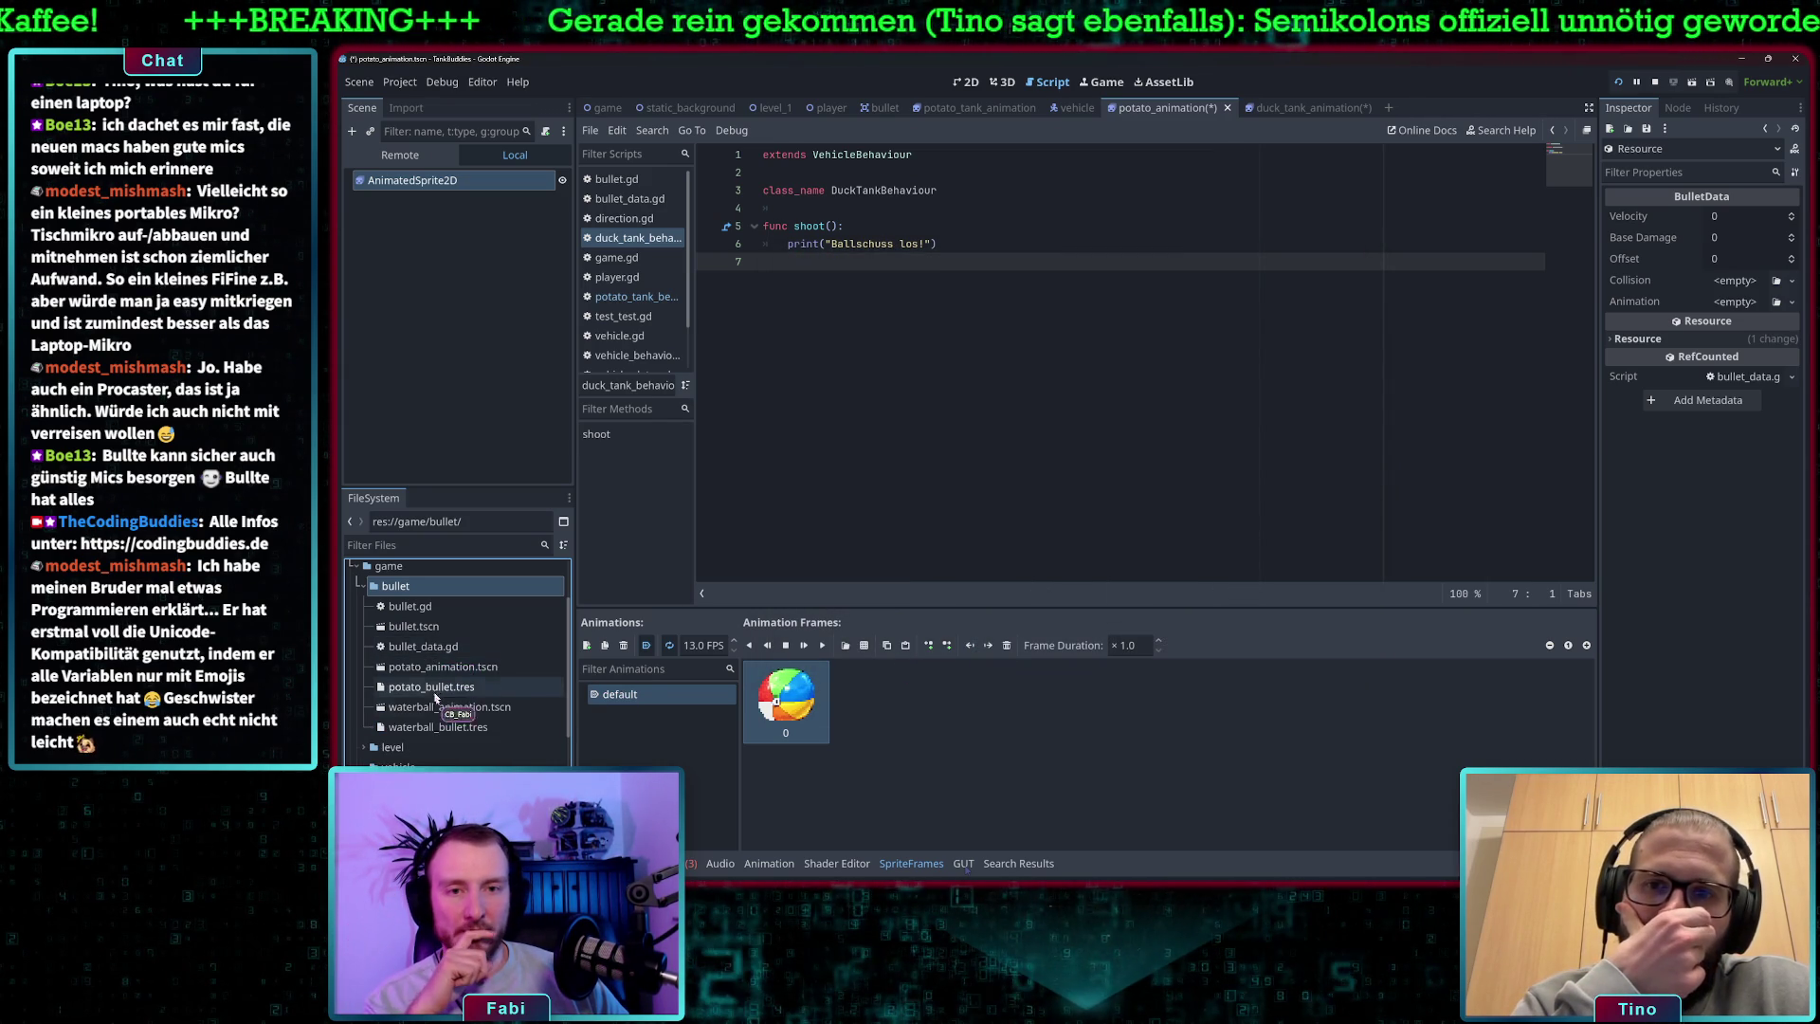
click(442, 727)
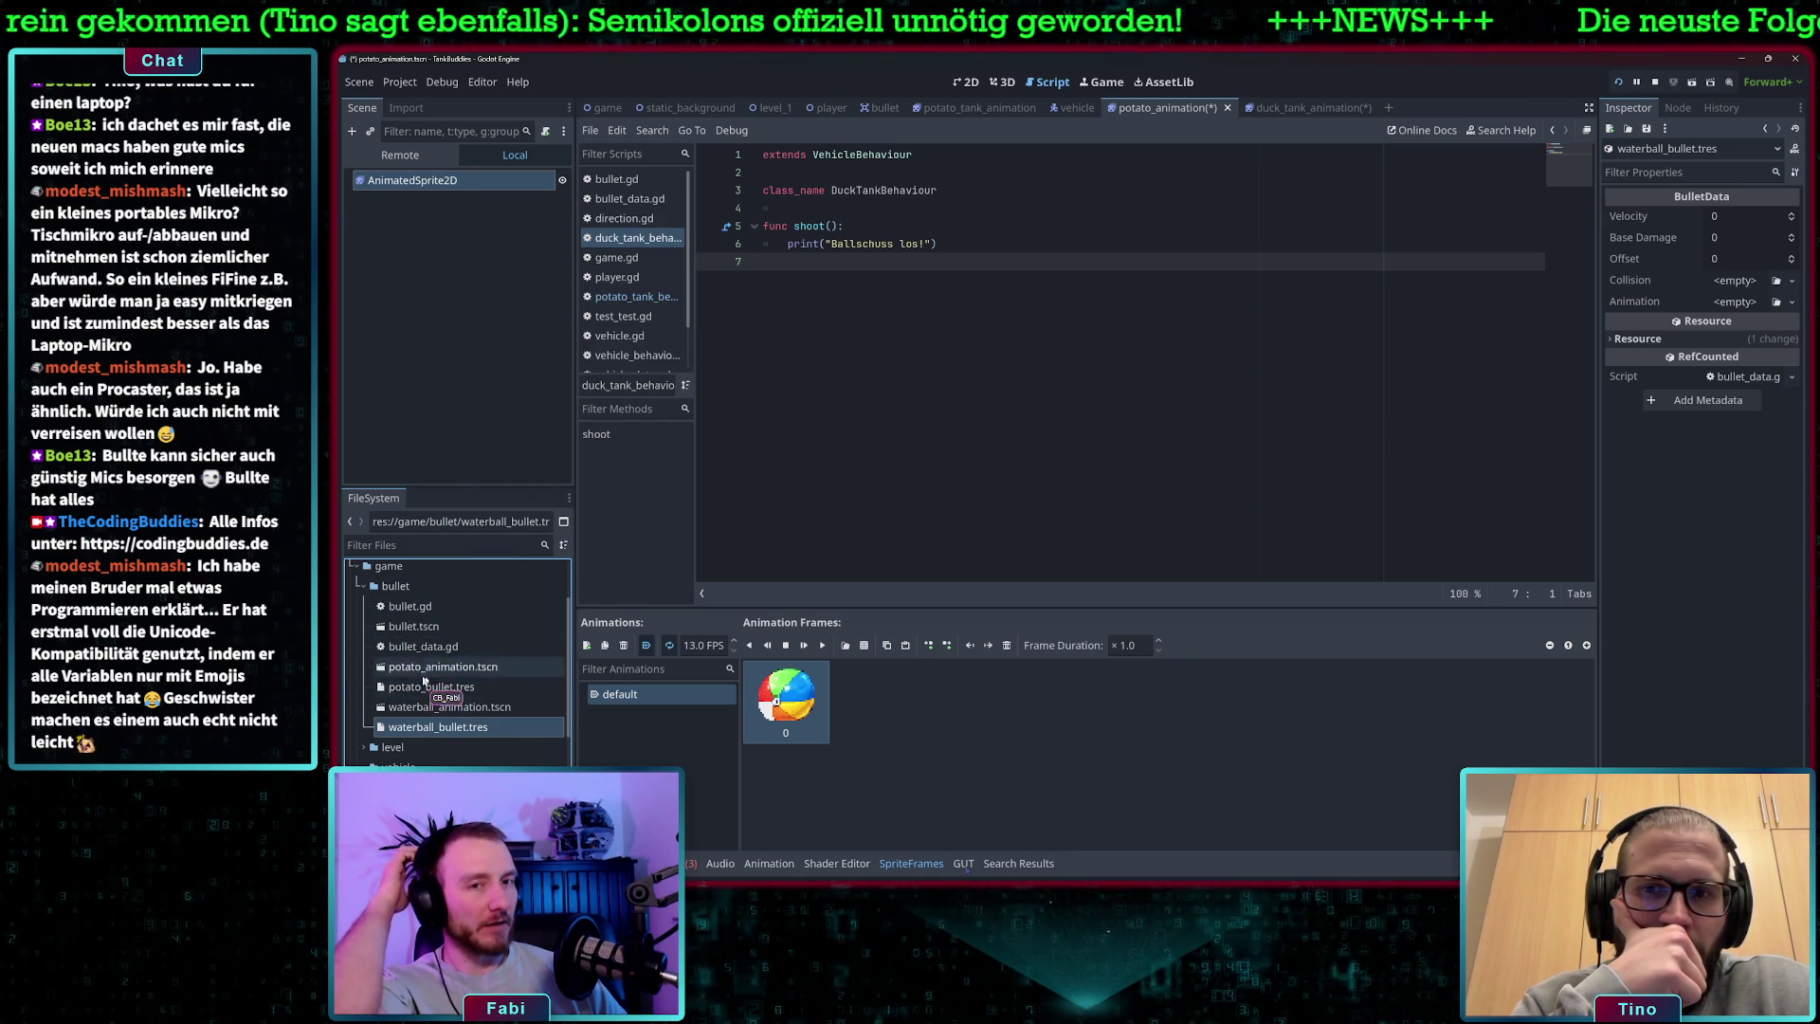
- Compare the potato bullet's values with the new waterball bullet's empty settings
click(1733, 217)
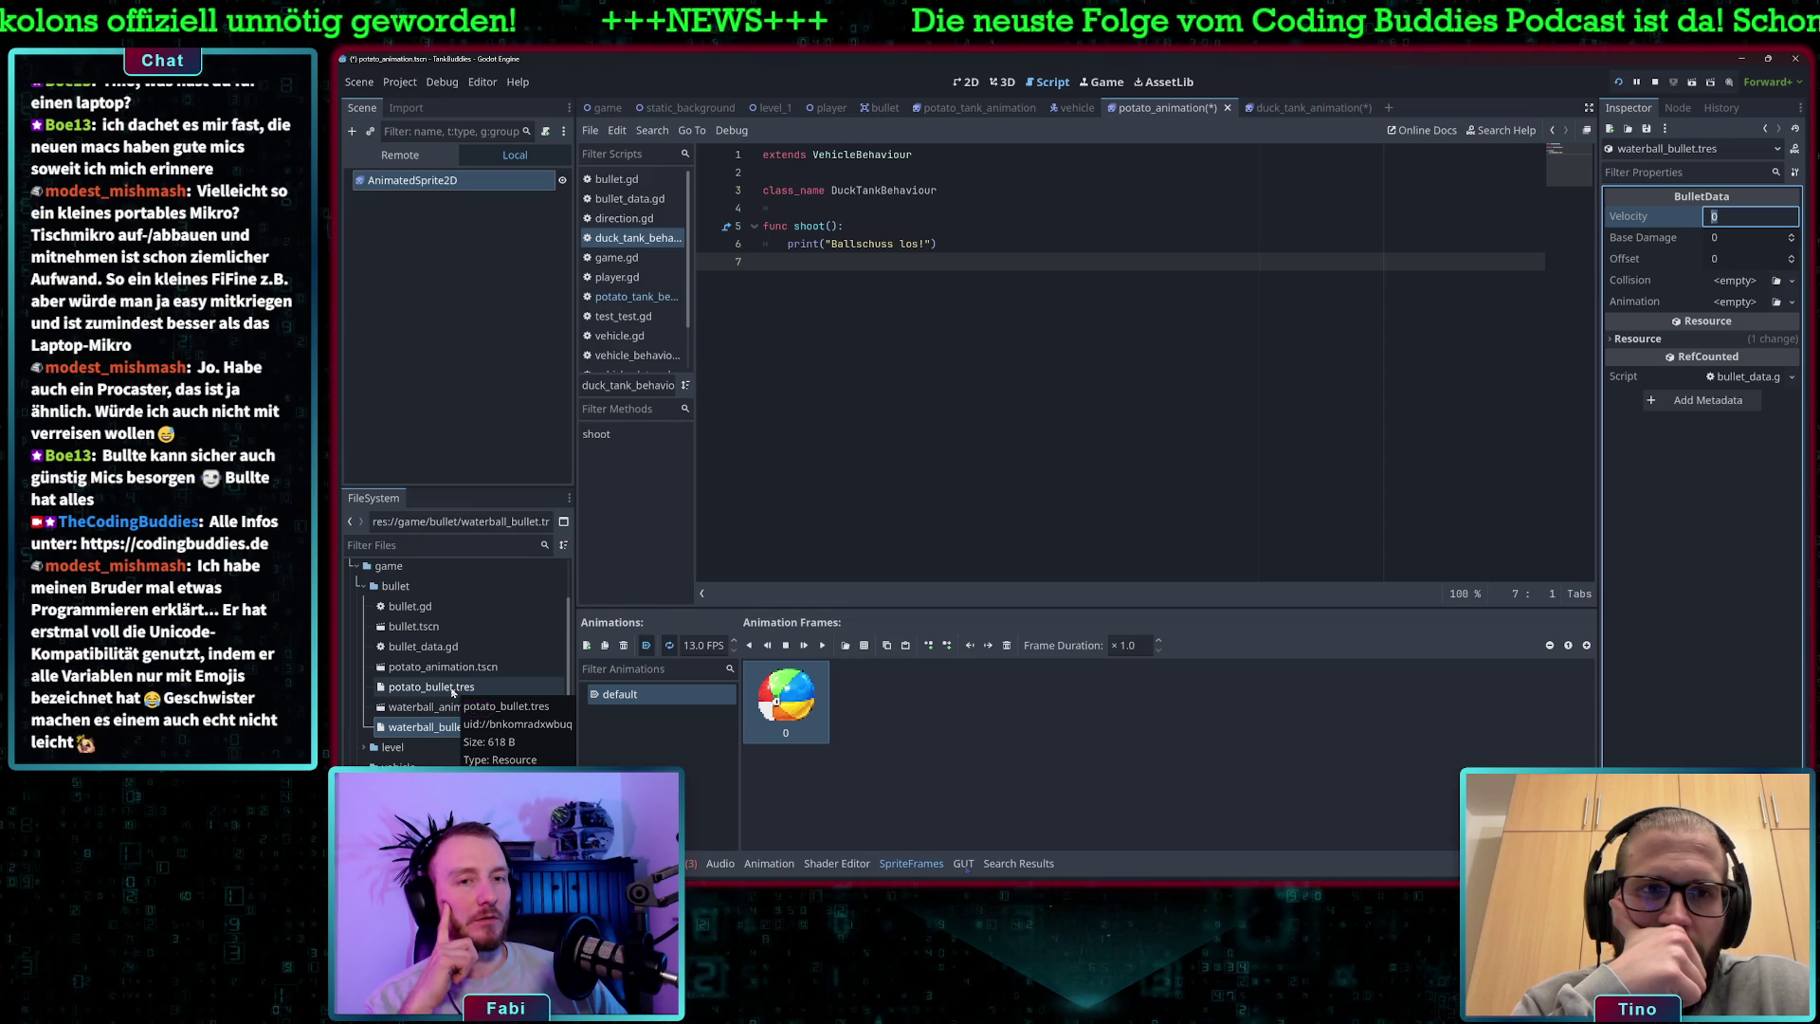
click(452, 690)
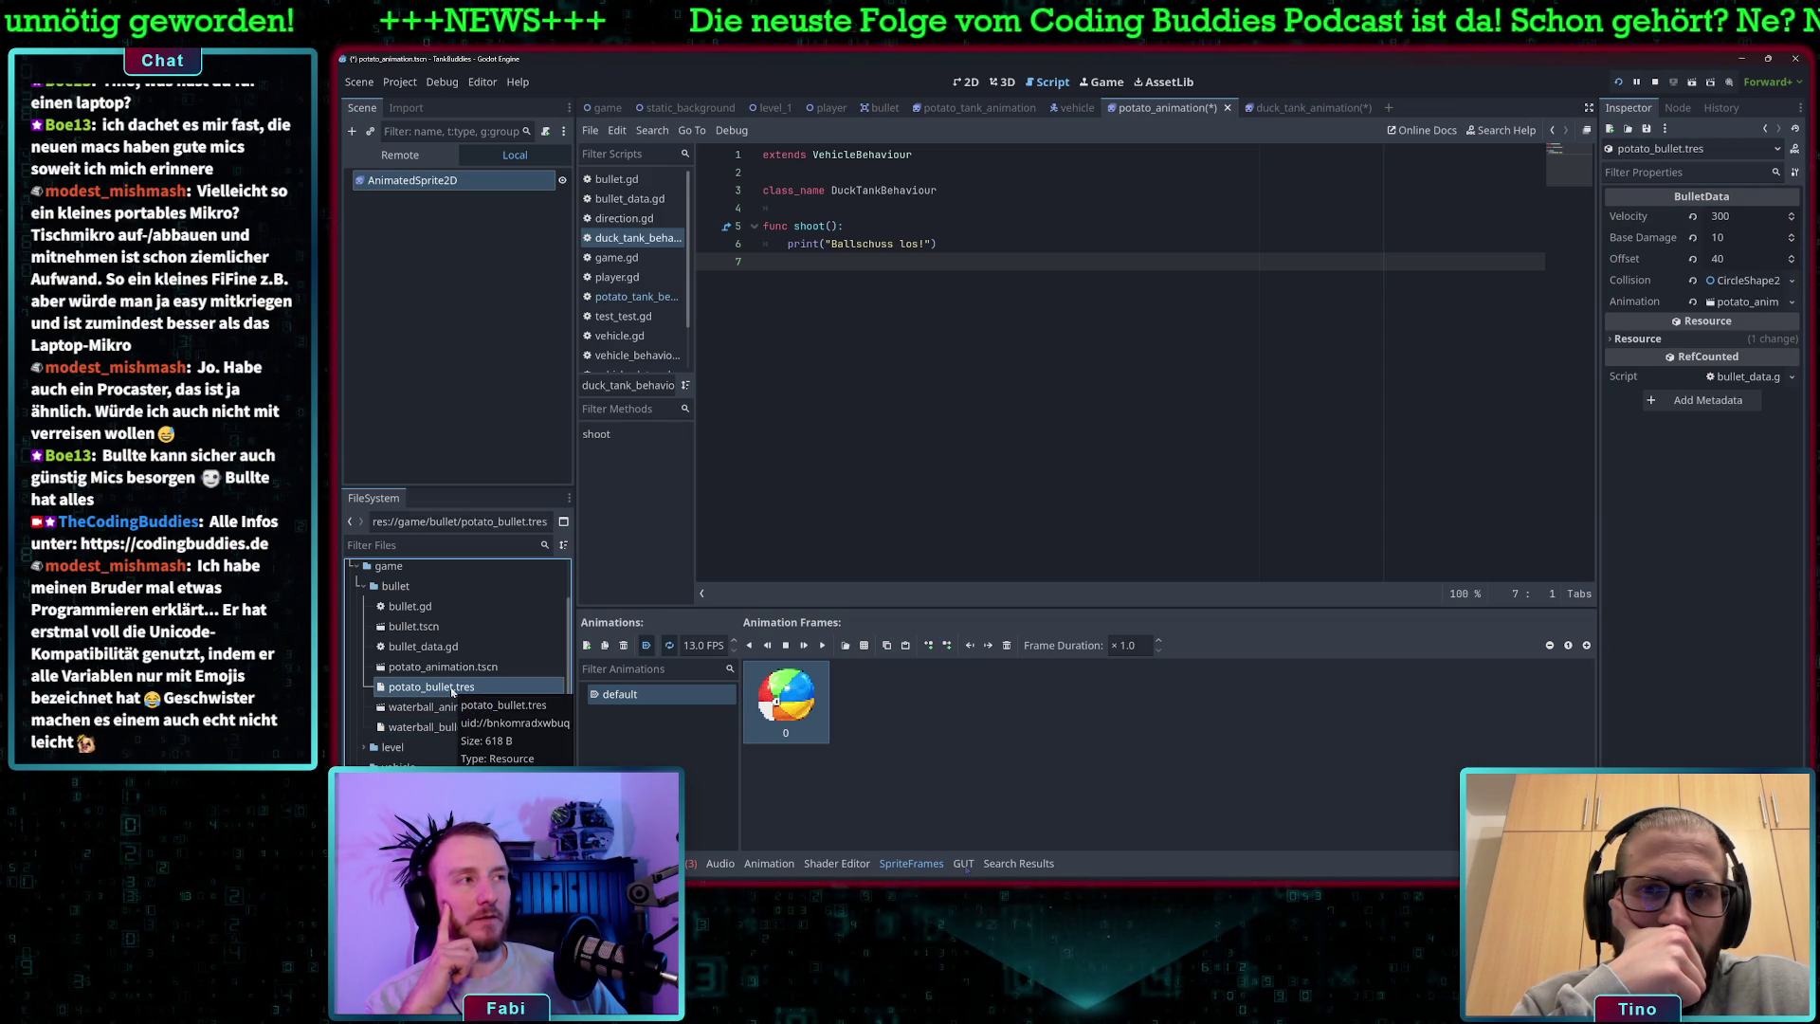
click(438, 727)
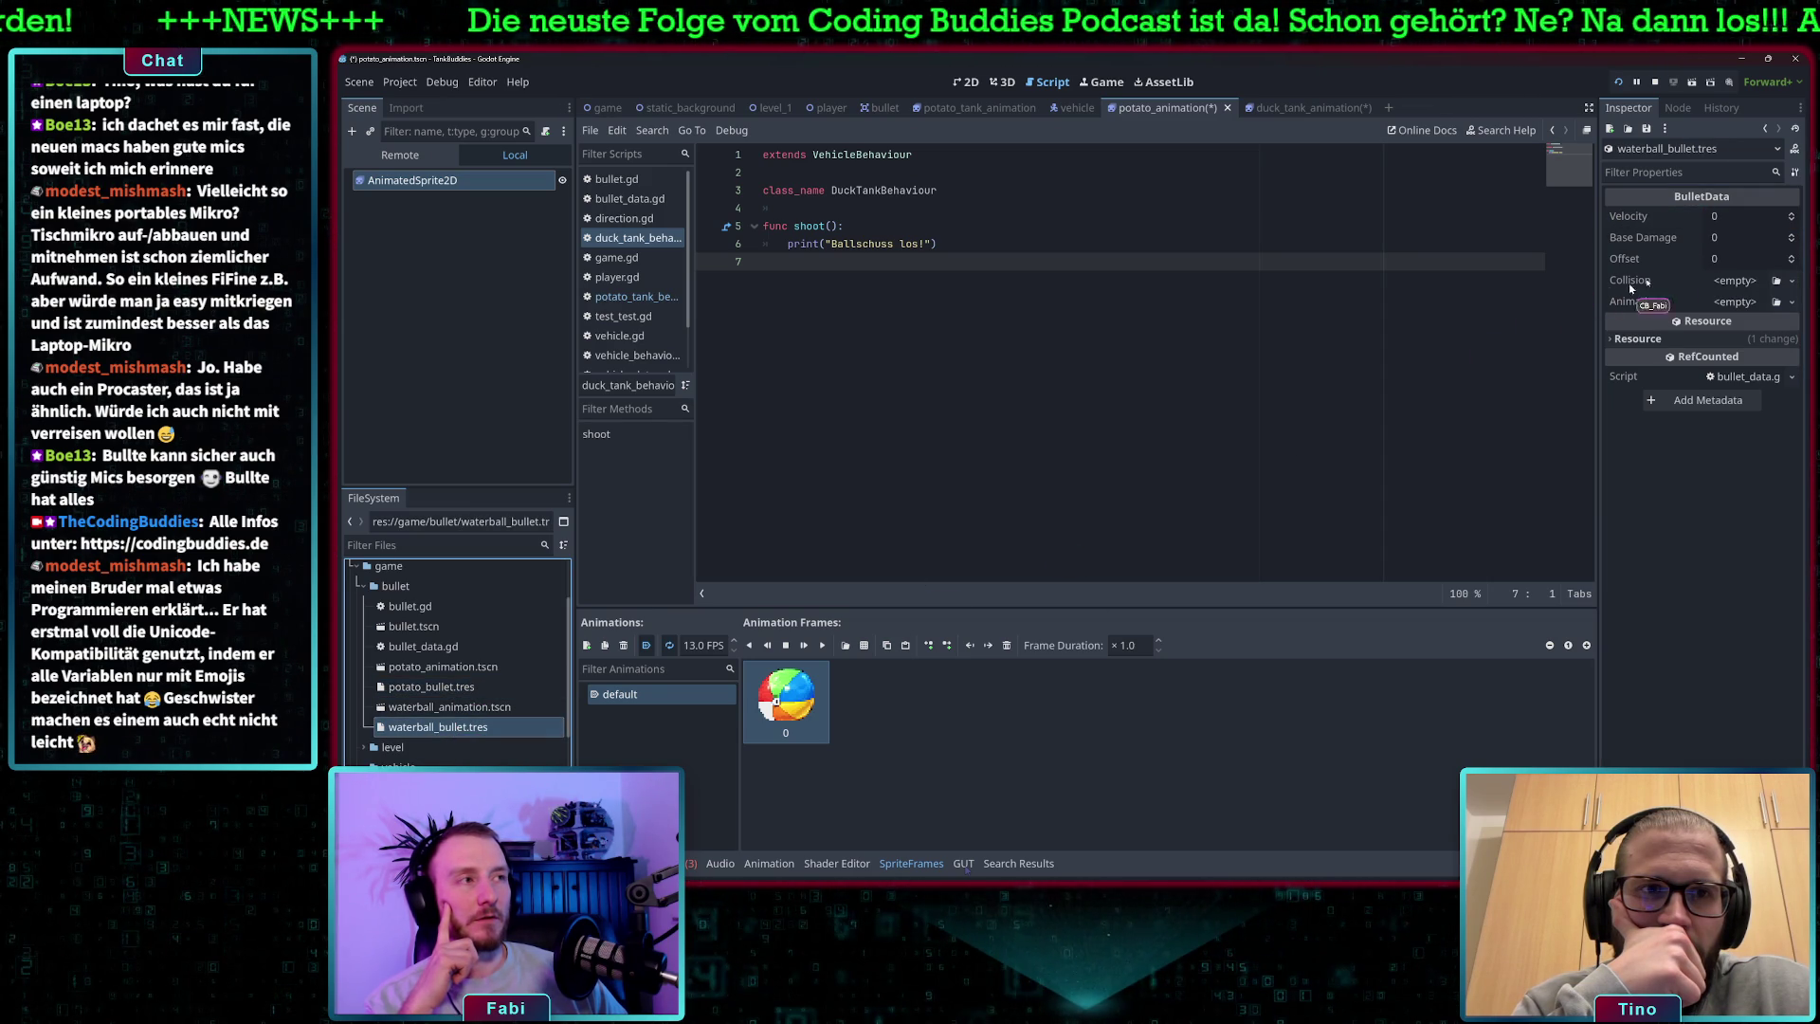
- Enter velocity 300, base damage 10 and offset 40 for the waterball bullet
click(1737, 217)
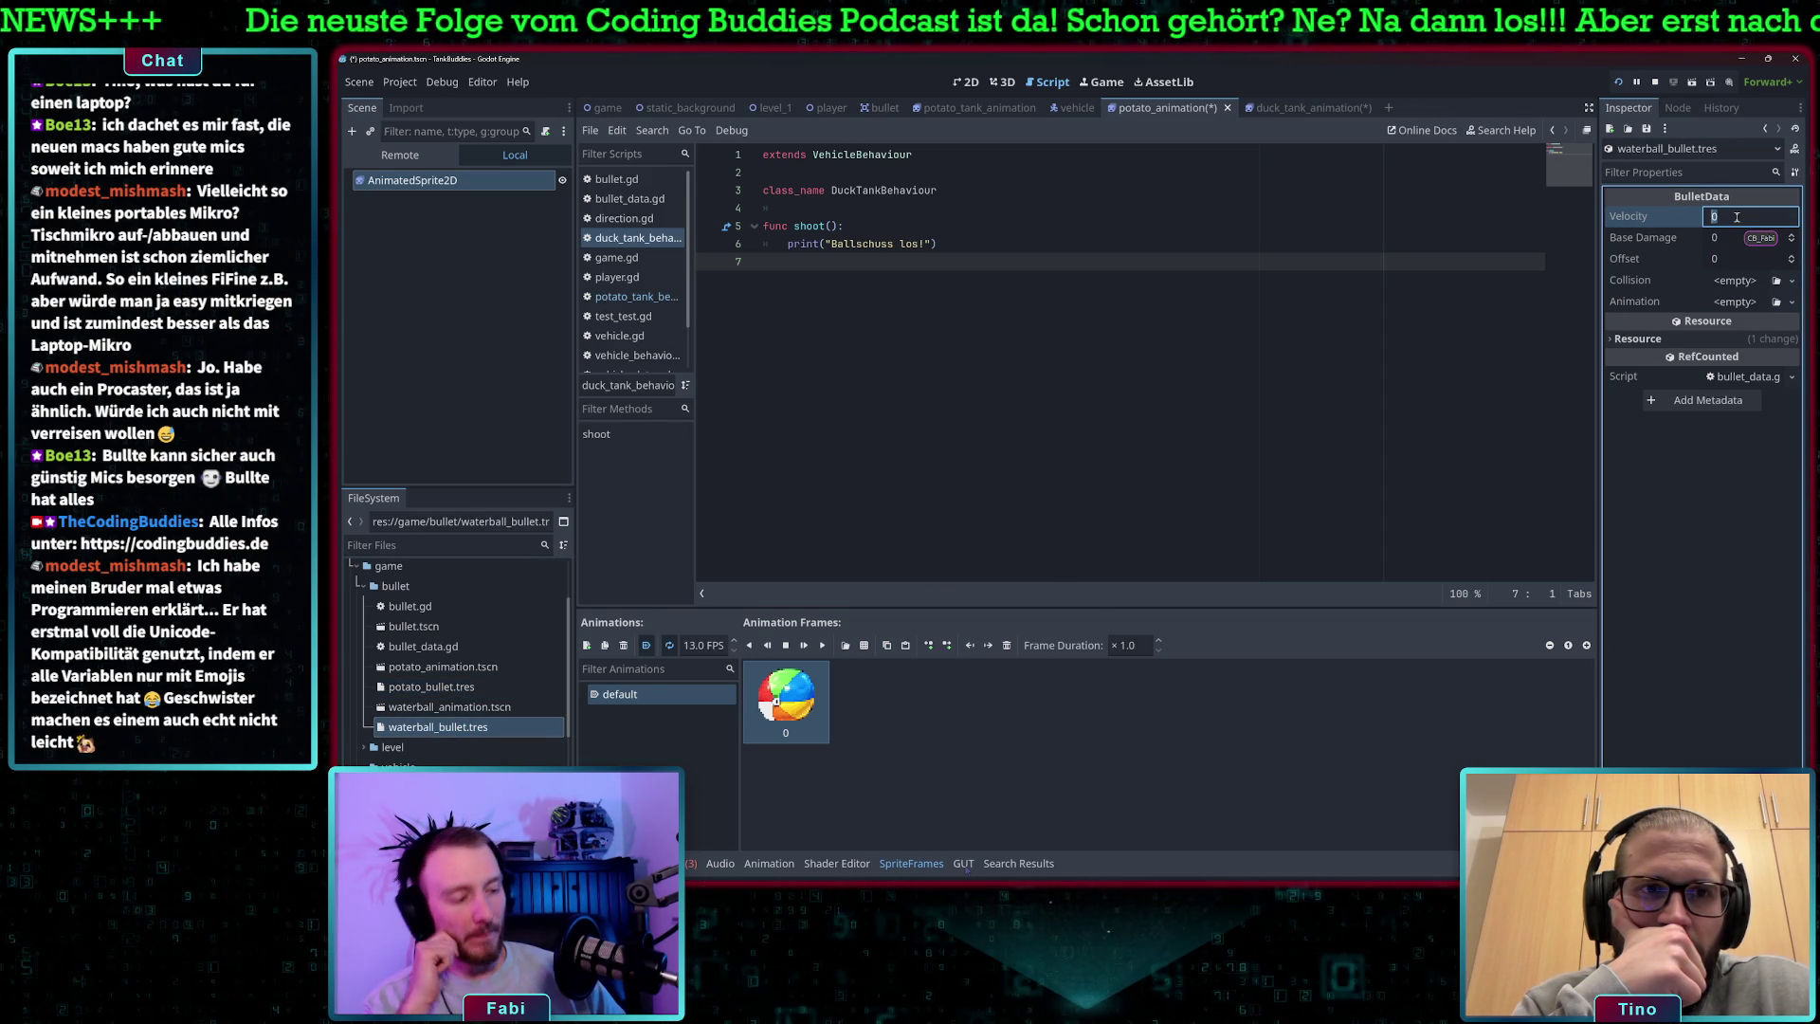
text(300)
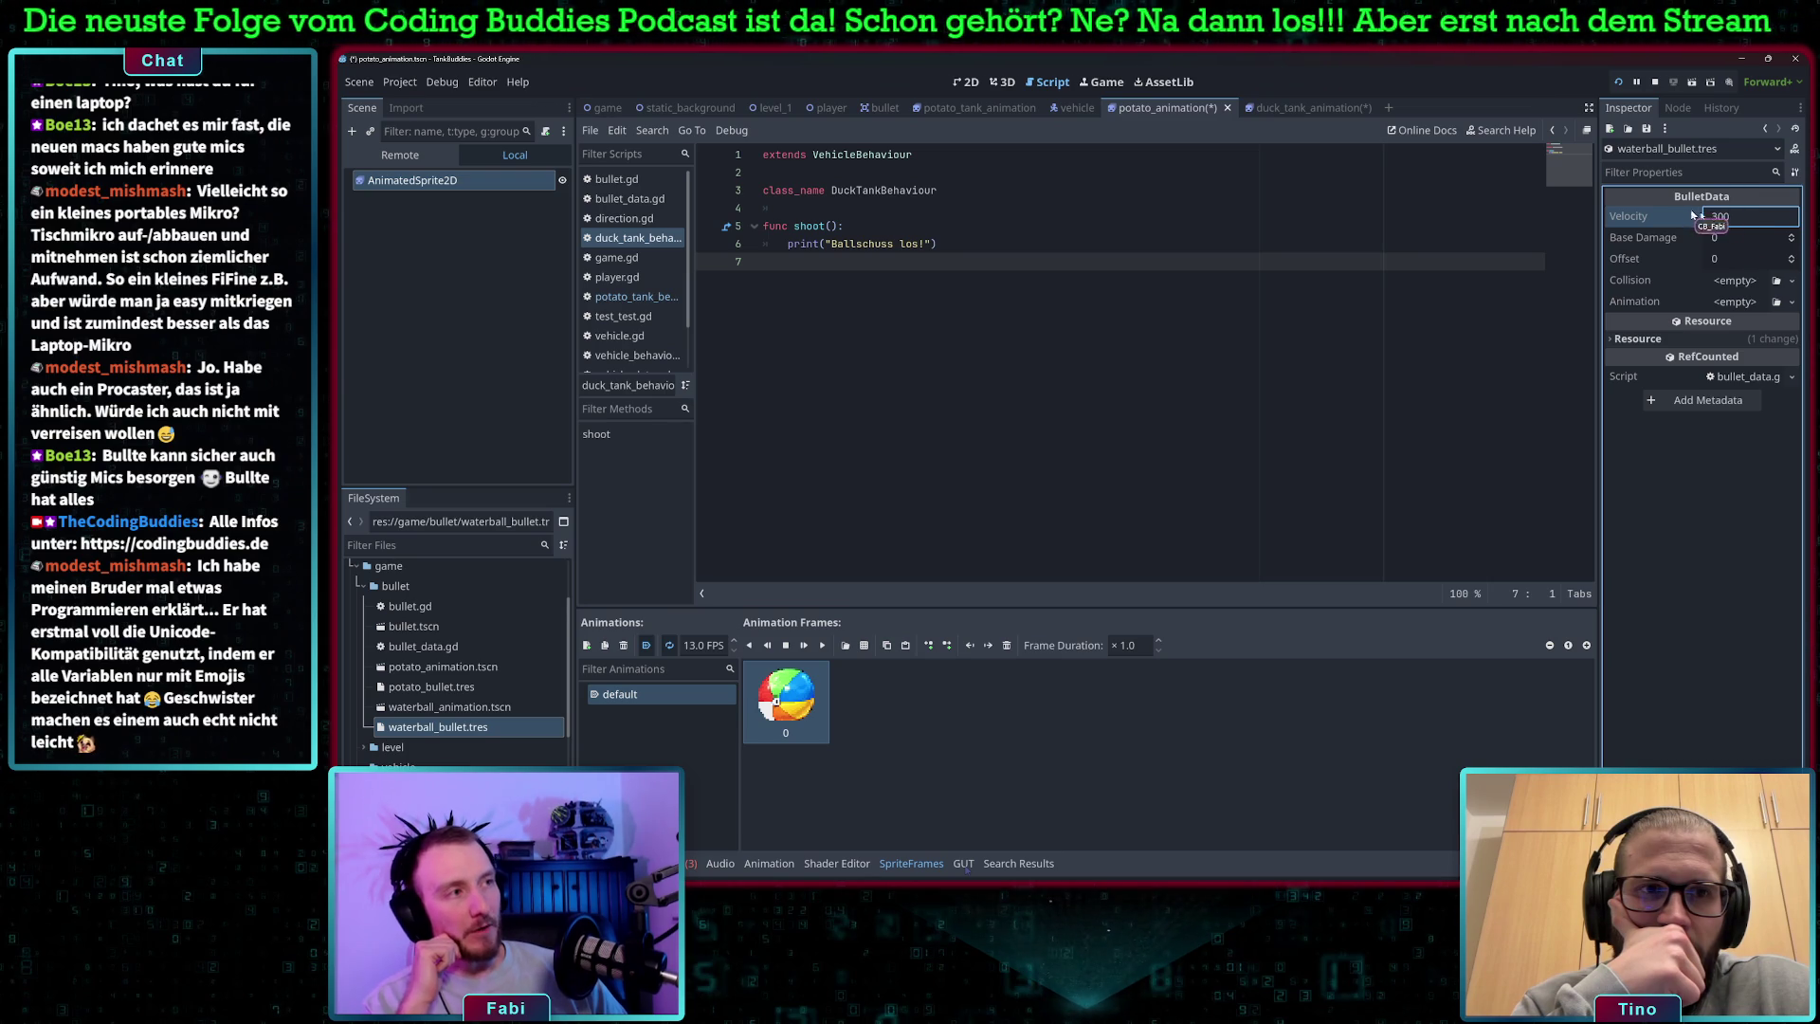
key(Tab)
text(10)
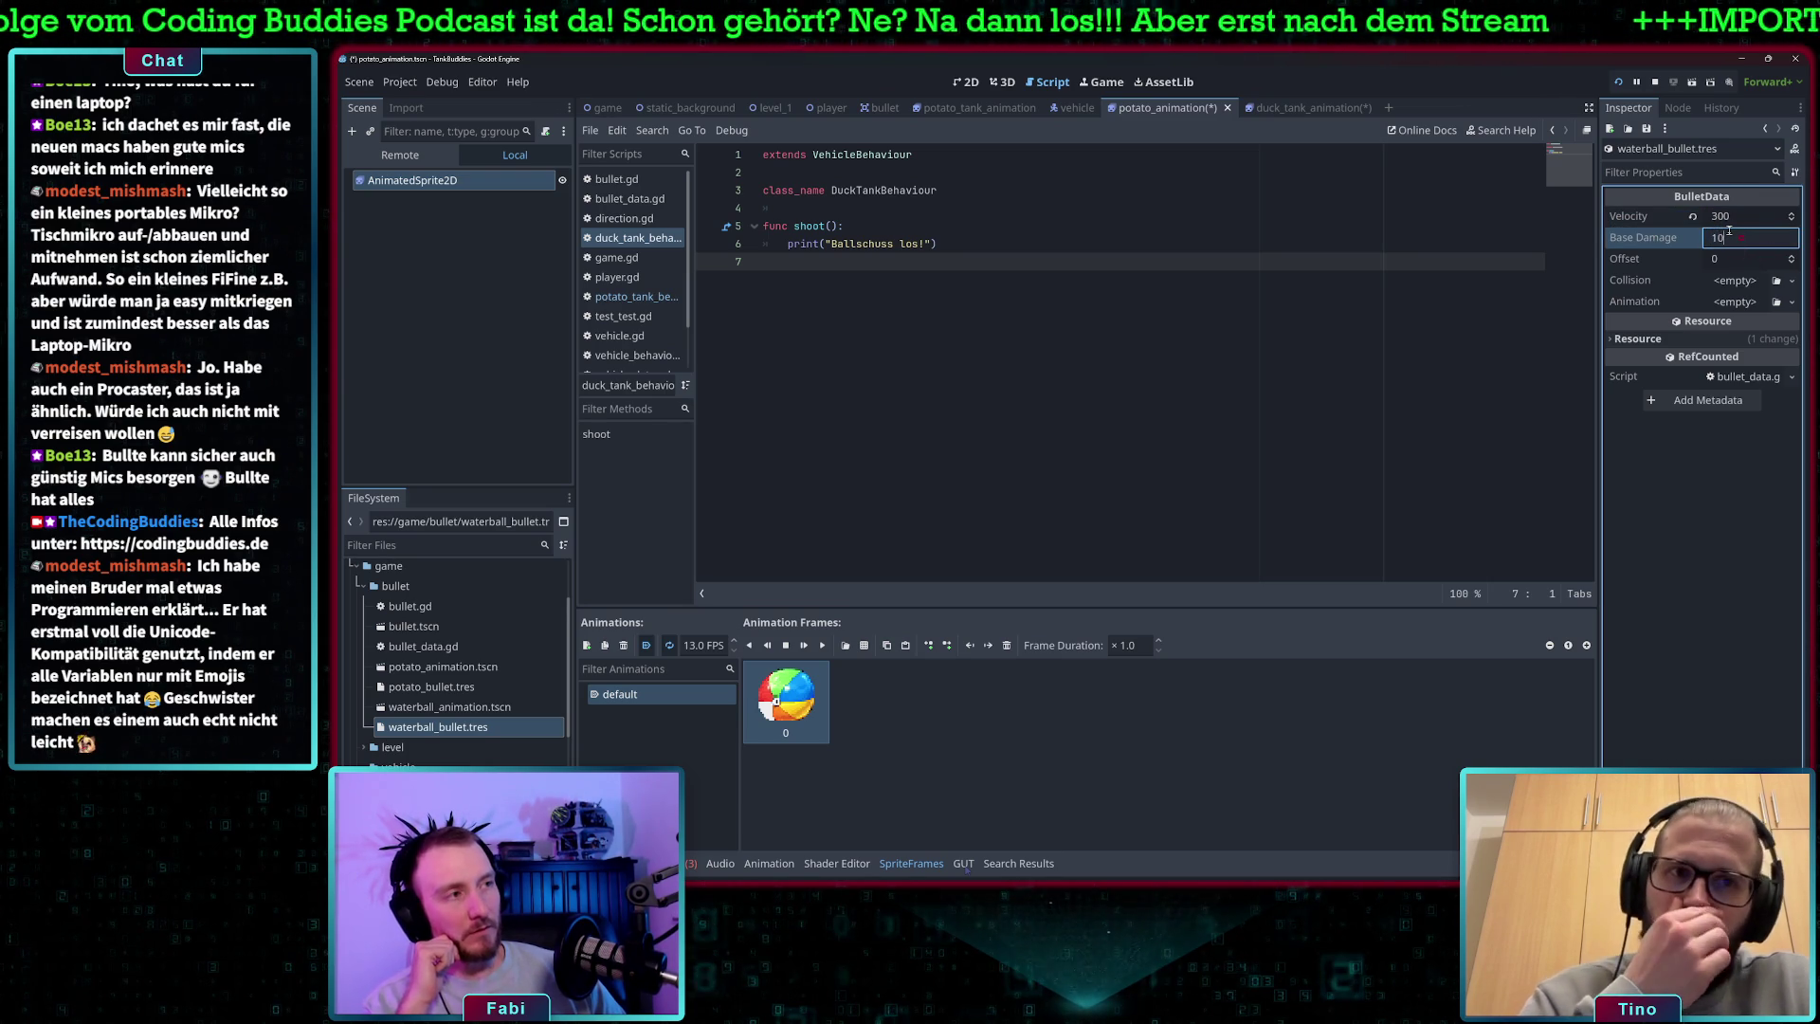
key(Tab)
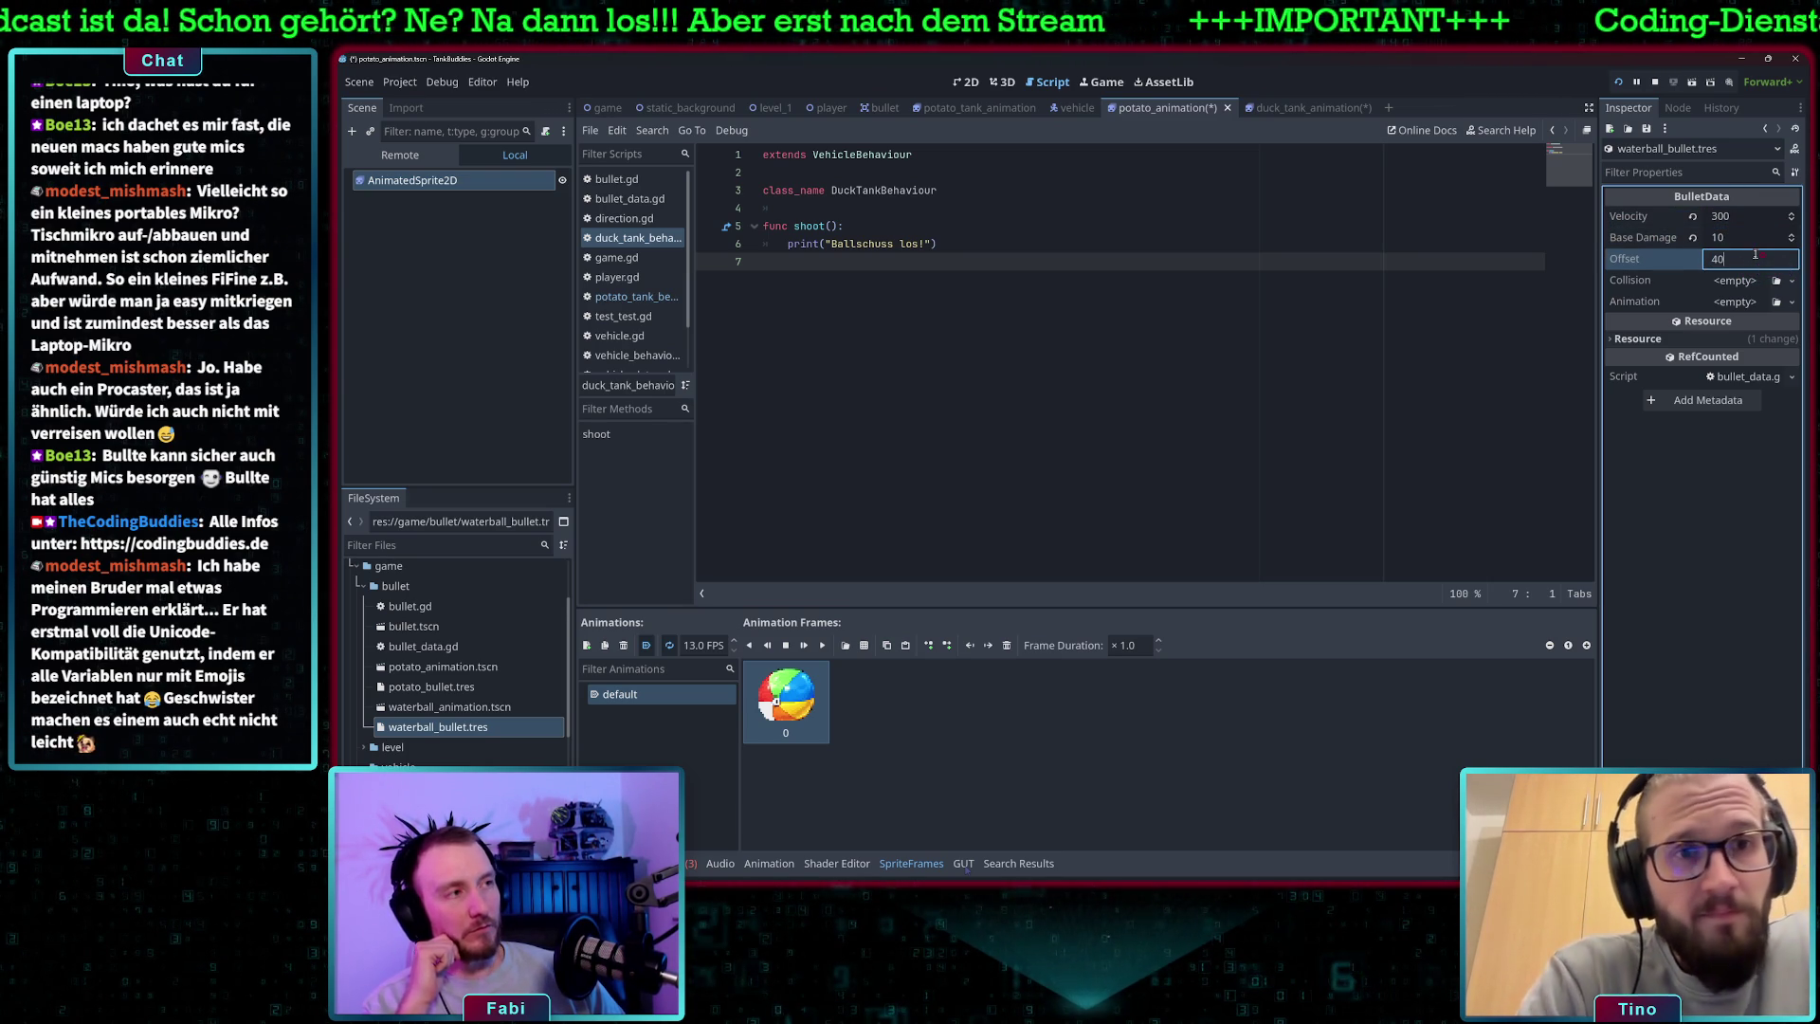
text(40)
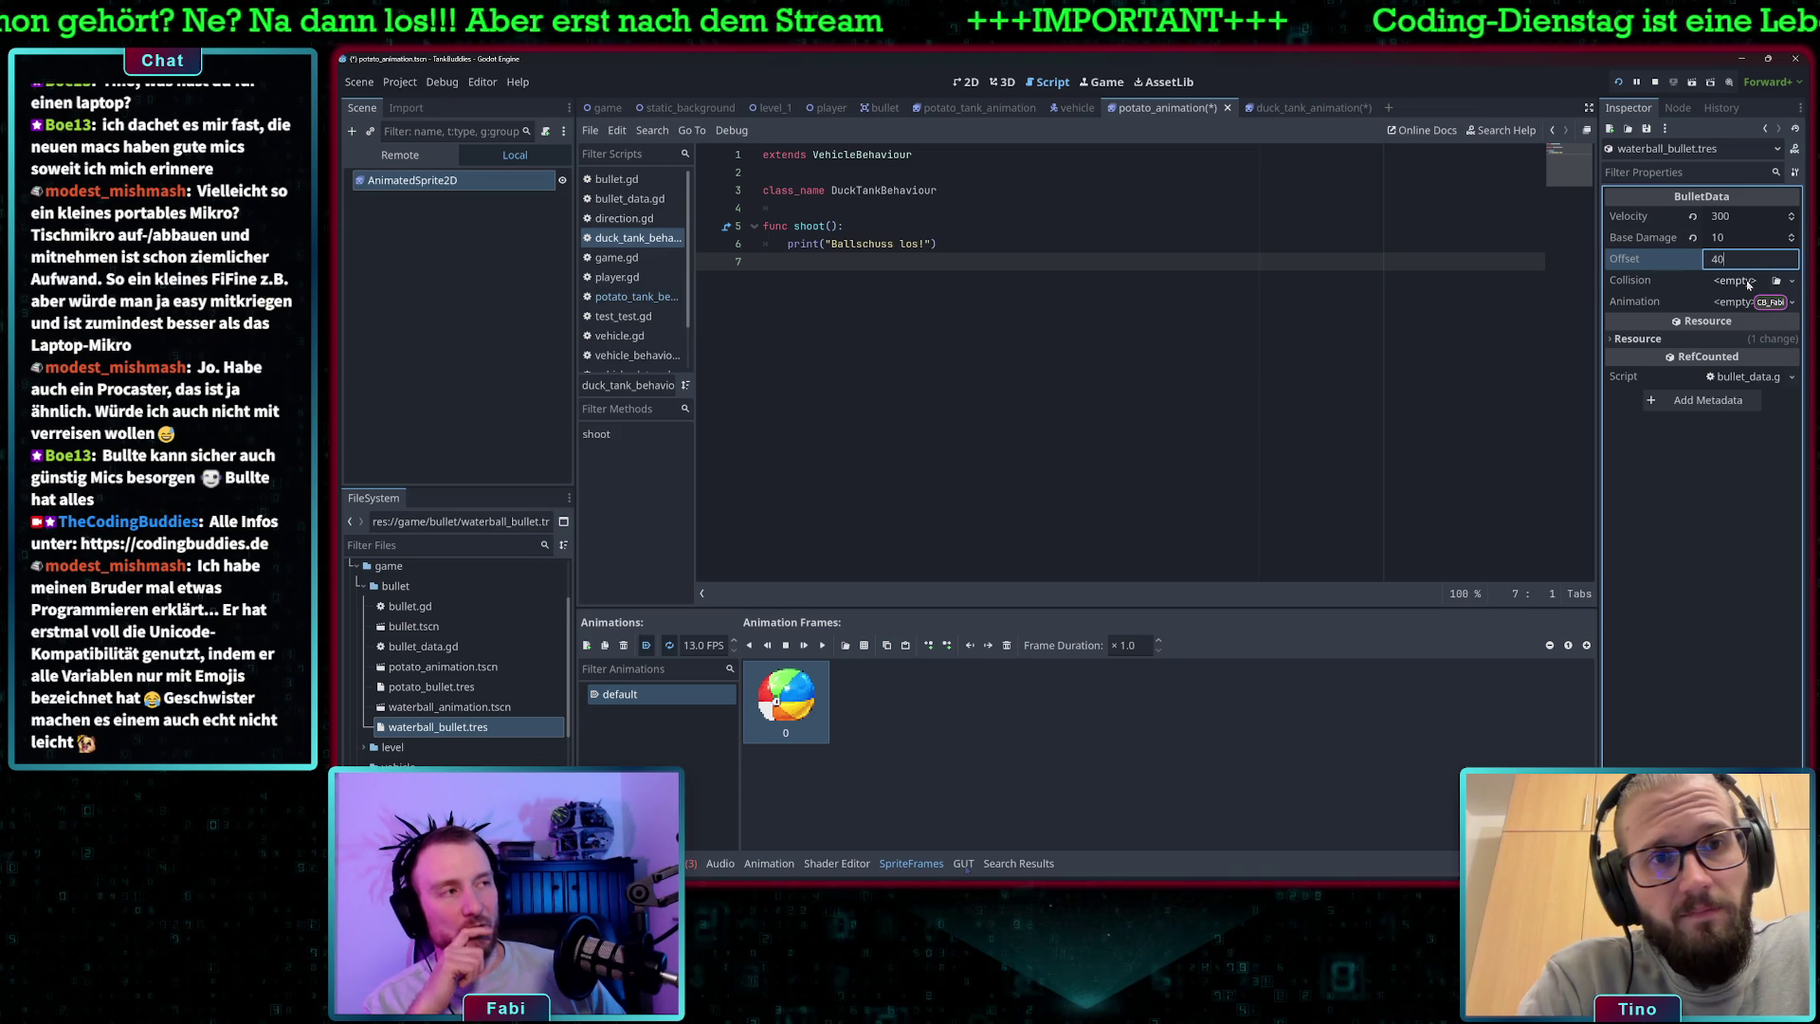
- Give the bullet a new CircleShape2D collision with radius 14
click(1749, 281)
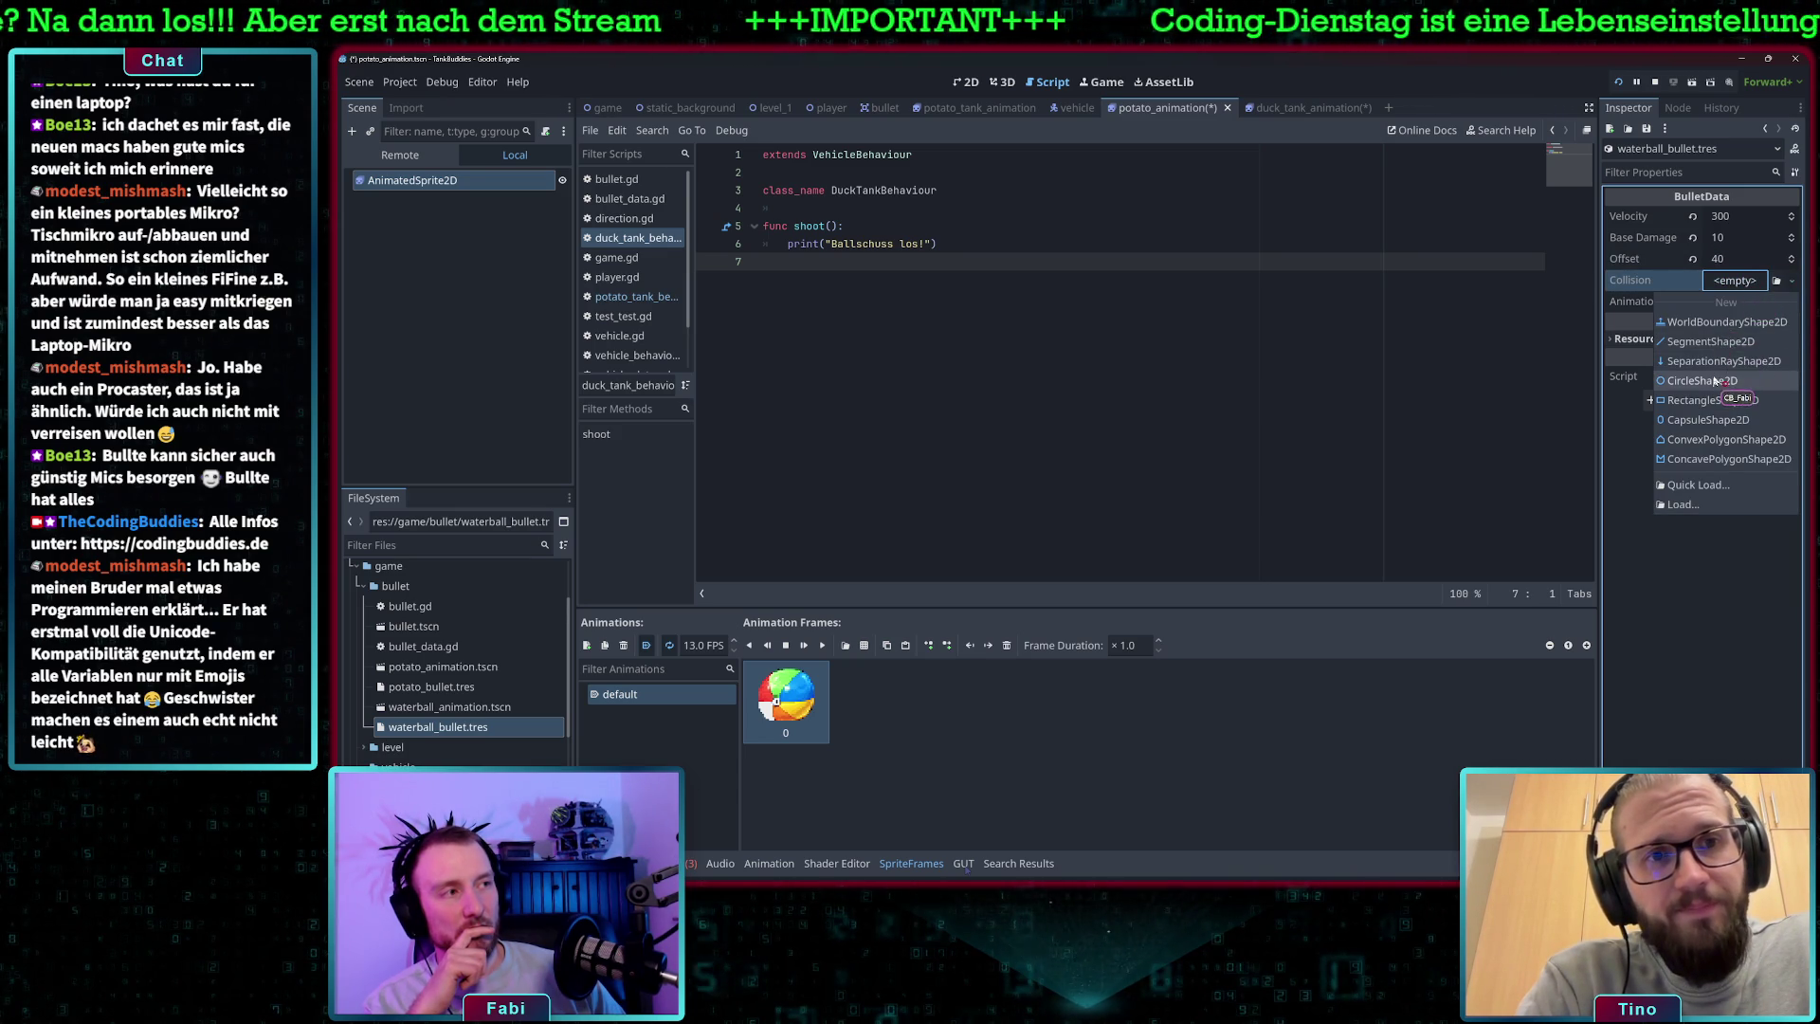
click(1713, 381)
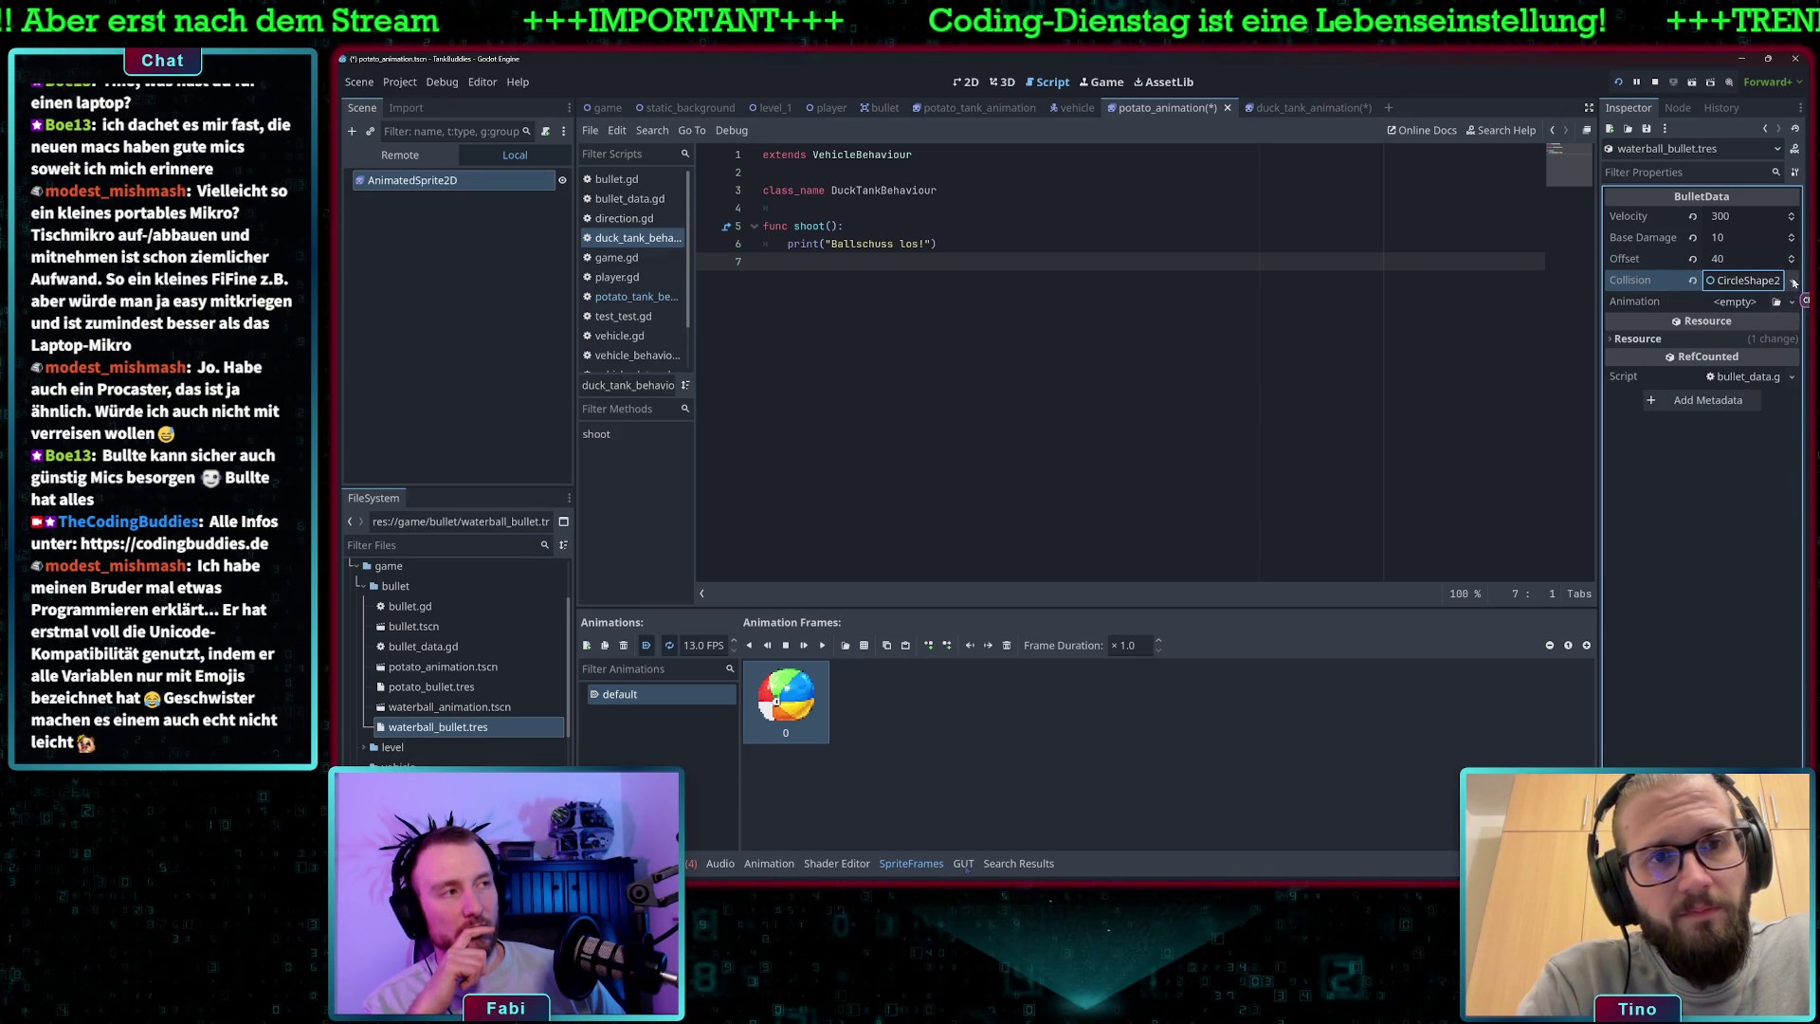
click(1764, 285)
click(1725, 304)
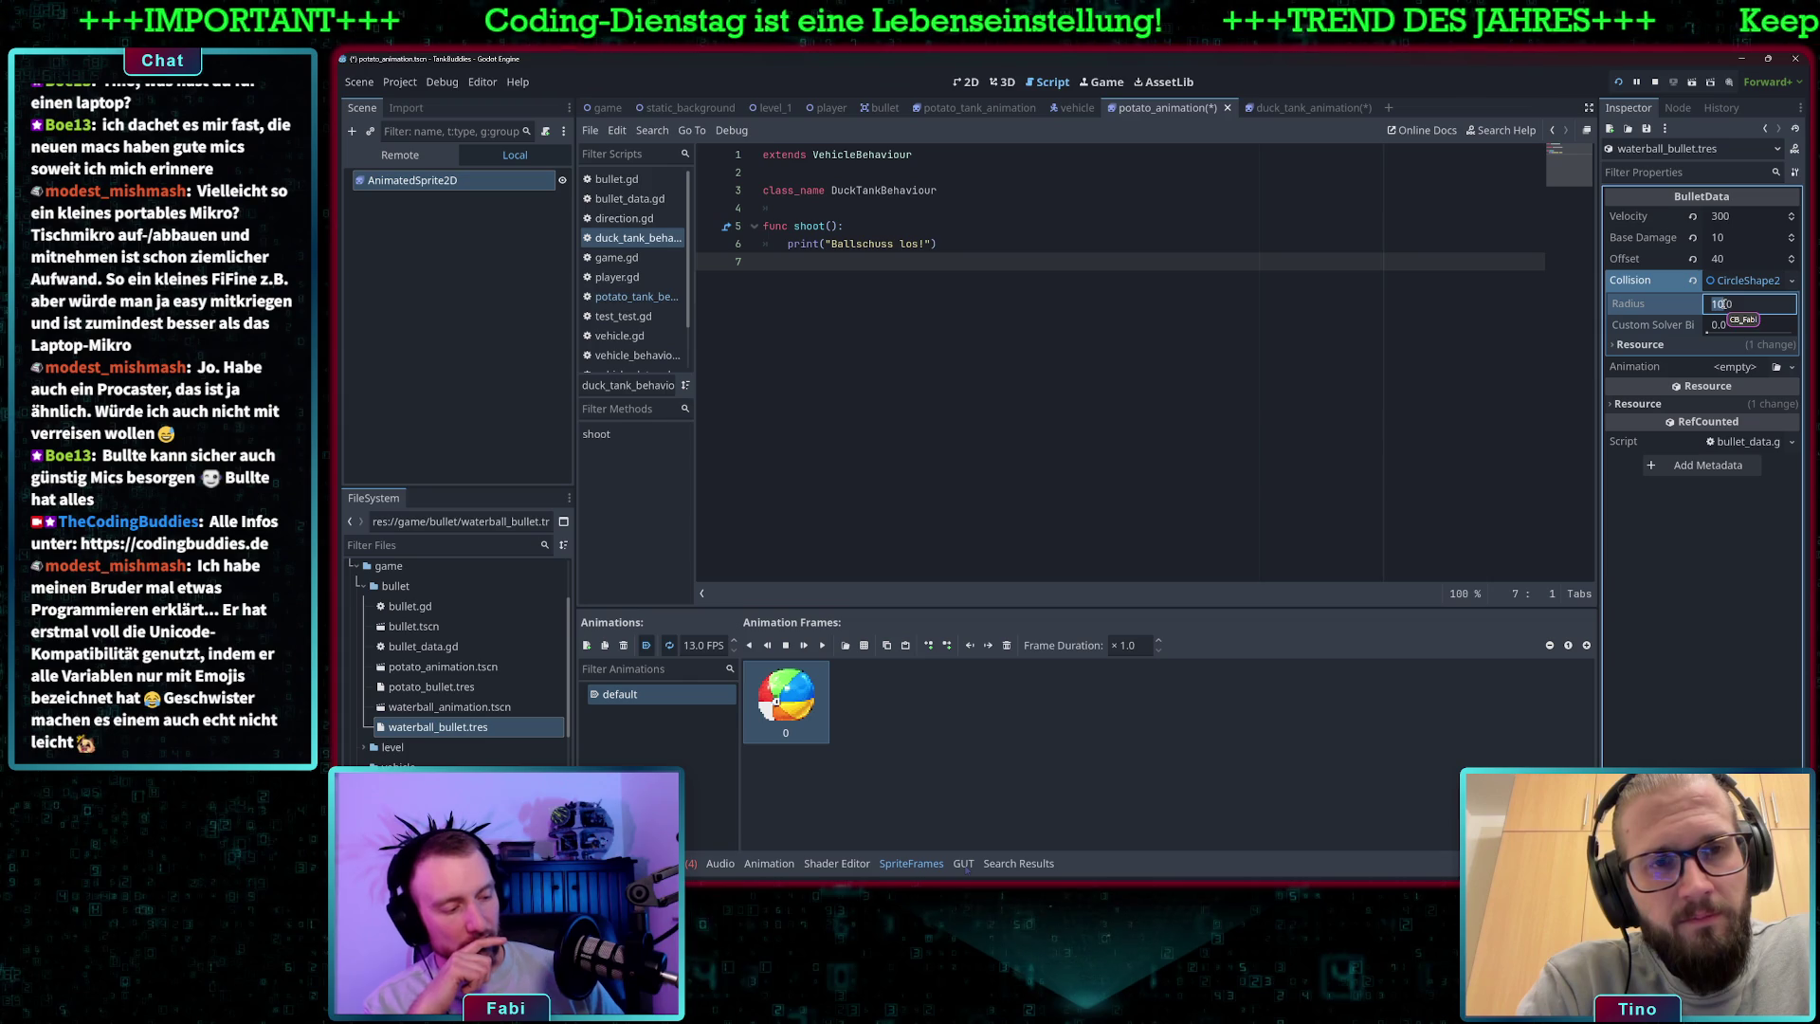
click(1742, 236)
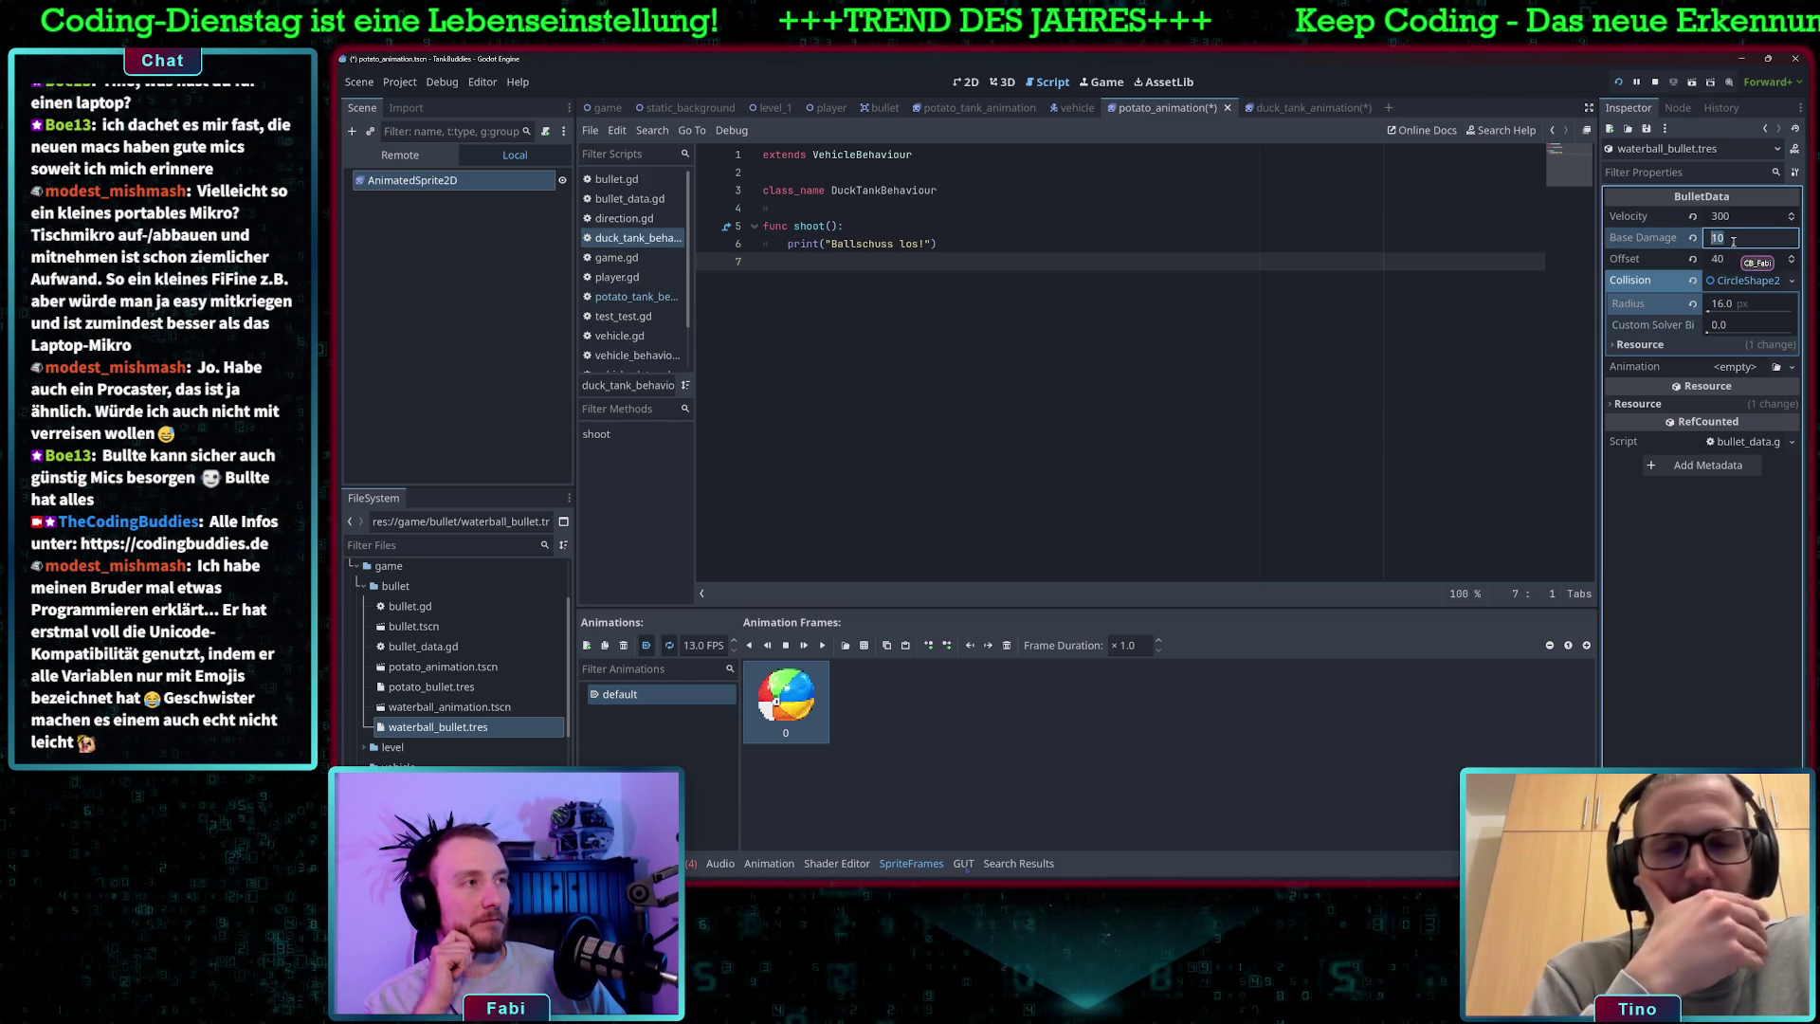
click(1744, 280)
click(1744, 281)
click(1722, 304)
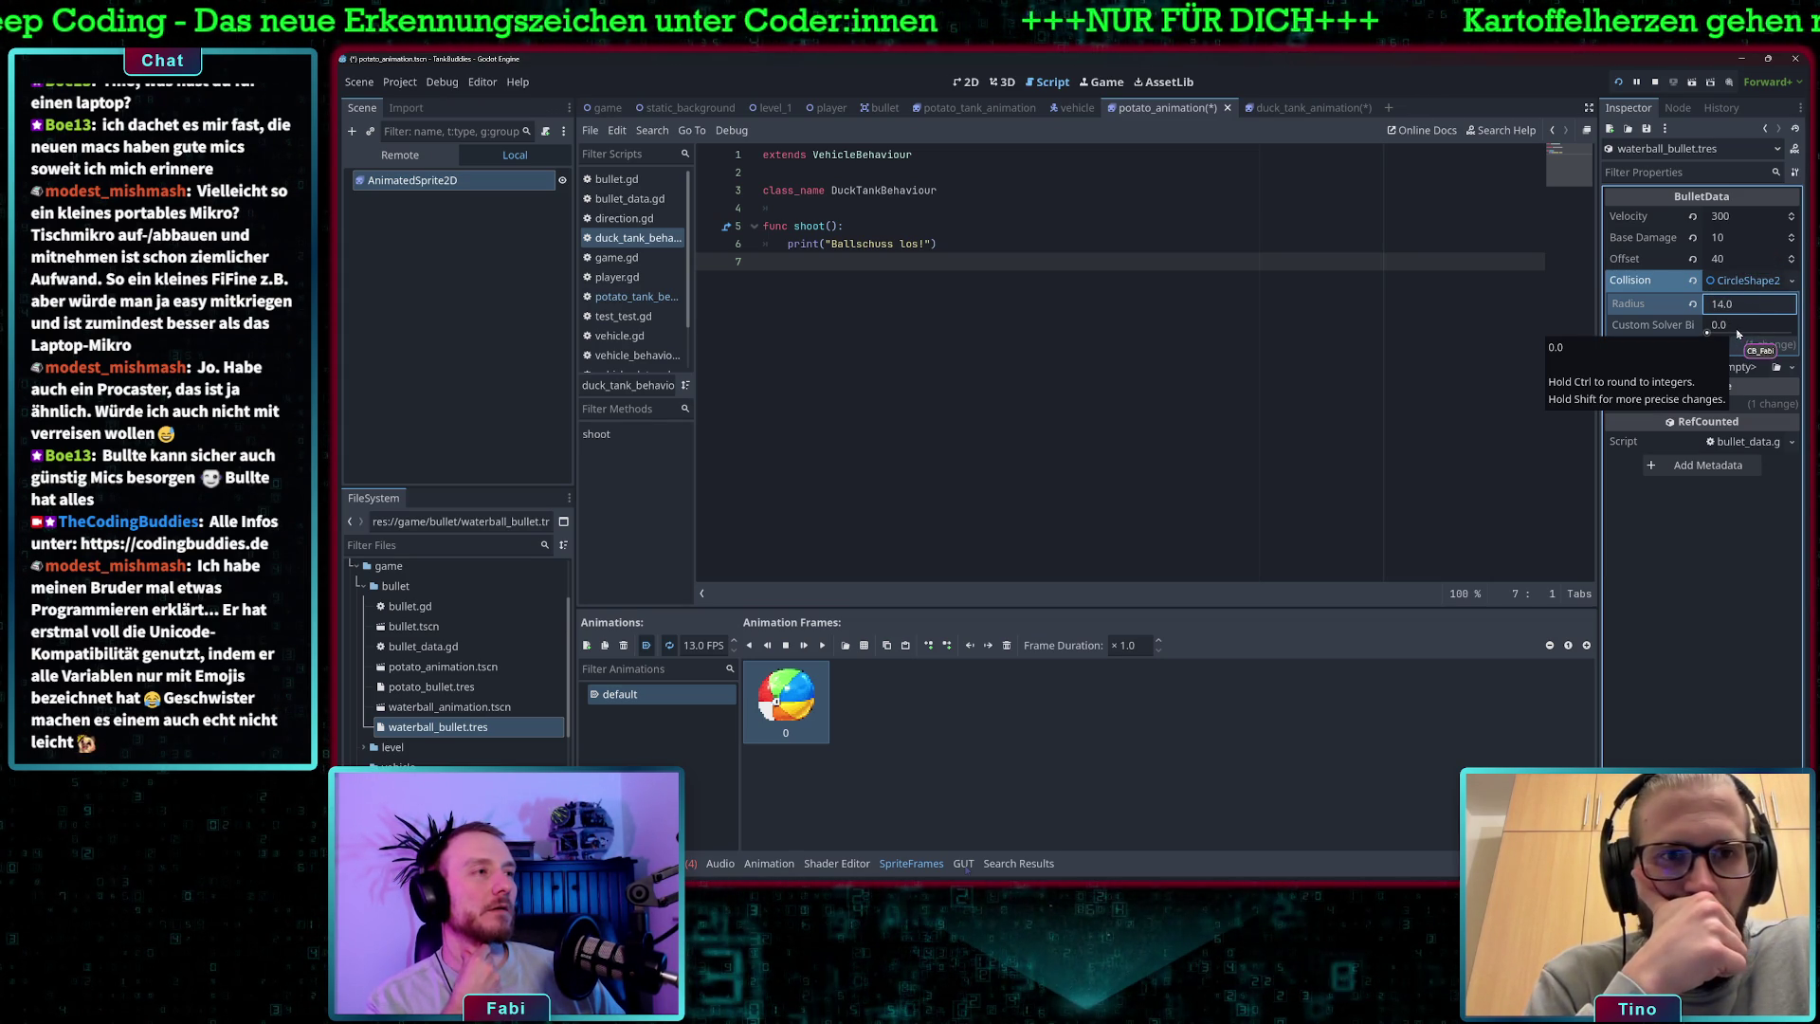
click(1744, 282)
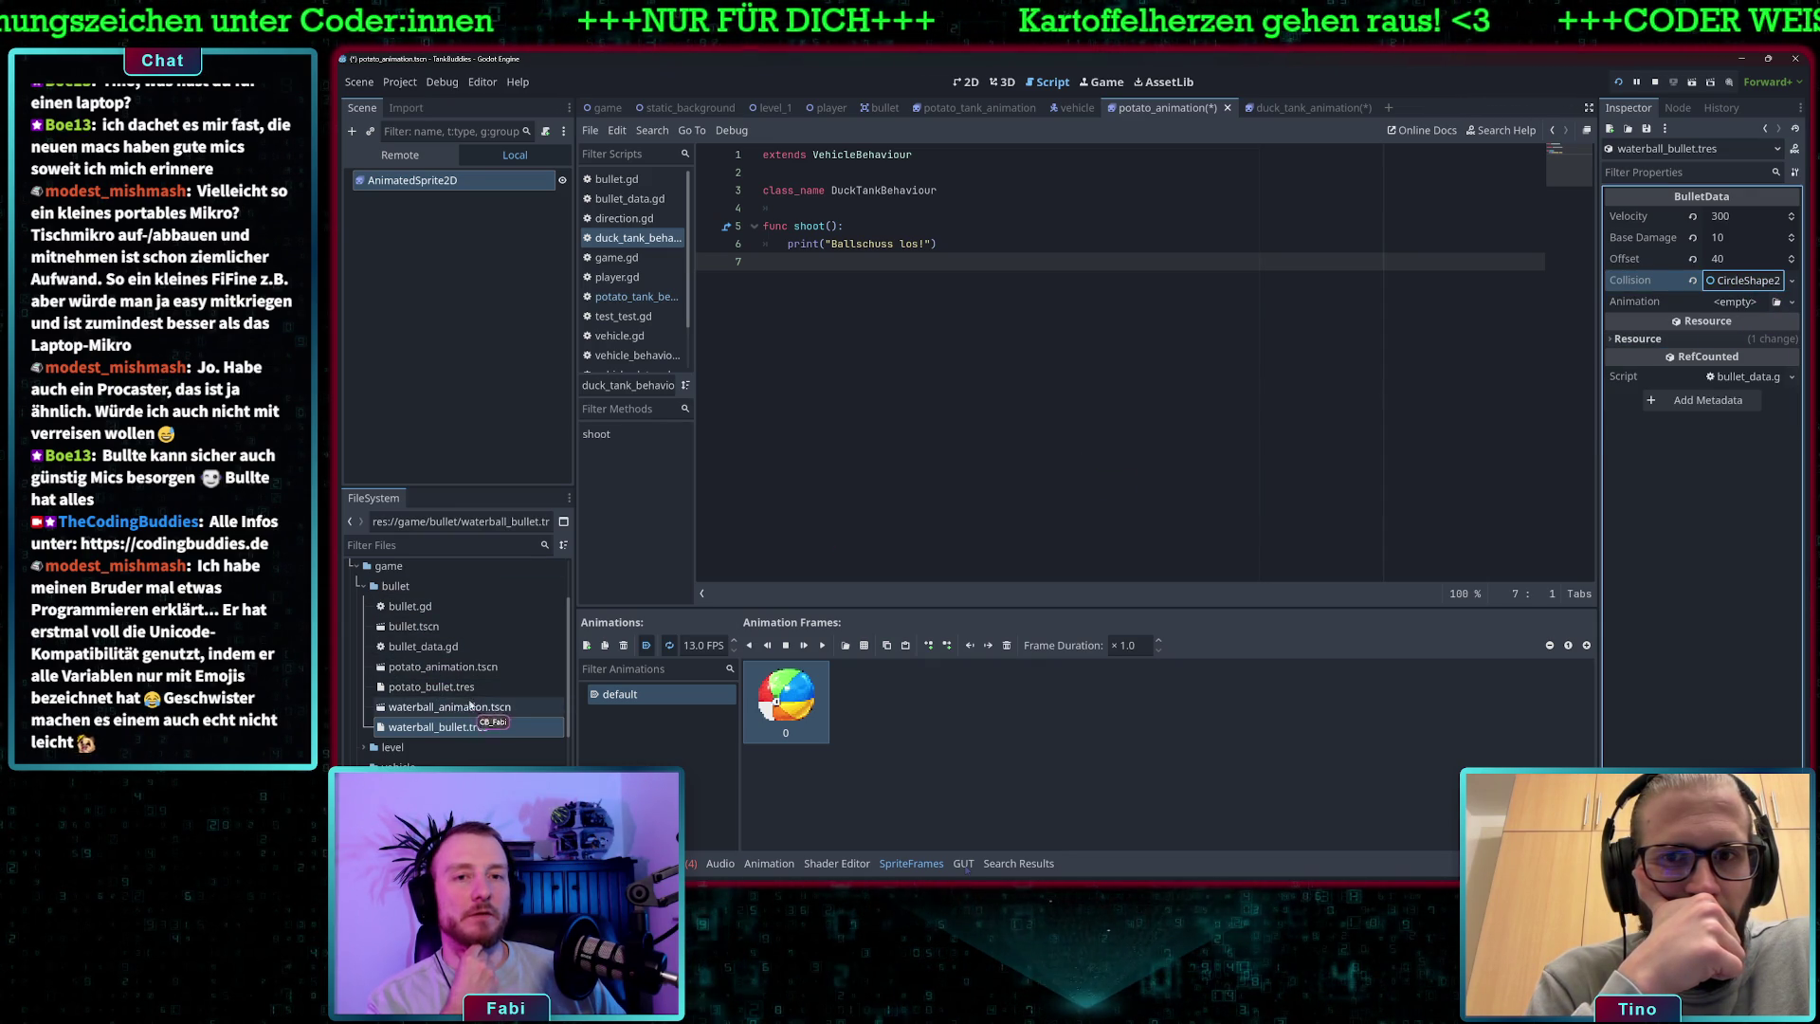
- Assign waterball_animation.tscn to the waterball bullet's Animation property
click(464, 709)
mouse_move(465, 709)
mouse_down()
mouse_move(1690, 393)
mouse_move(1749, 301)
mouse_up()
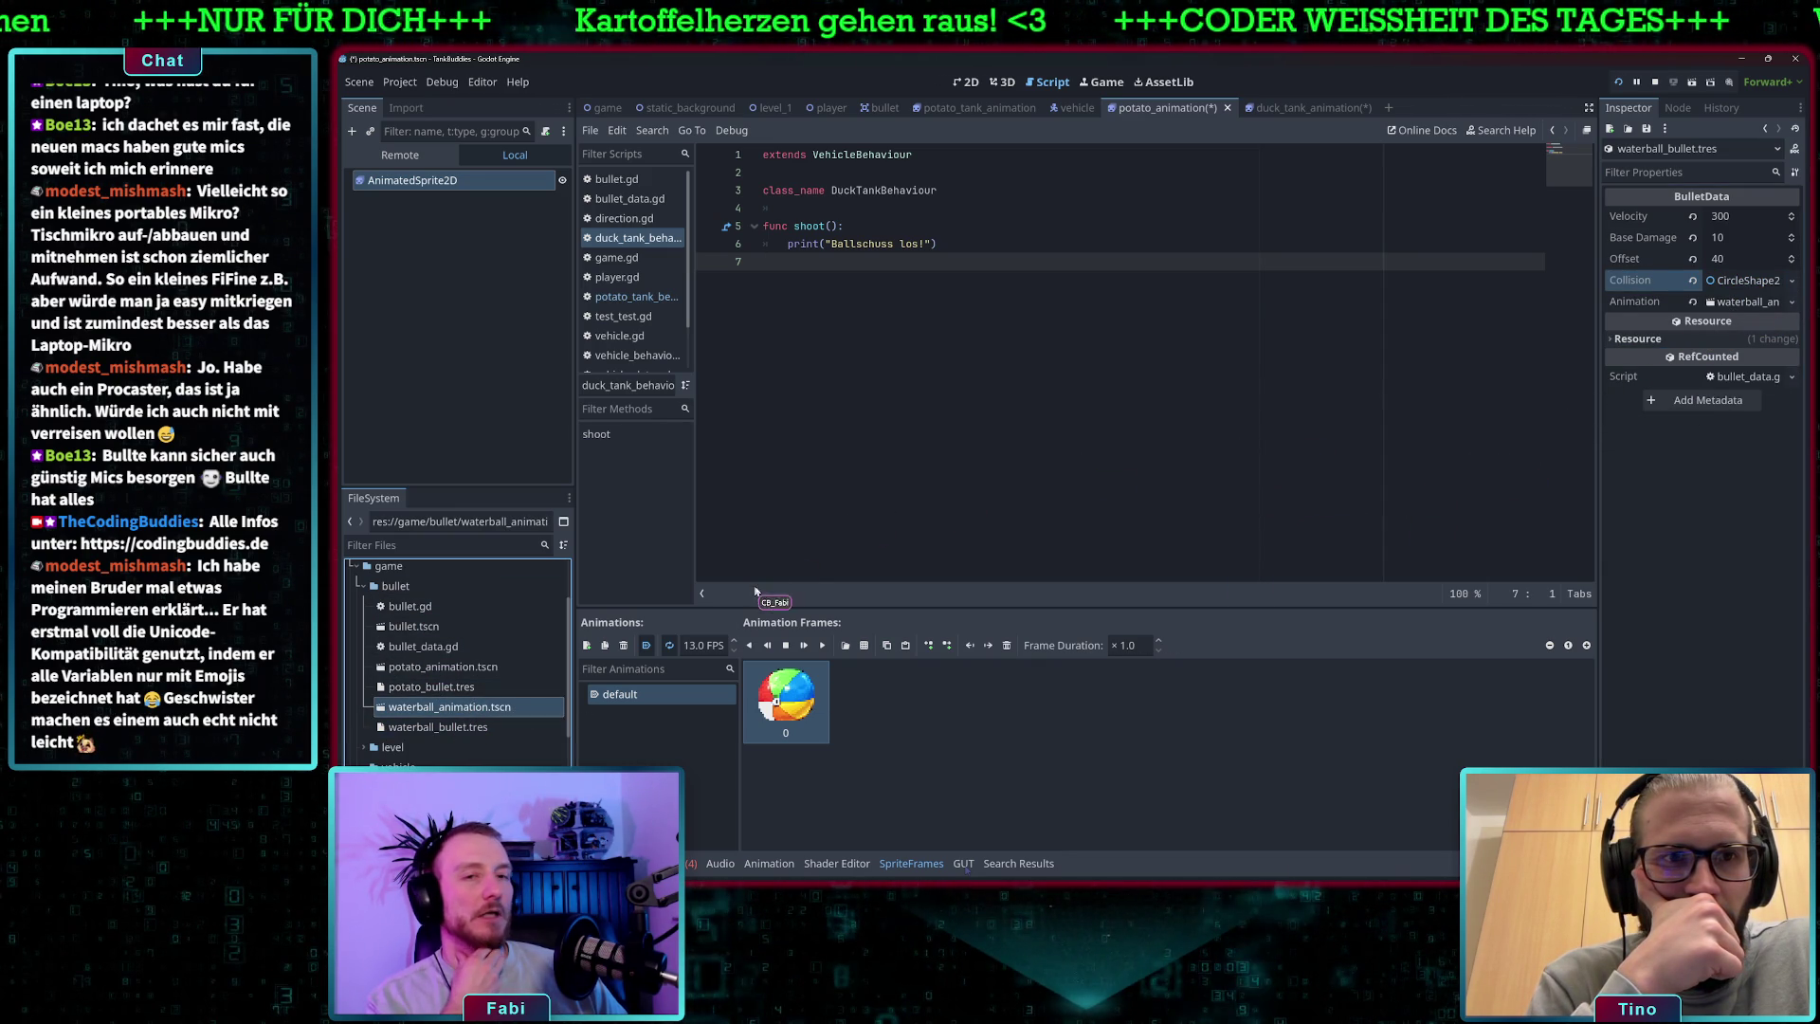
scroll(429, 759, down, 3)
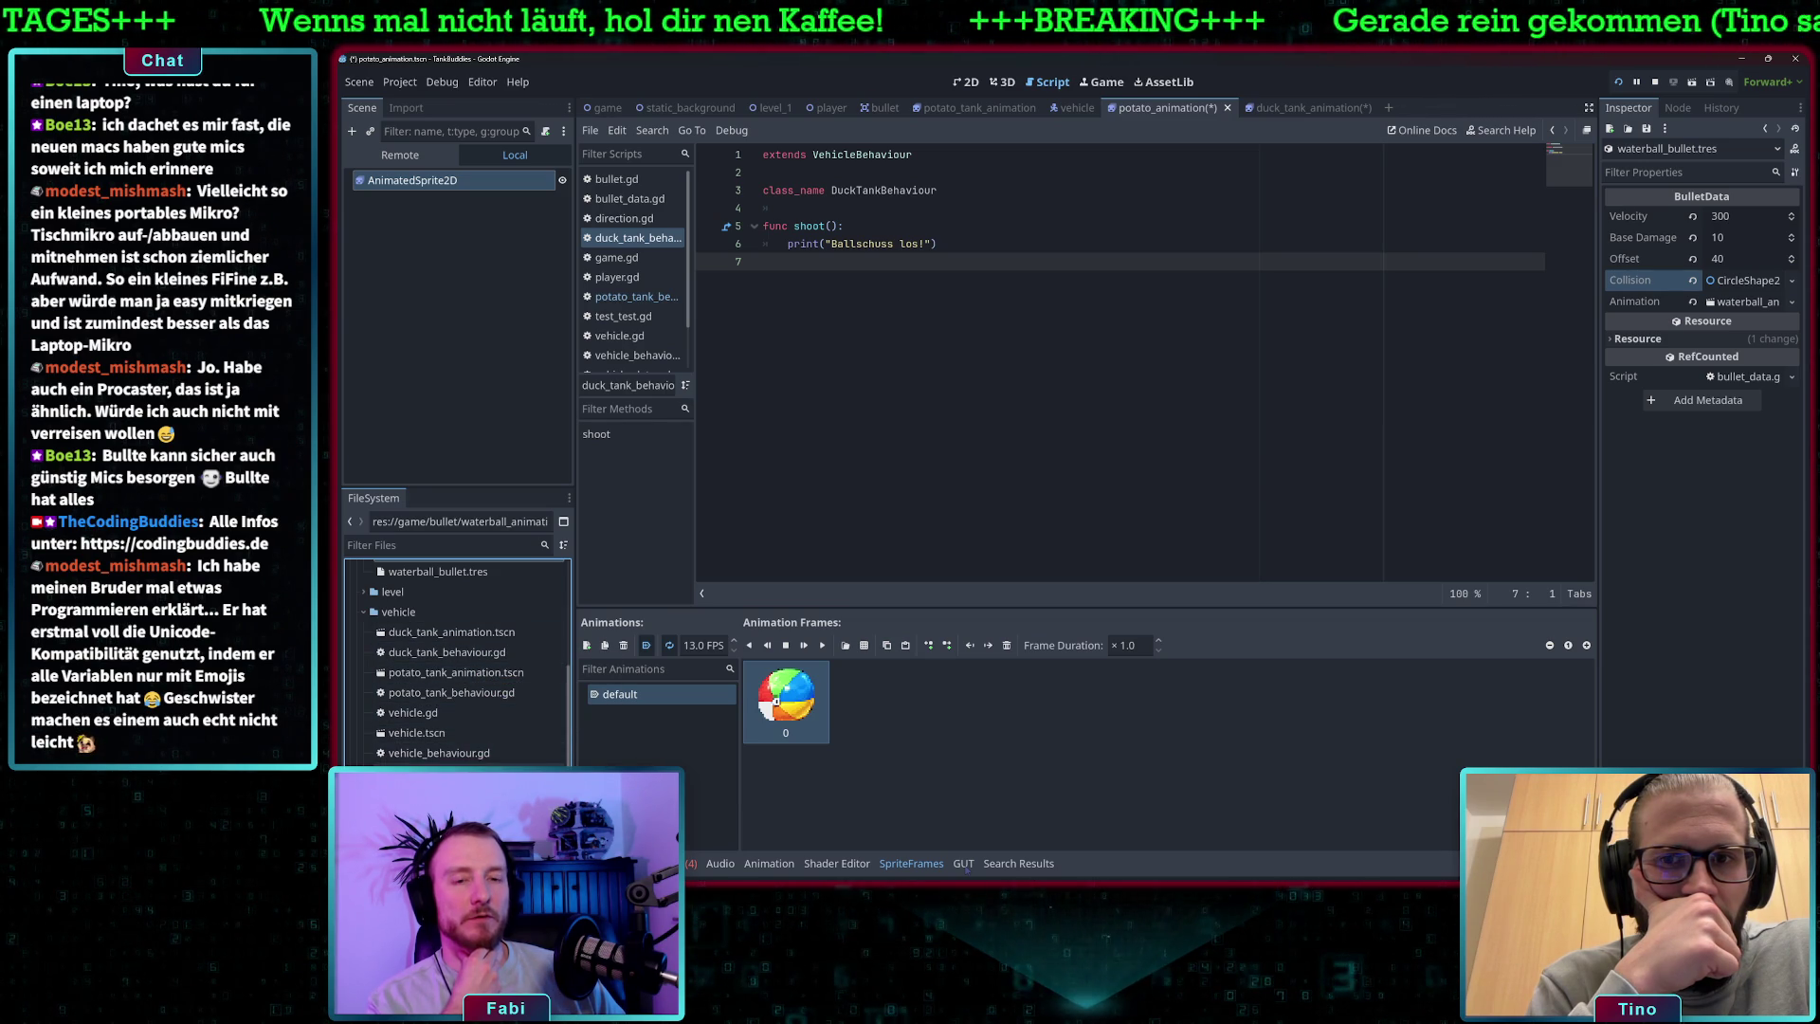
- Set vehicle_duck_tank.tres's Bullet Data to waterball_bullet.tres
click(441, 773)
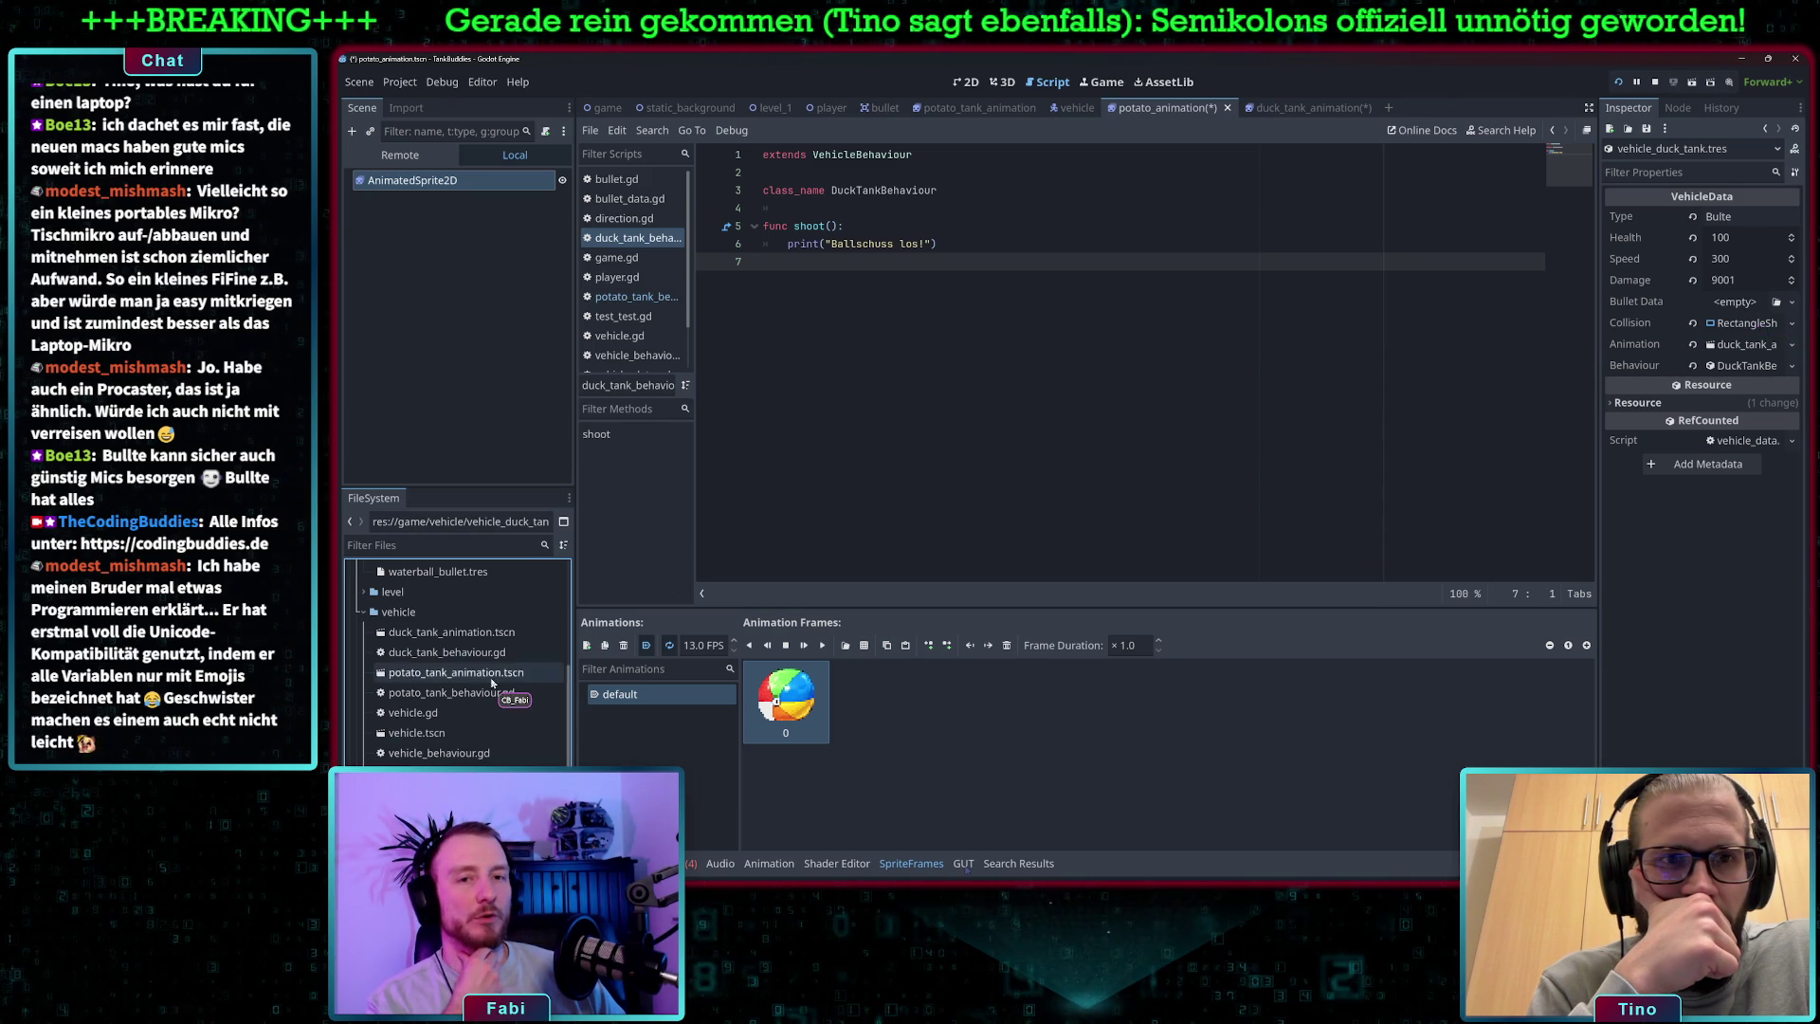
scroll(455, 692, up, 3)
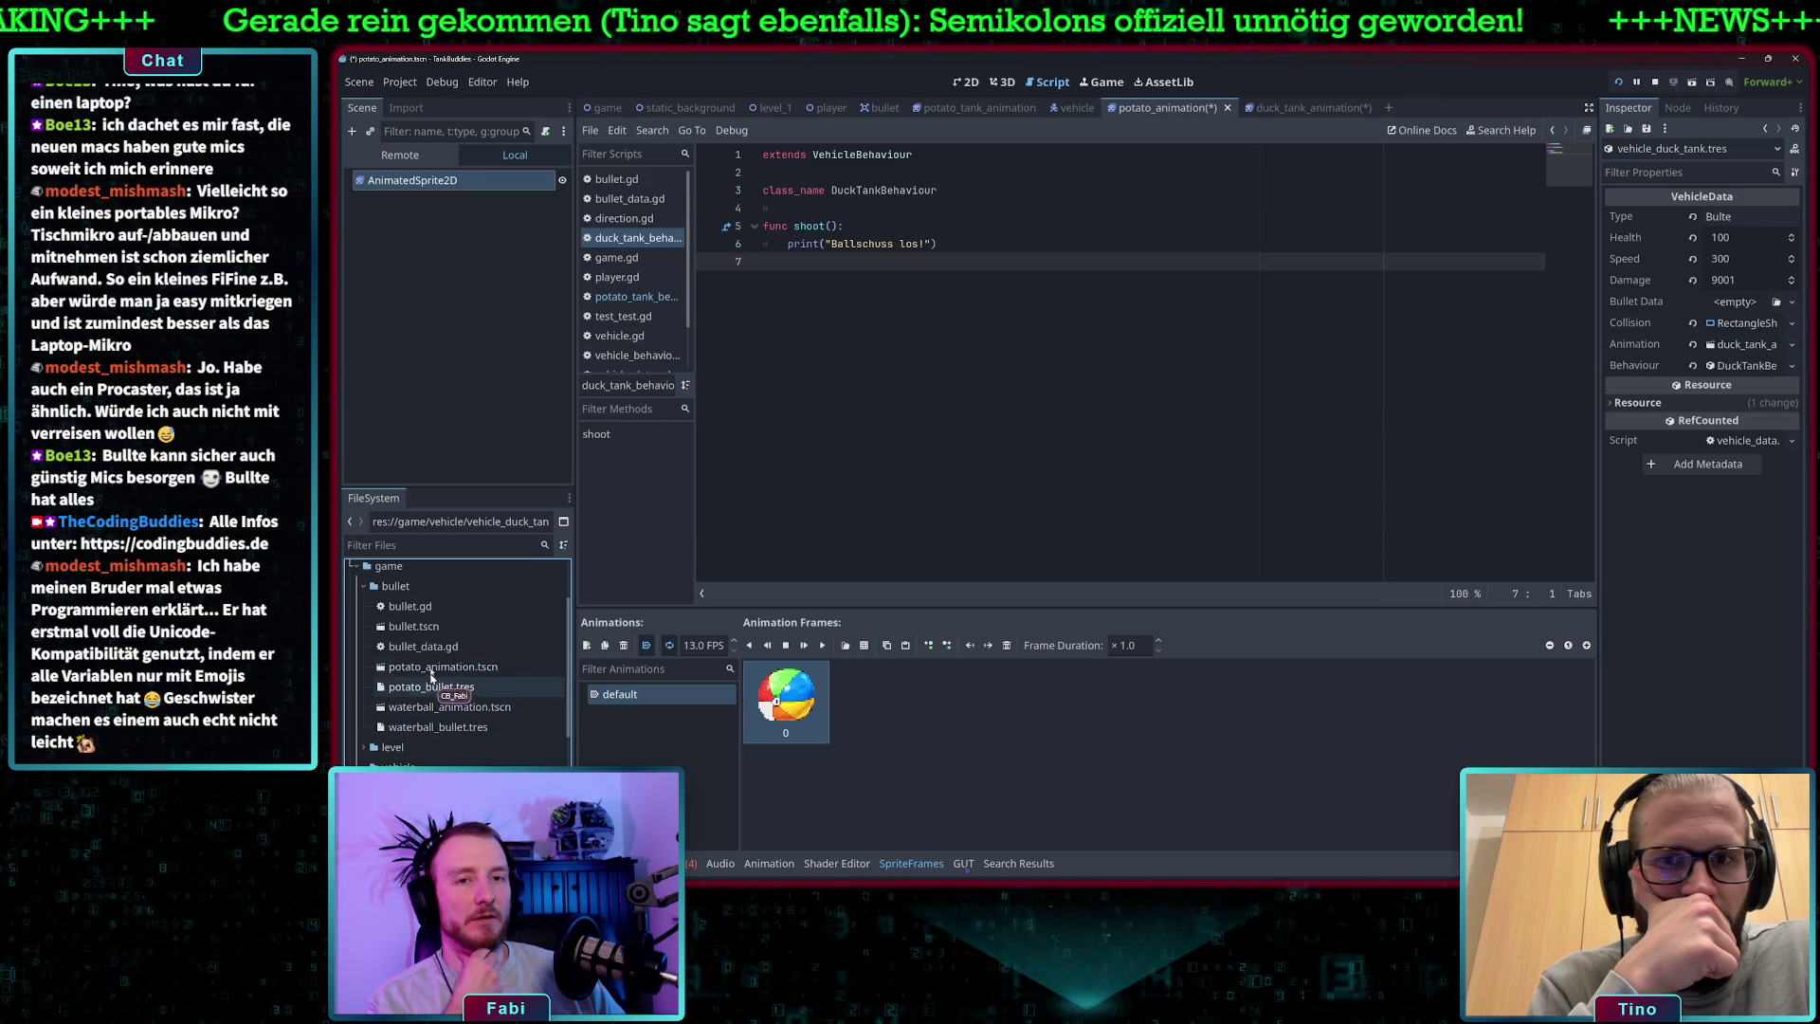
mouse_move(438, 726)
mouse_down()
mouse_move(1588, 476)
mouse_move(1726, 303)
mouse_up()
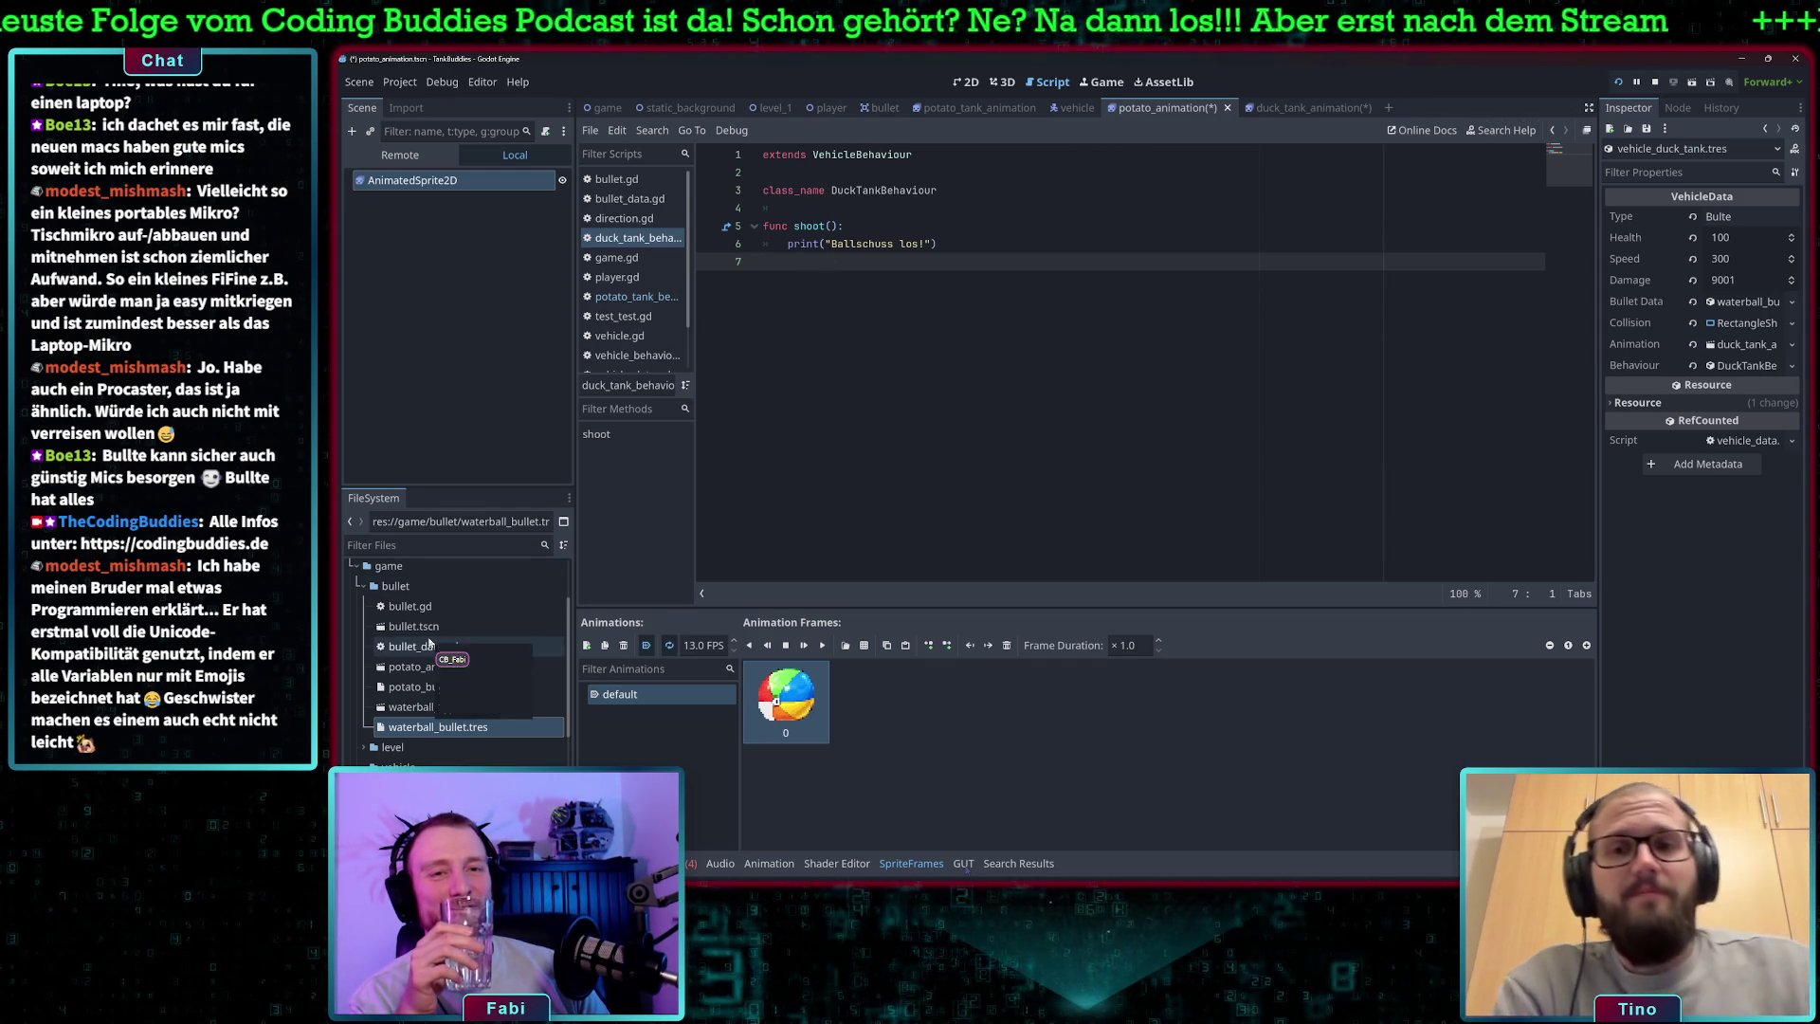
double_click(409, 605)
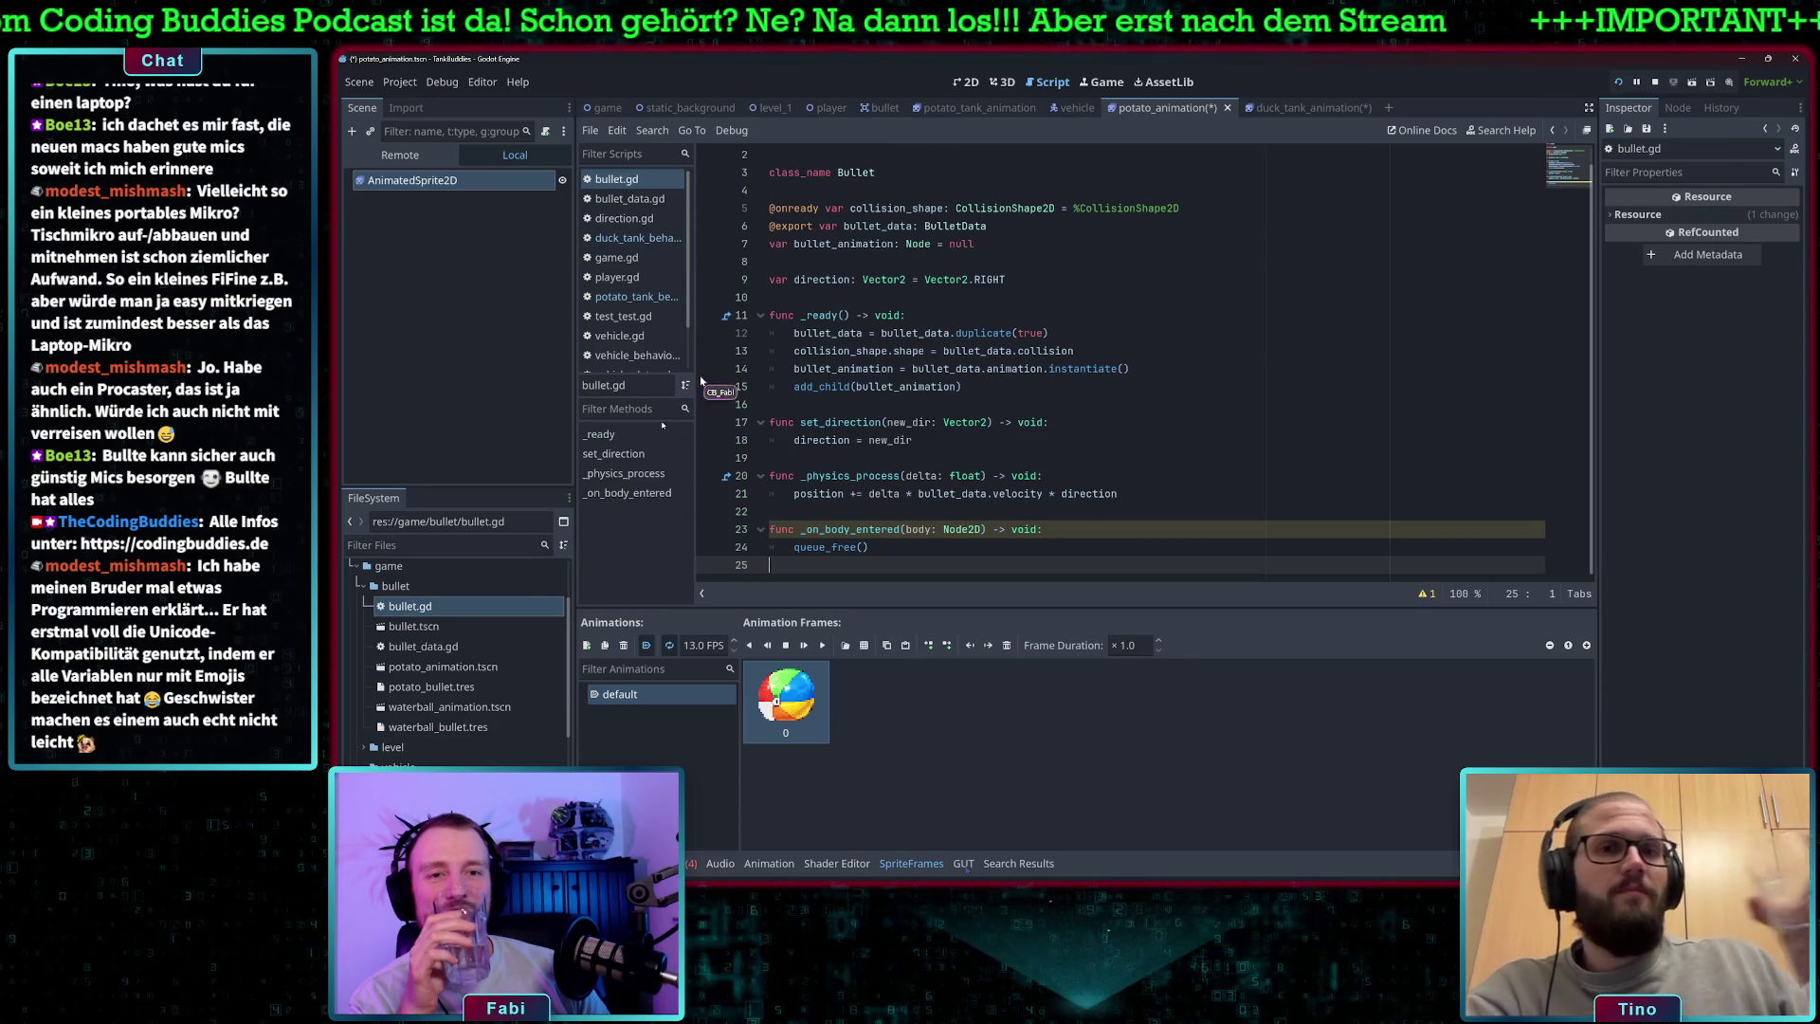
- Look through the bullet_data.gd and vehicle.gd scripts
double_click(449, 646)
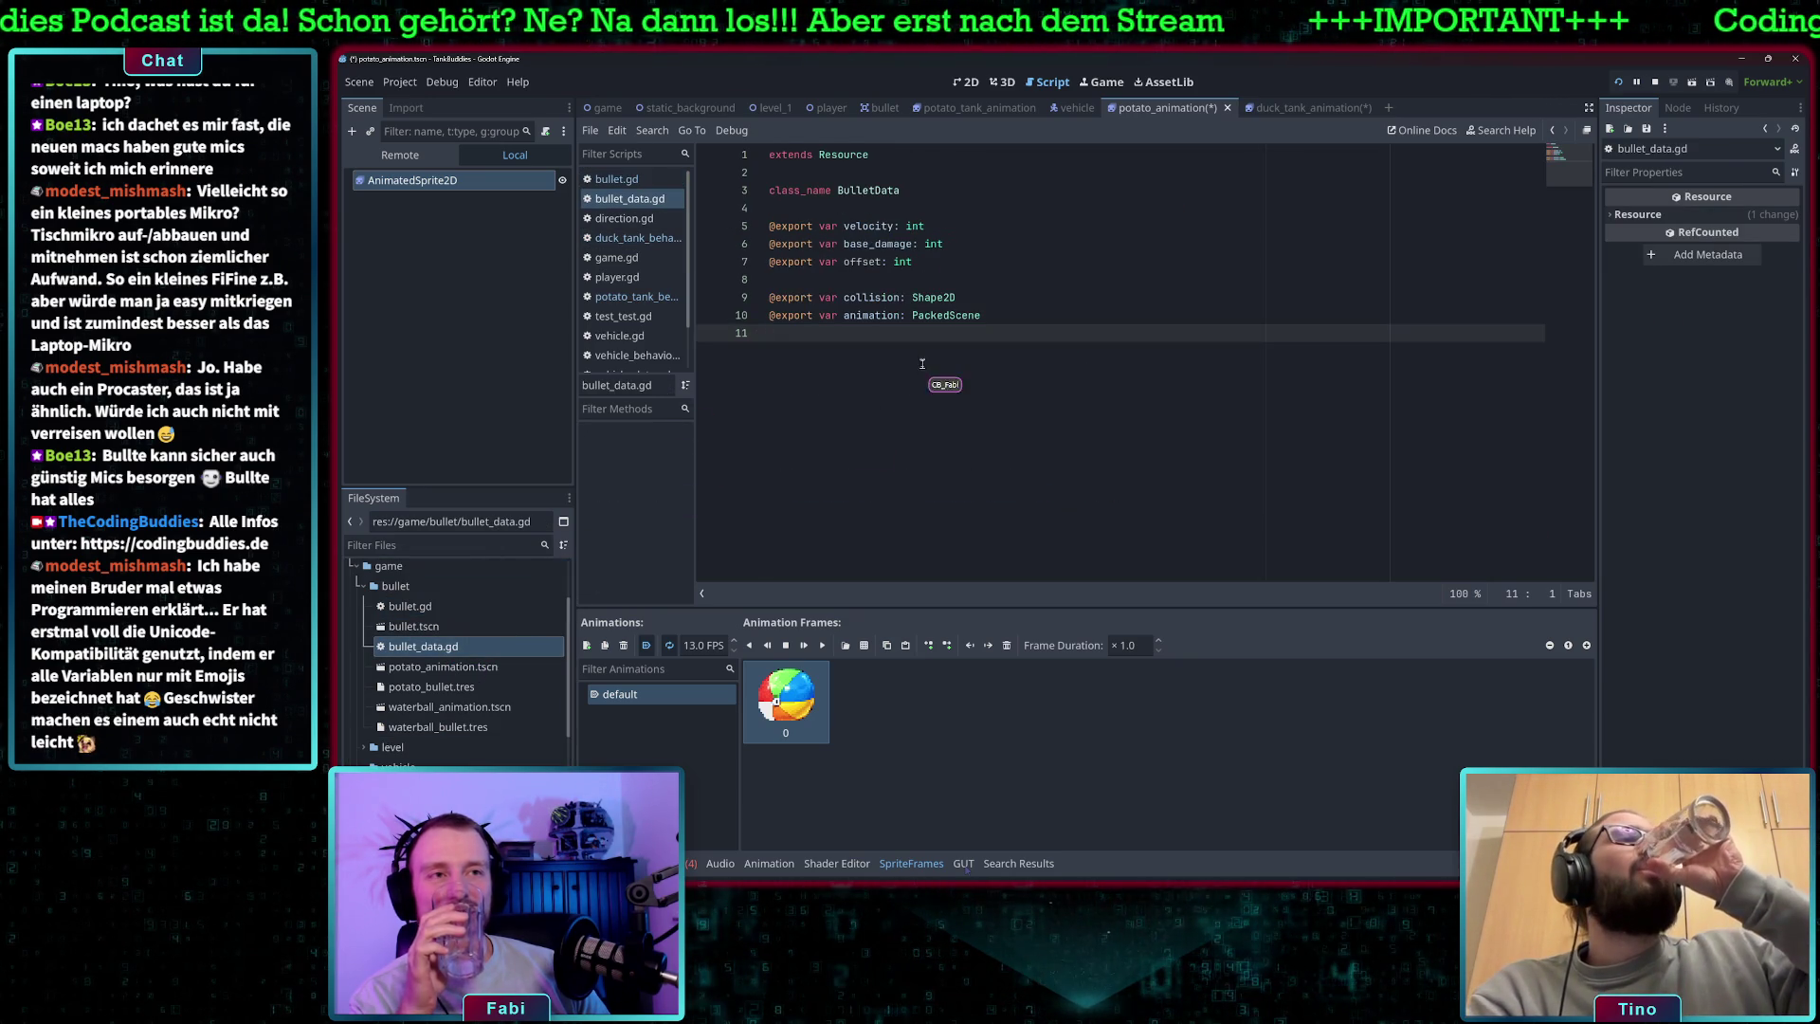
double_click(882, 245)
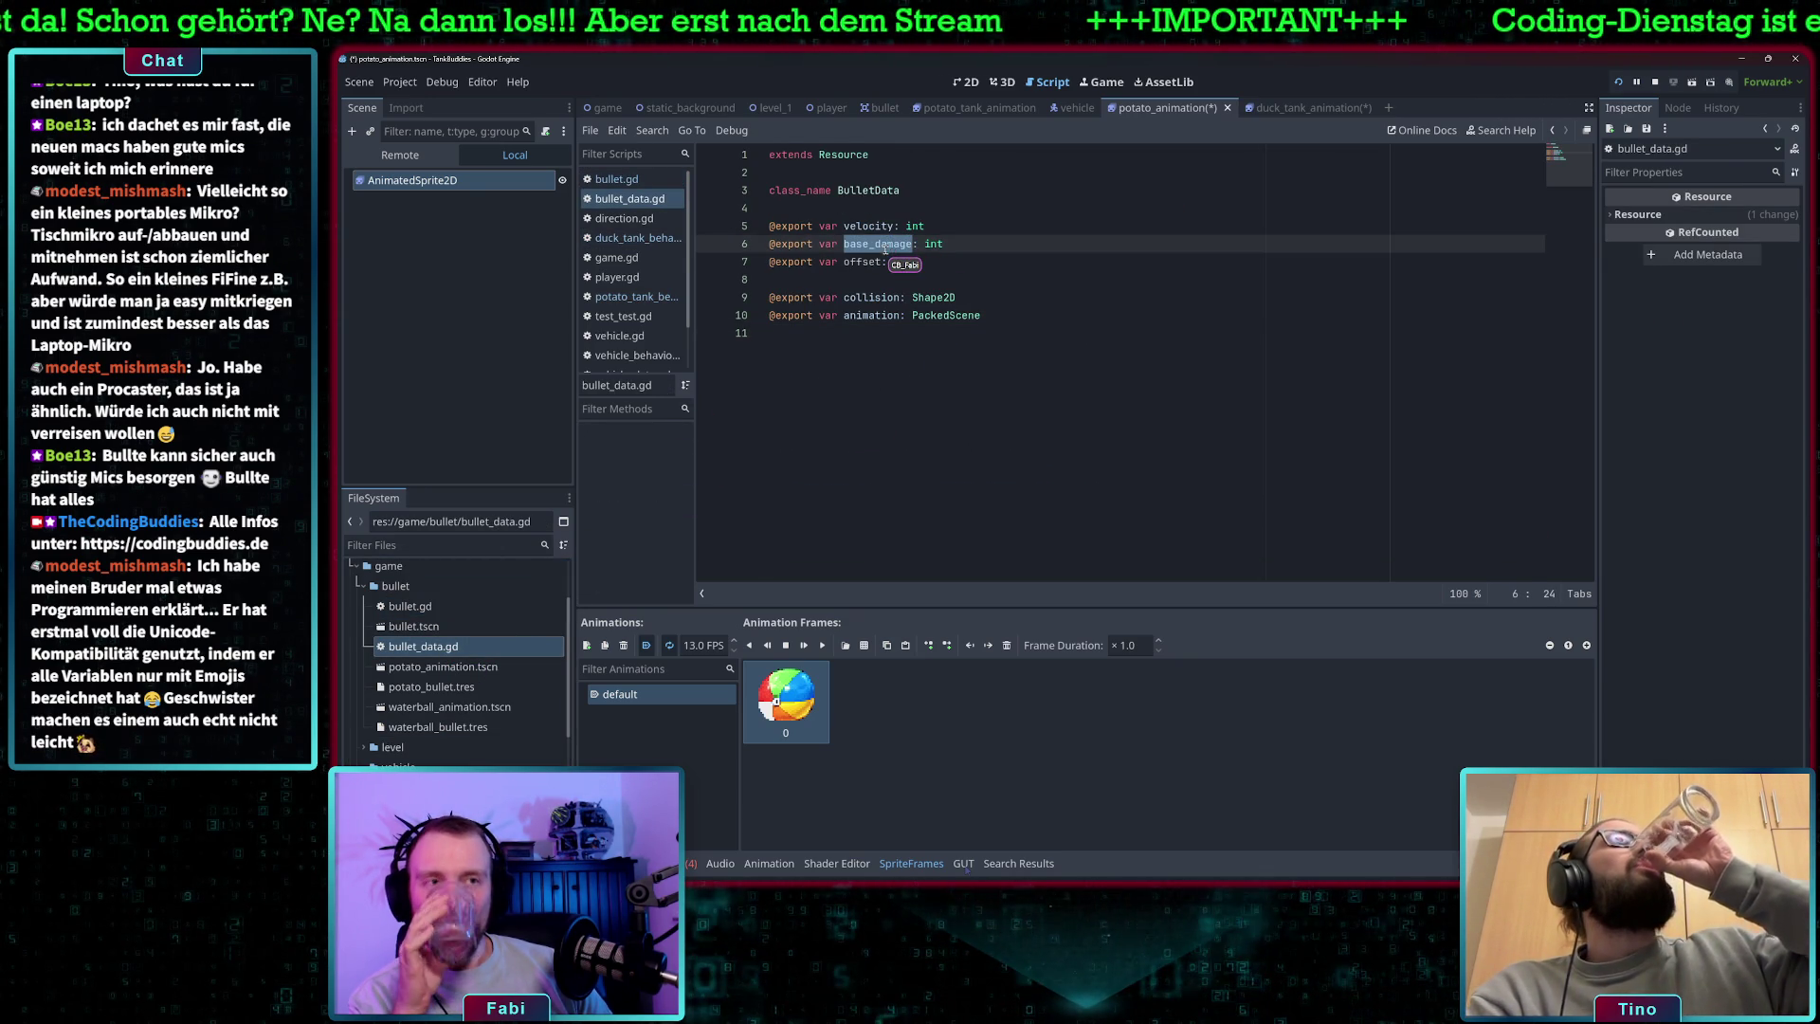
scroll(455, 735, down, 3)
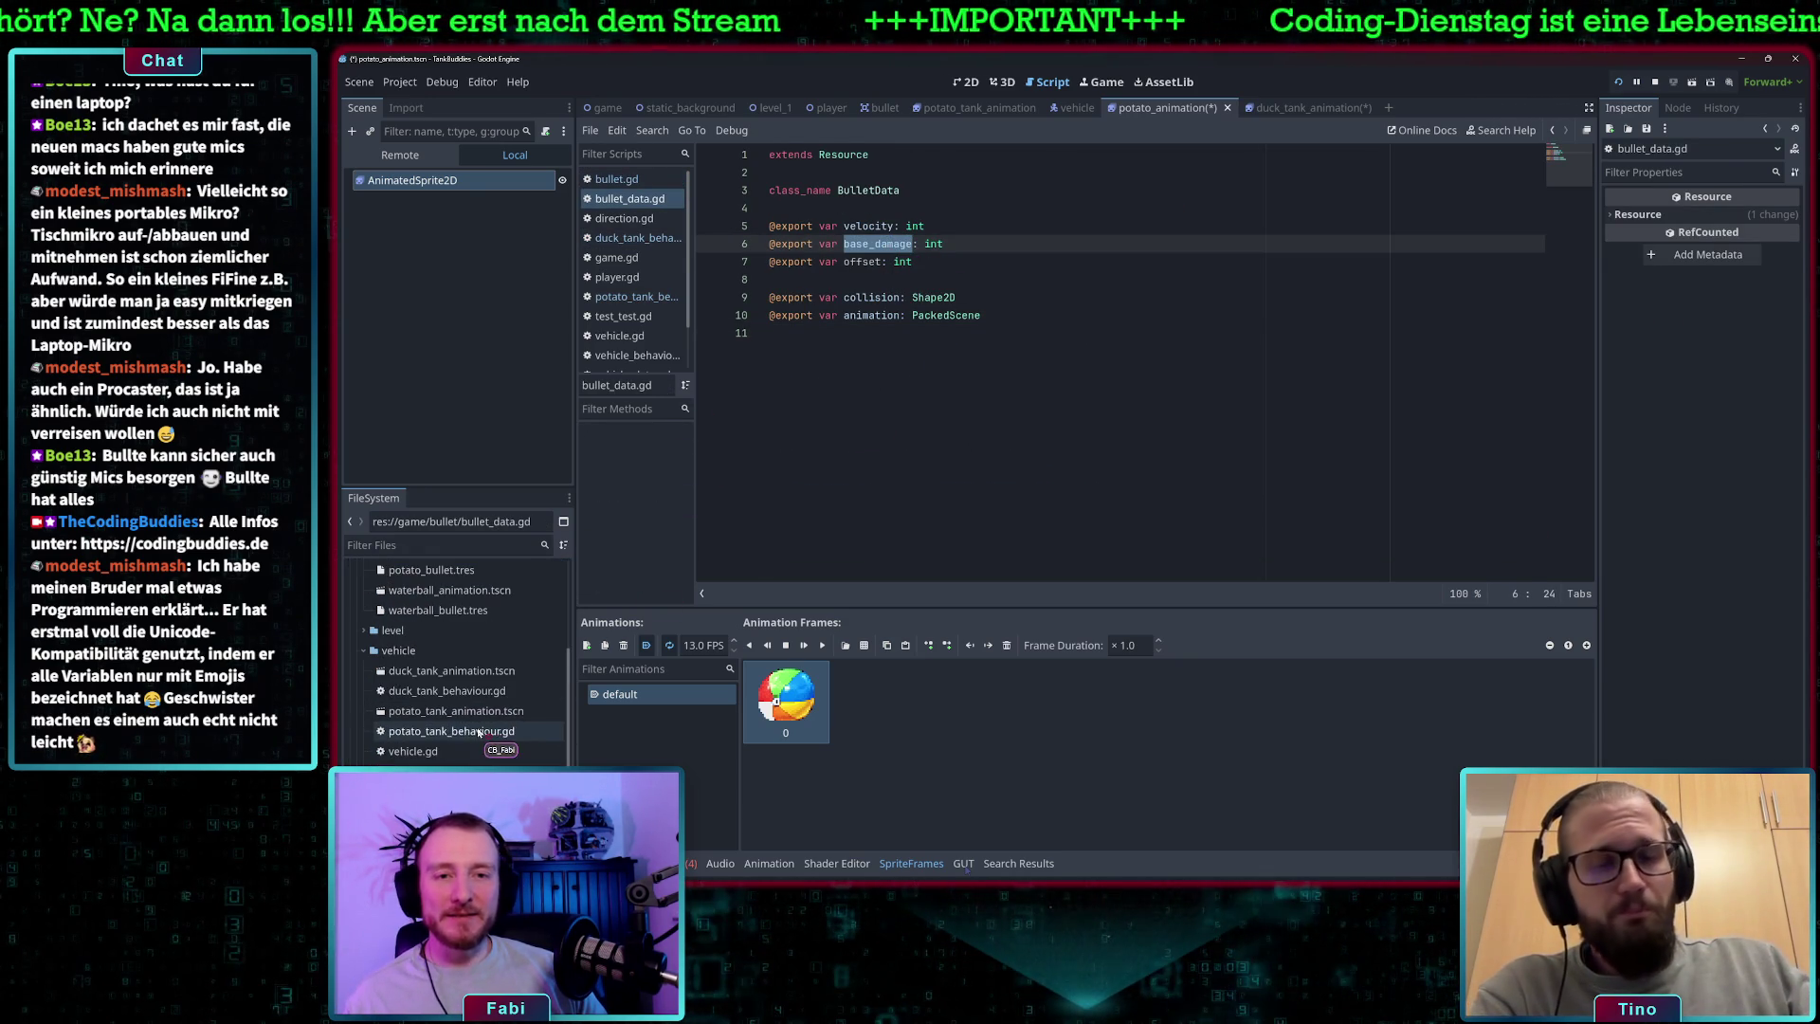
double_click(427, 750)
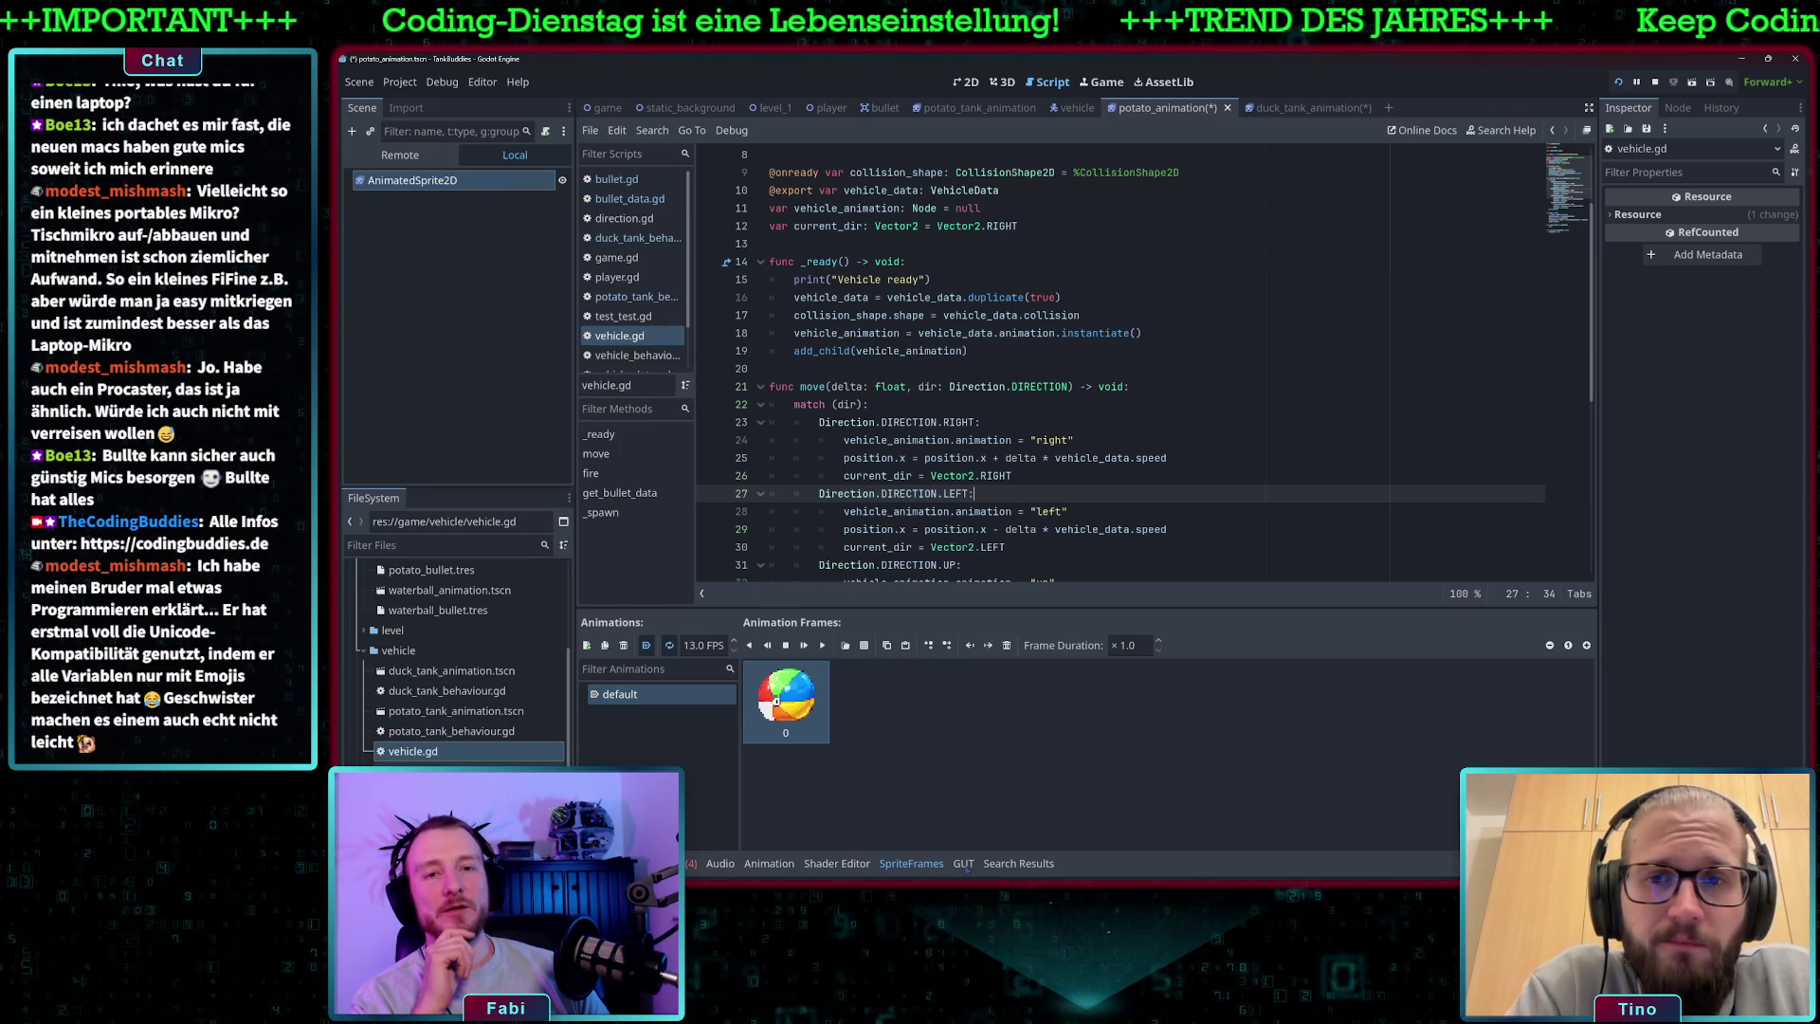
- Prefix the VehicleData damage comment with 'todo:' and save vehicle_data.gd
ctrl+click(964, 190)
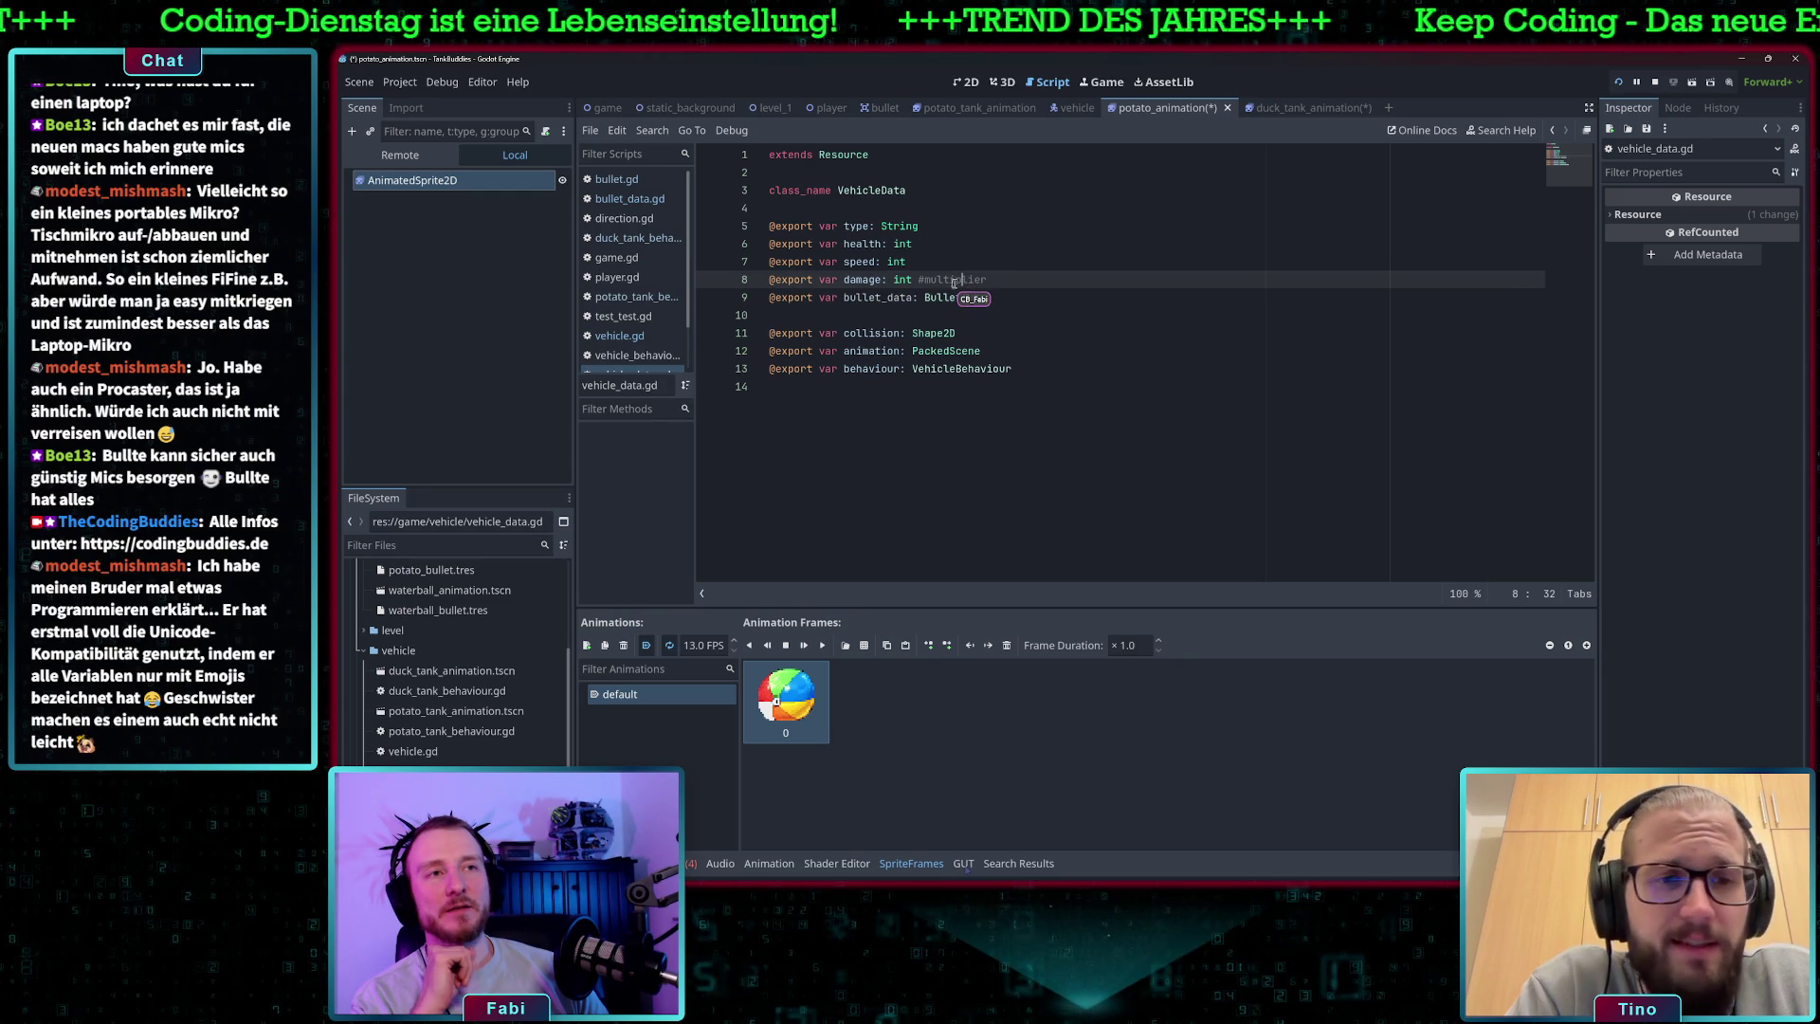
text(todo:)
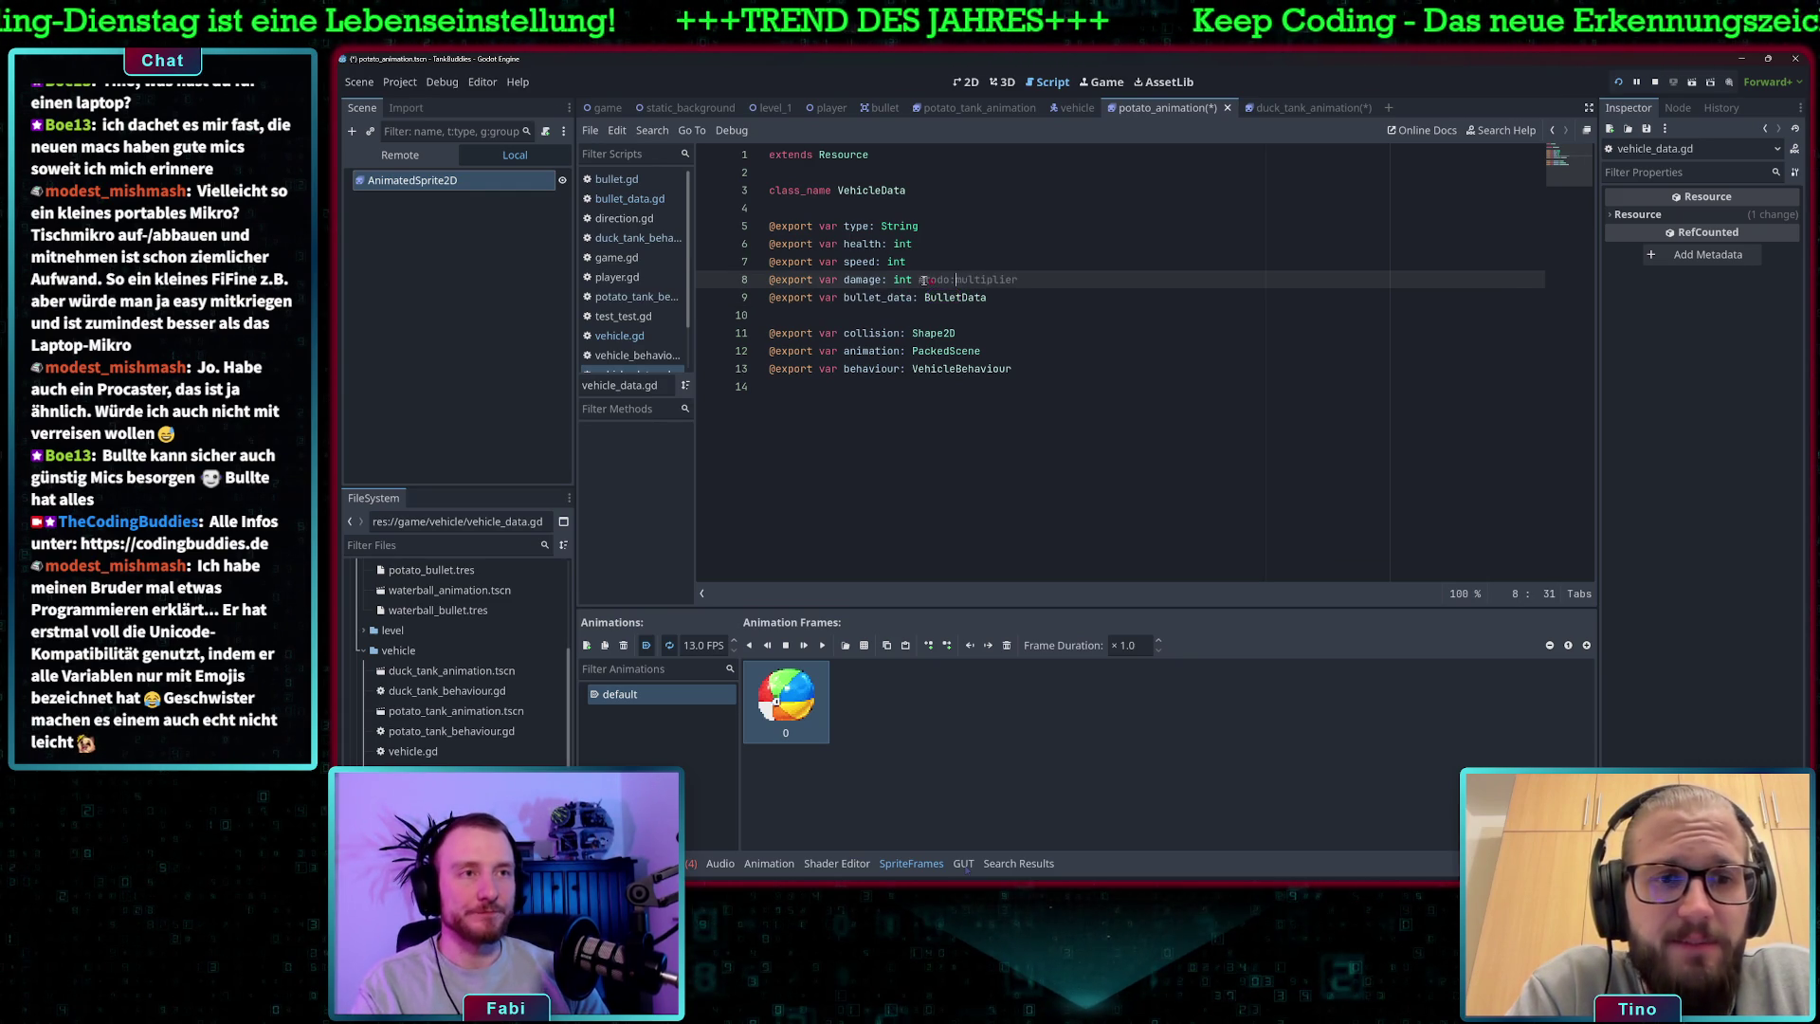
key(Up)
key(Up)
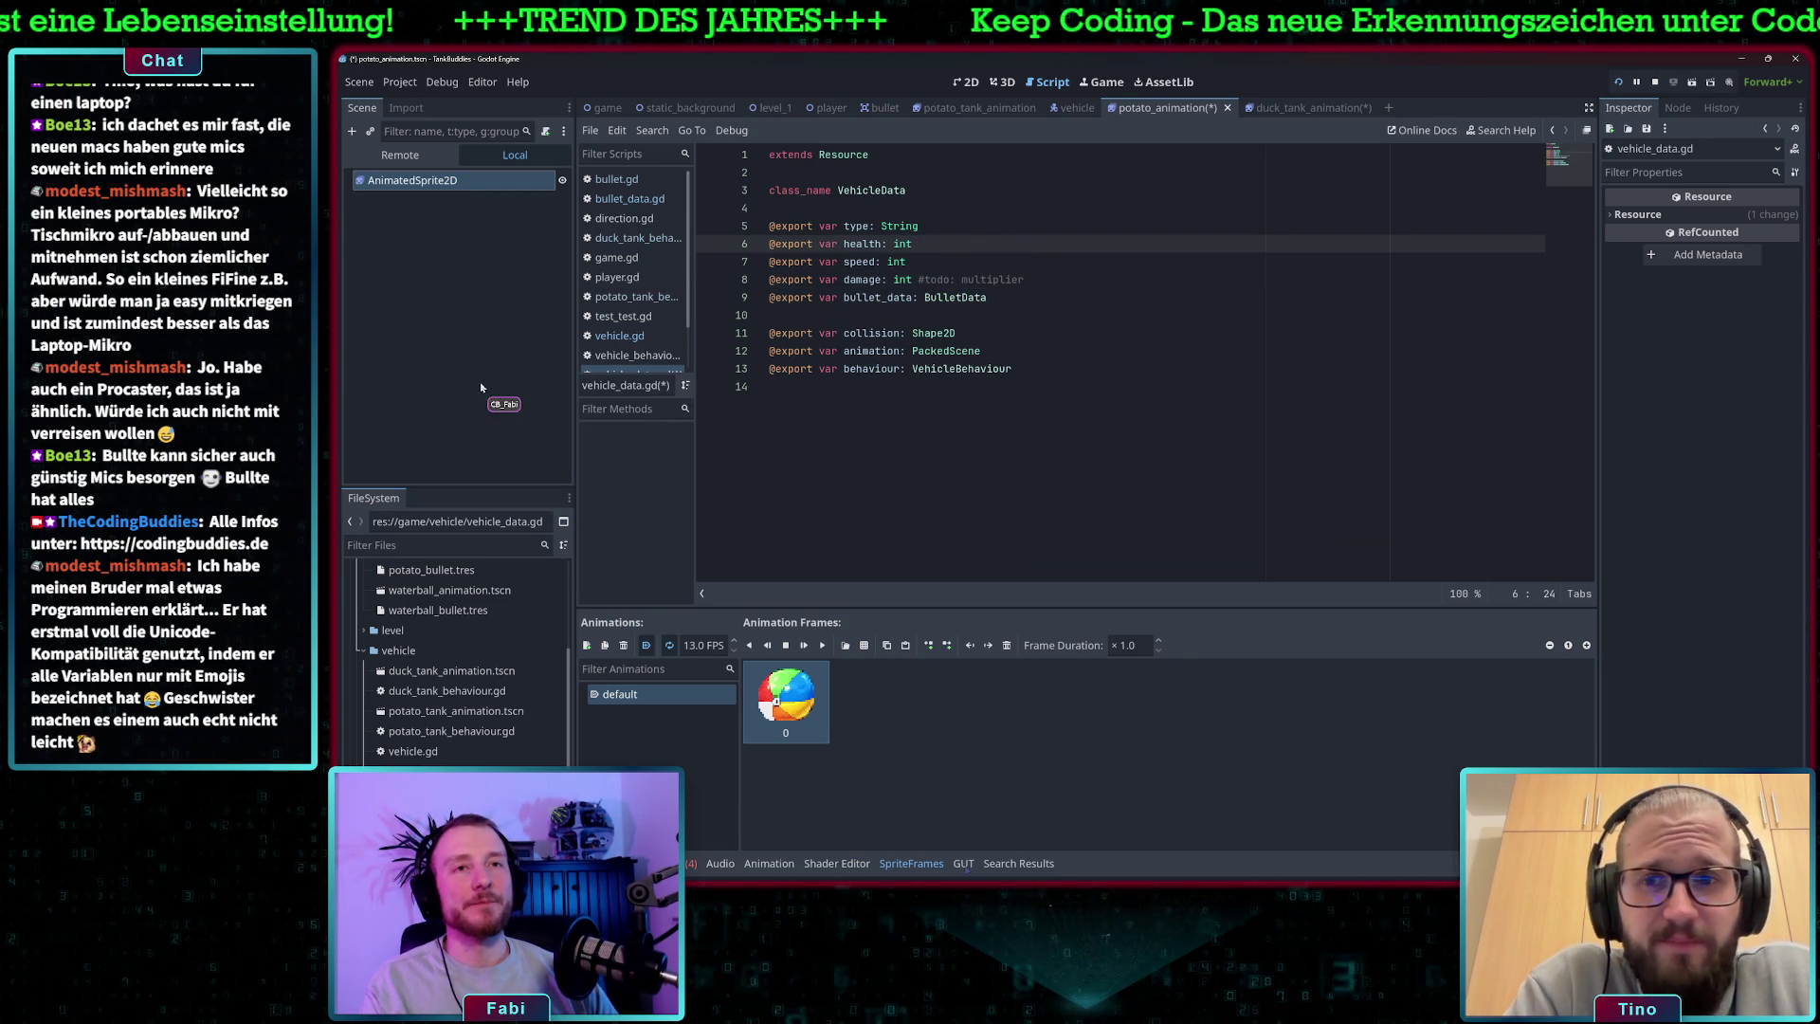
scroll(512, 637, up, 1)
key(ctrl+s)
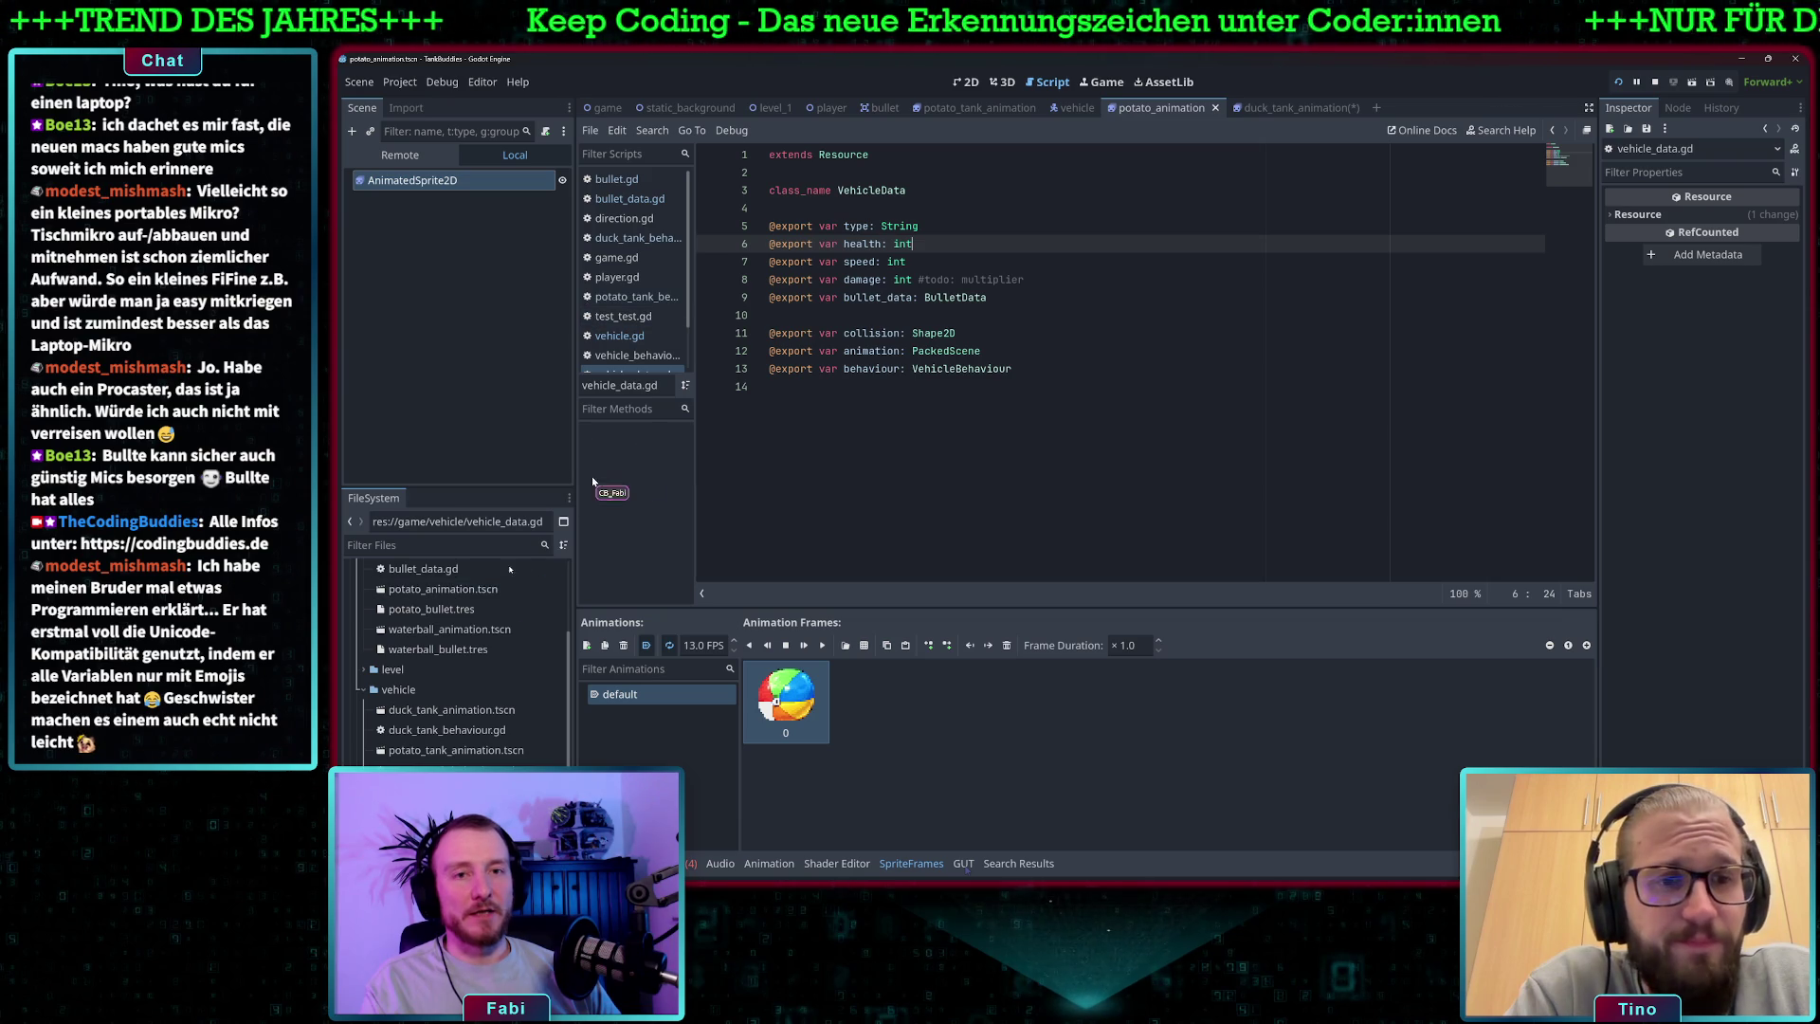
click(624, 276)
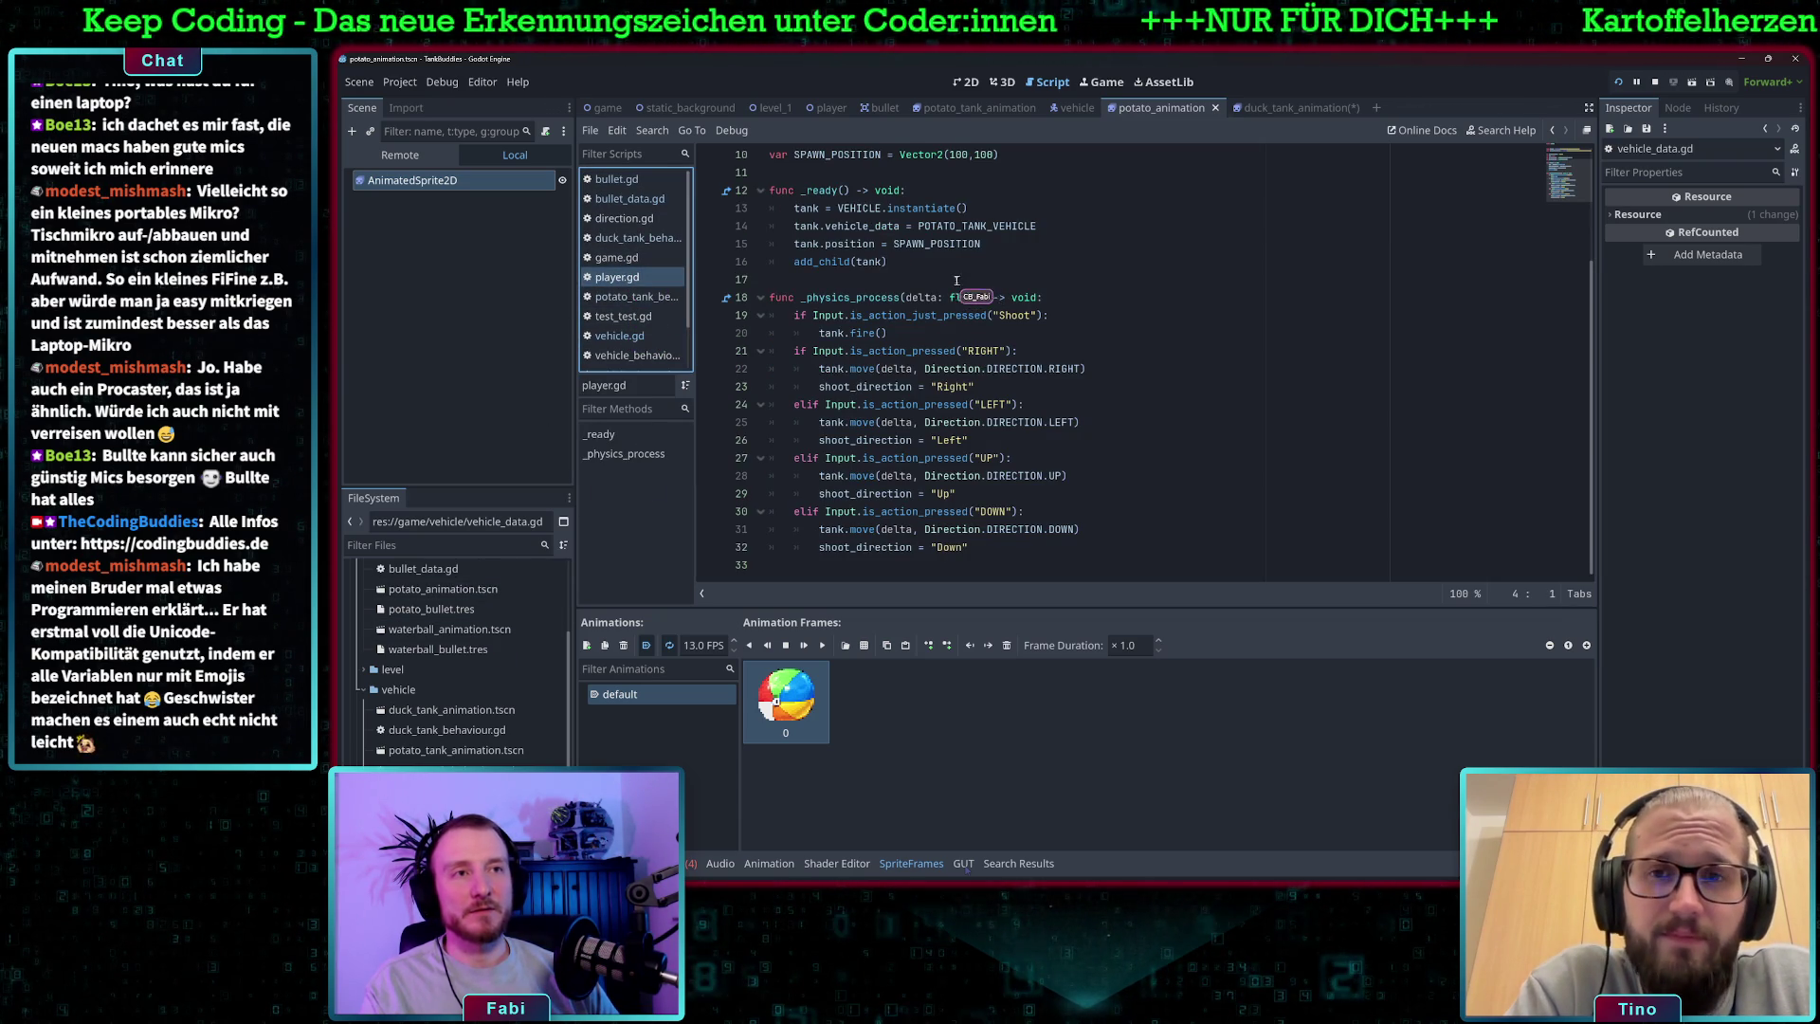
- Add a DUCK_TANK_VEHICLE const preloading vehicle_duck_tank.tres on line 6
click(1040, 227)
scroll(1043, 247, up, 3)
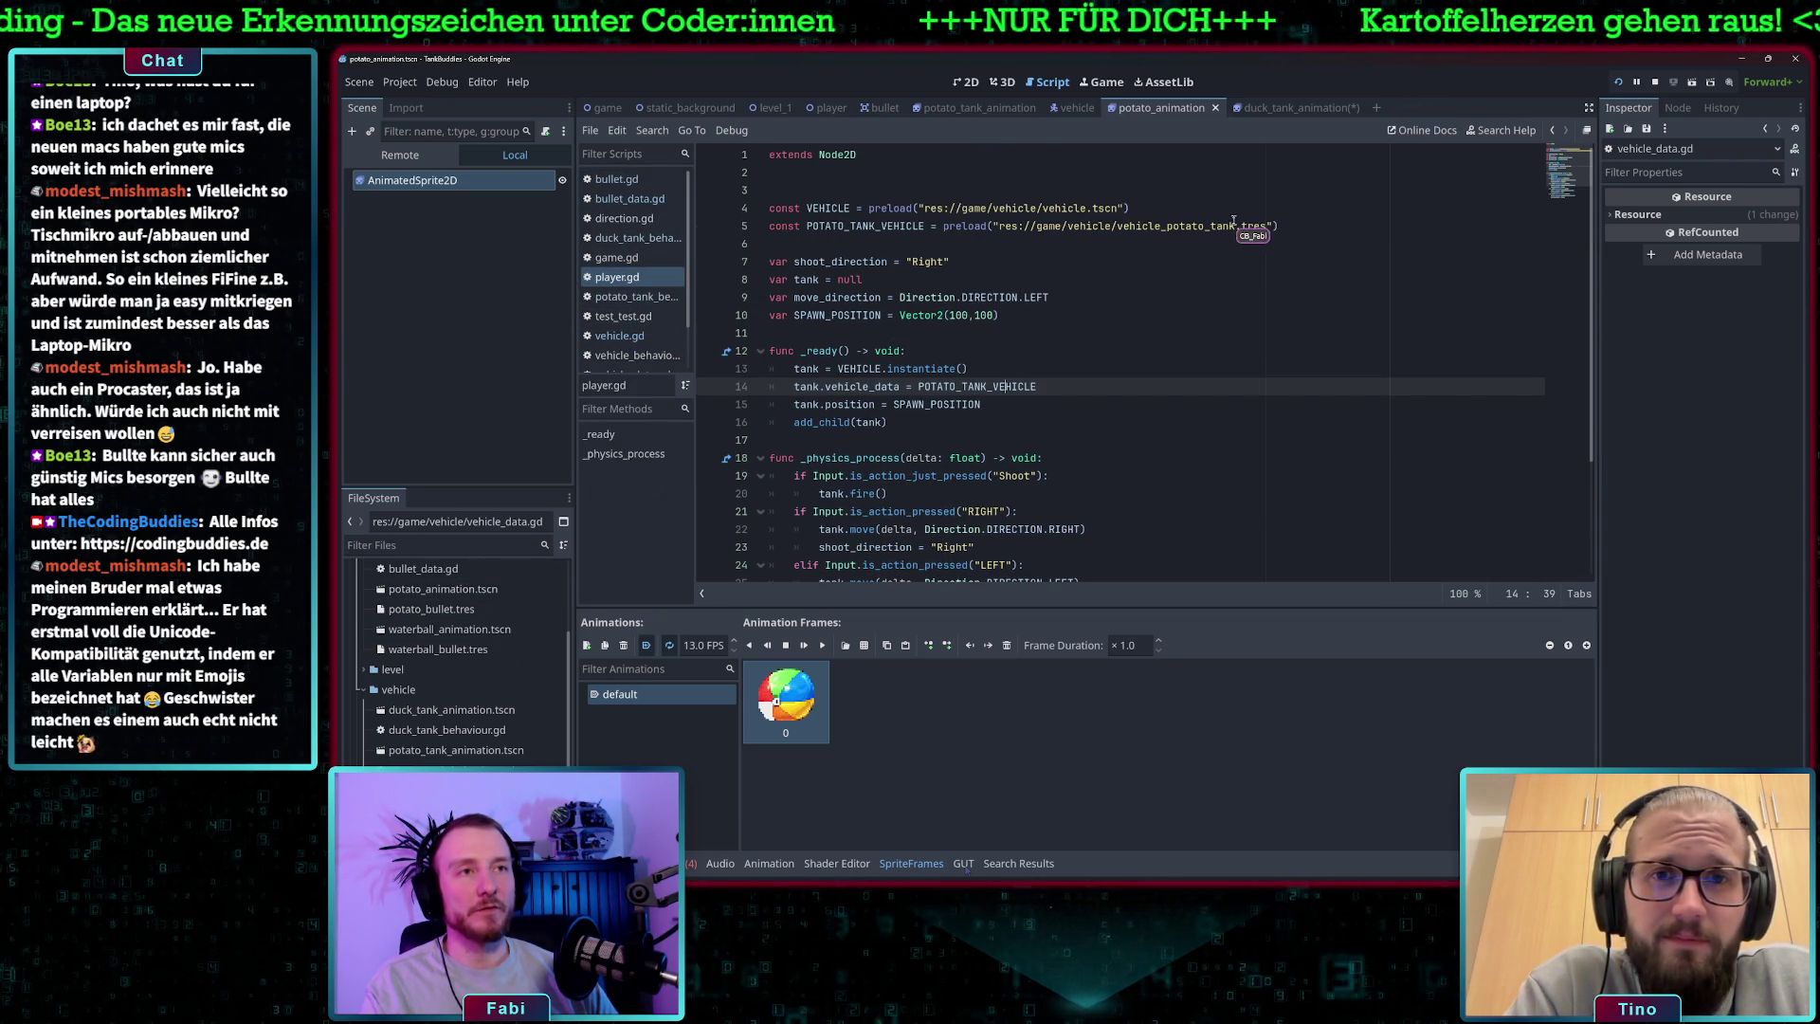
click(1338, 224)
key(Return)
text(conms)
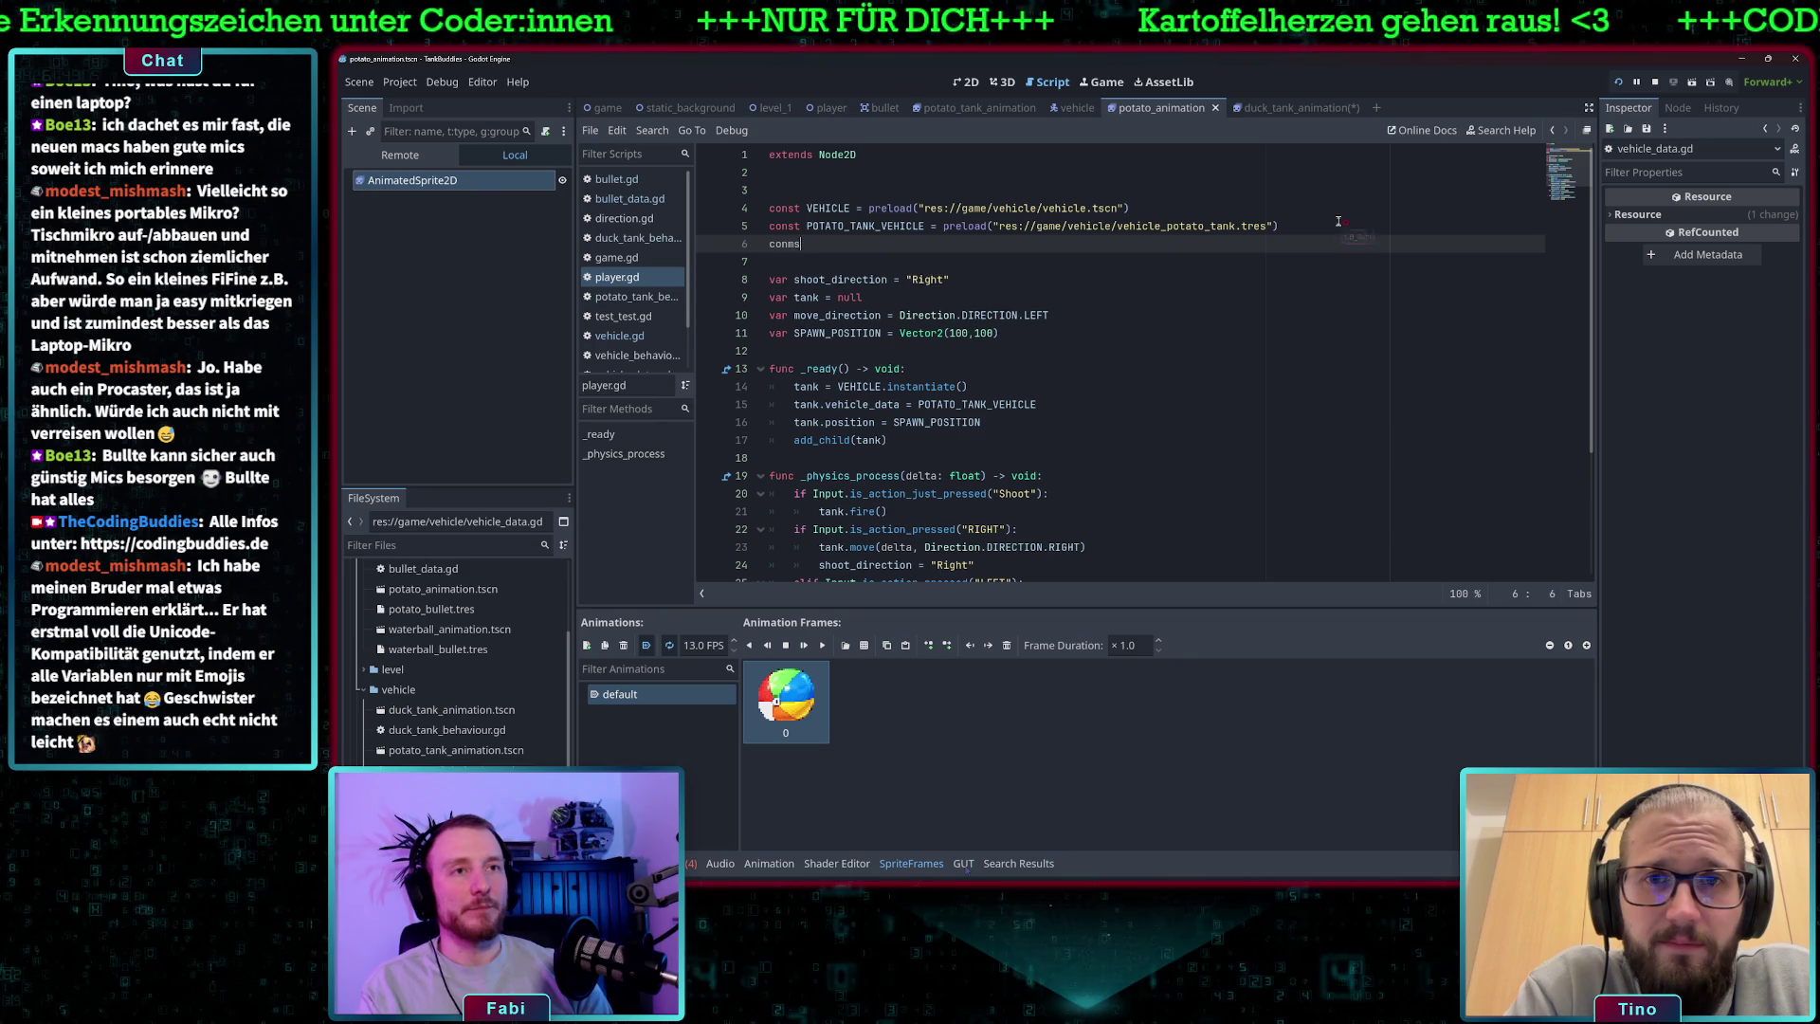
key(BackSpace)
key(BackSpace)
key(BackSpace)
text(st DUCK_TANK_VEH)
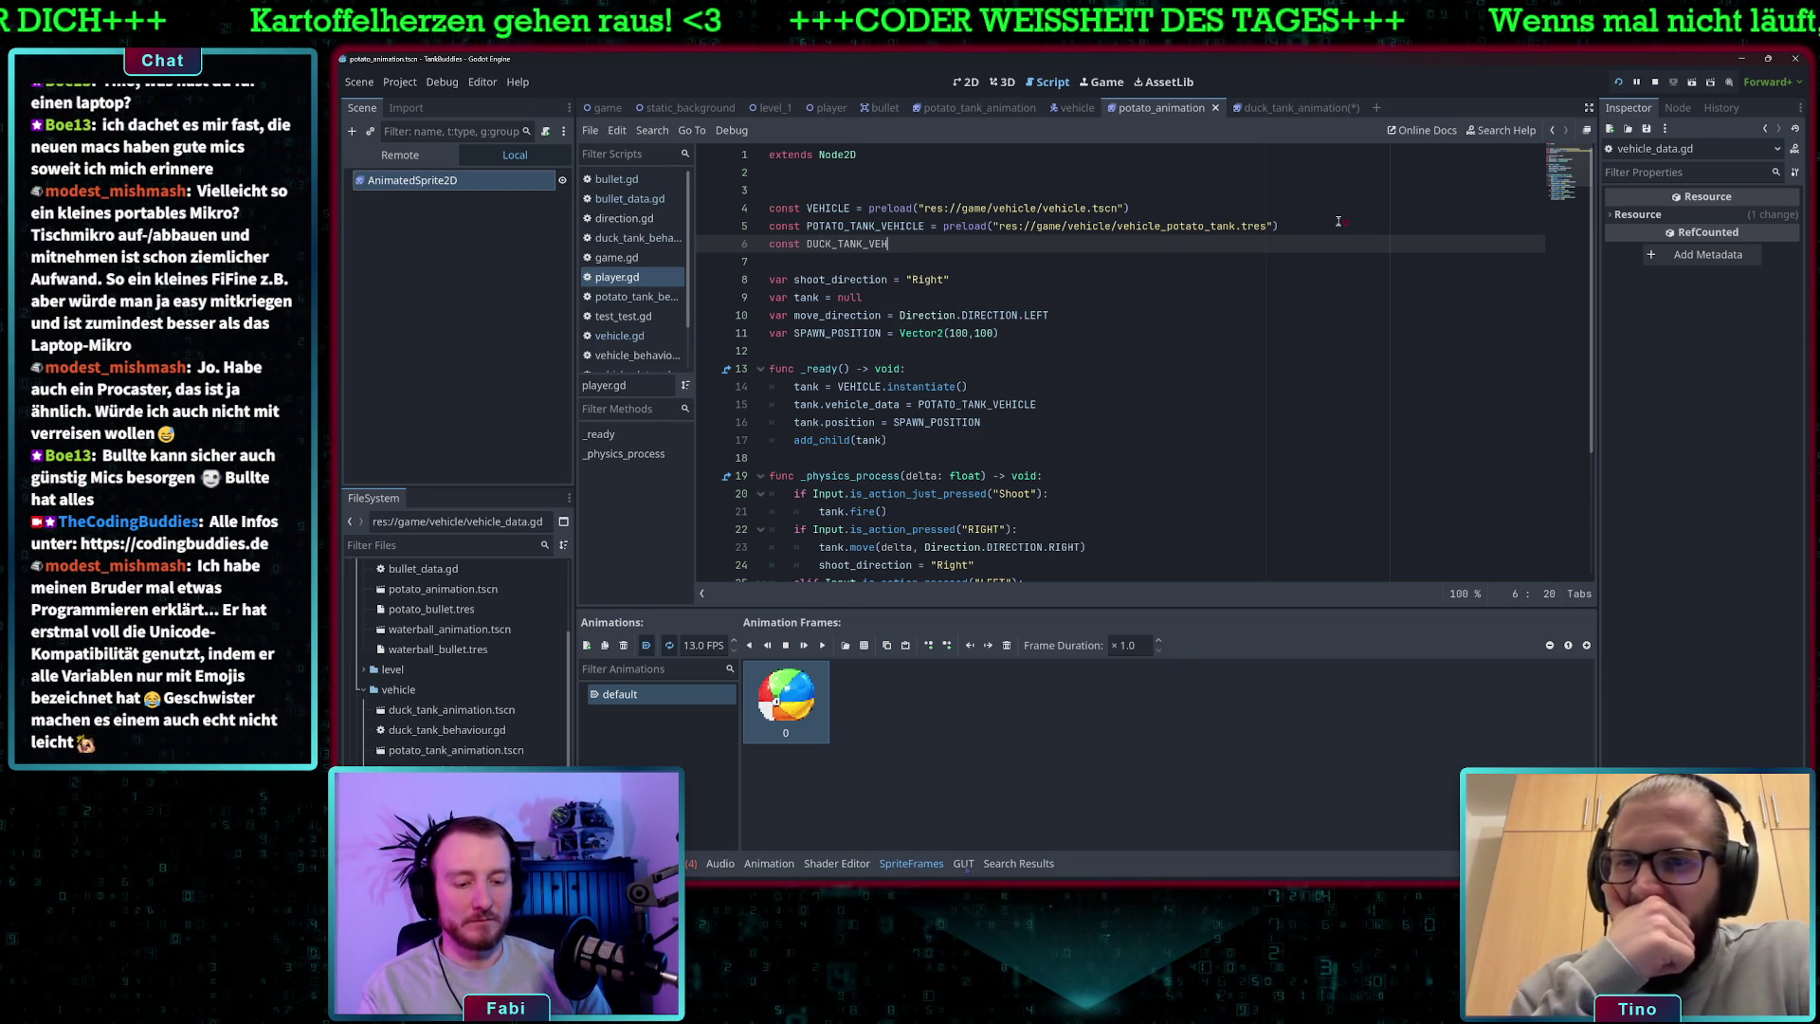
text(ICLE = )
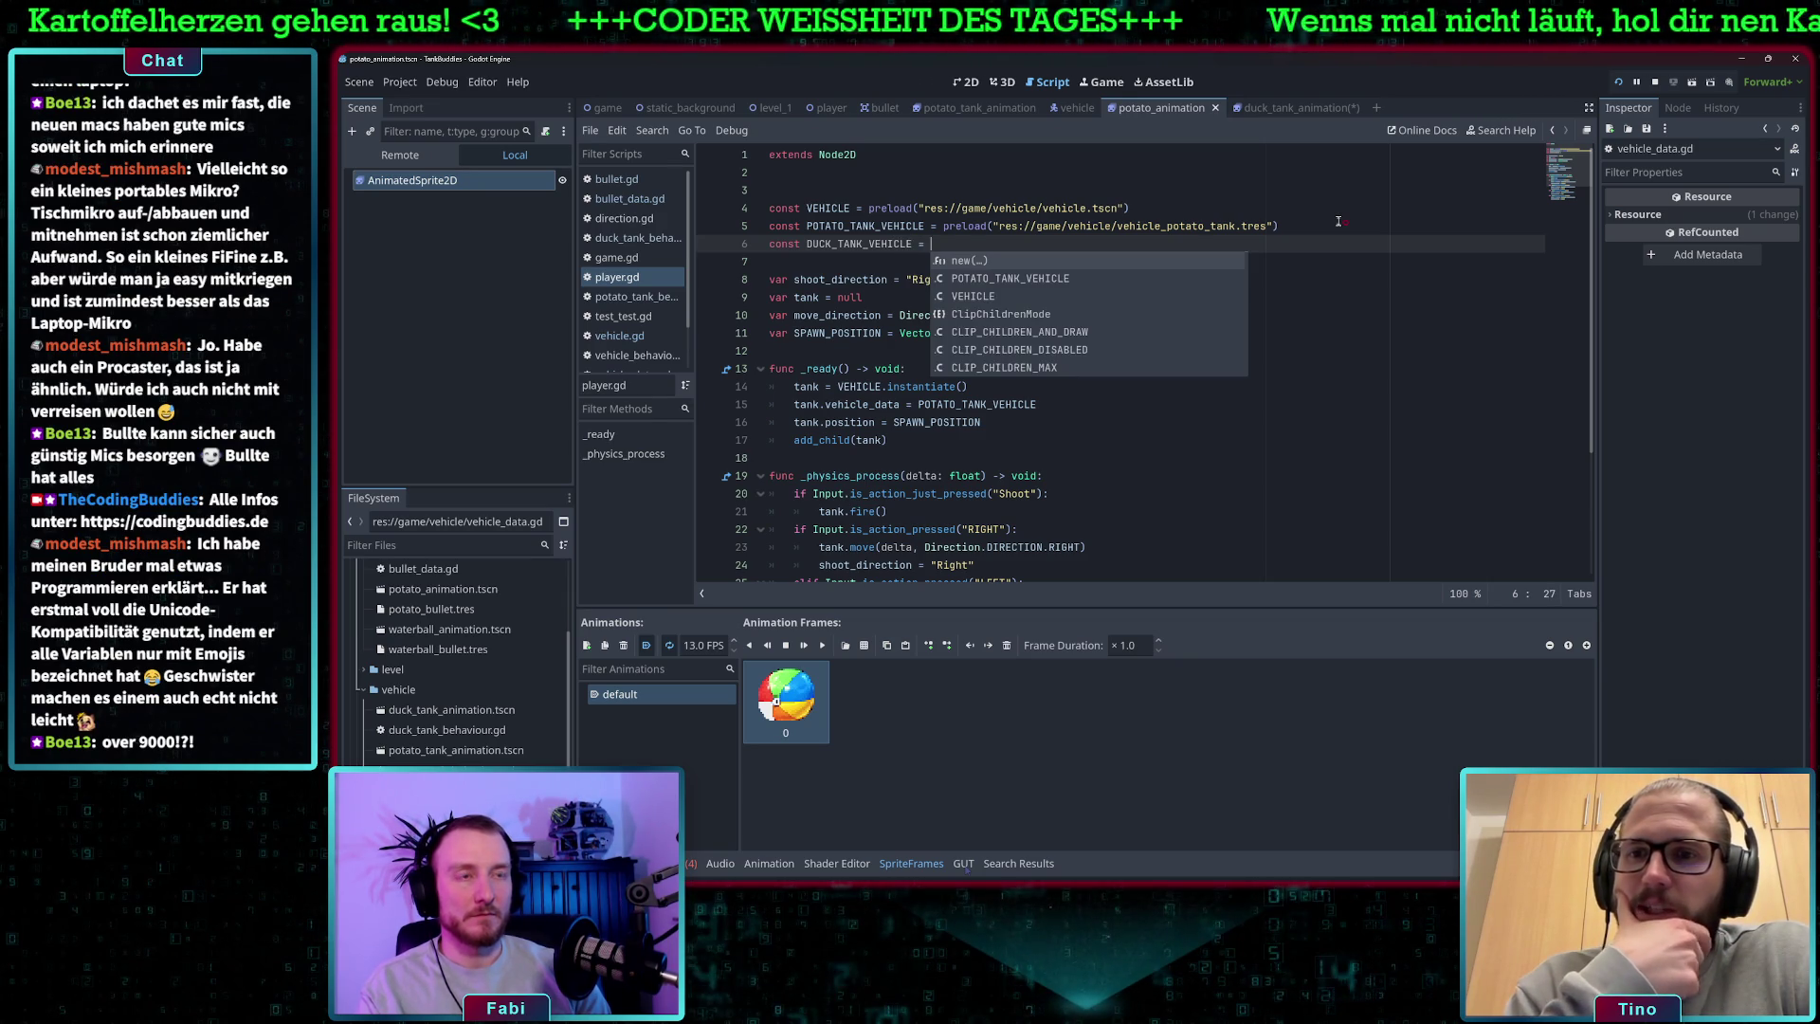
text(pre)
key(Return)
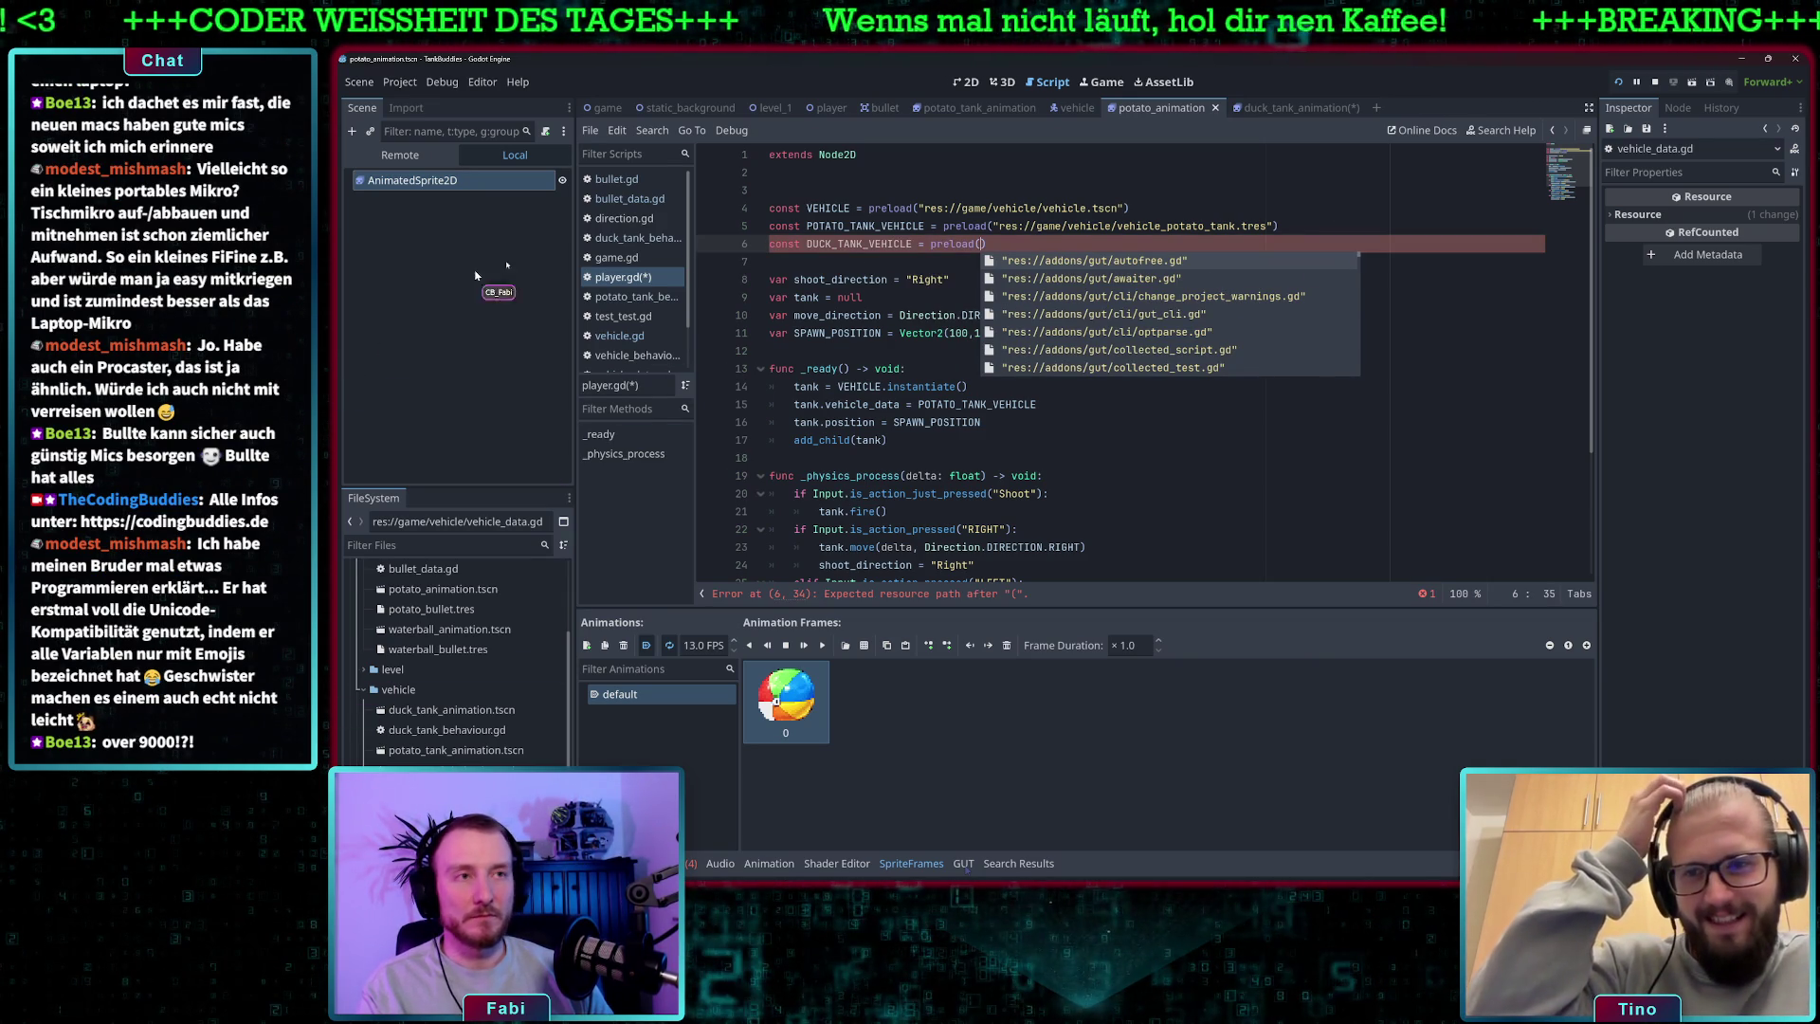
scroll(455, 663, down, 2)
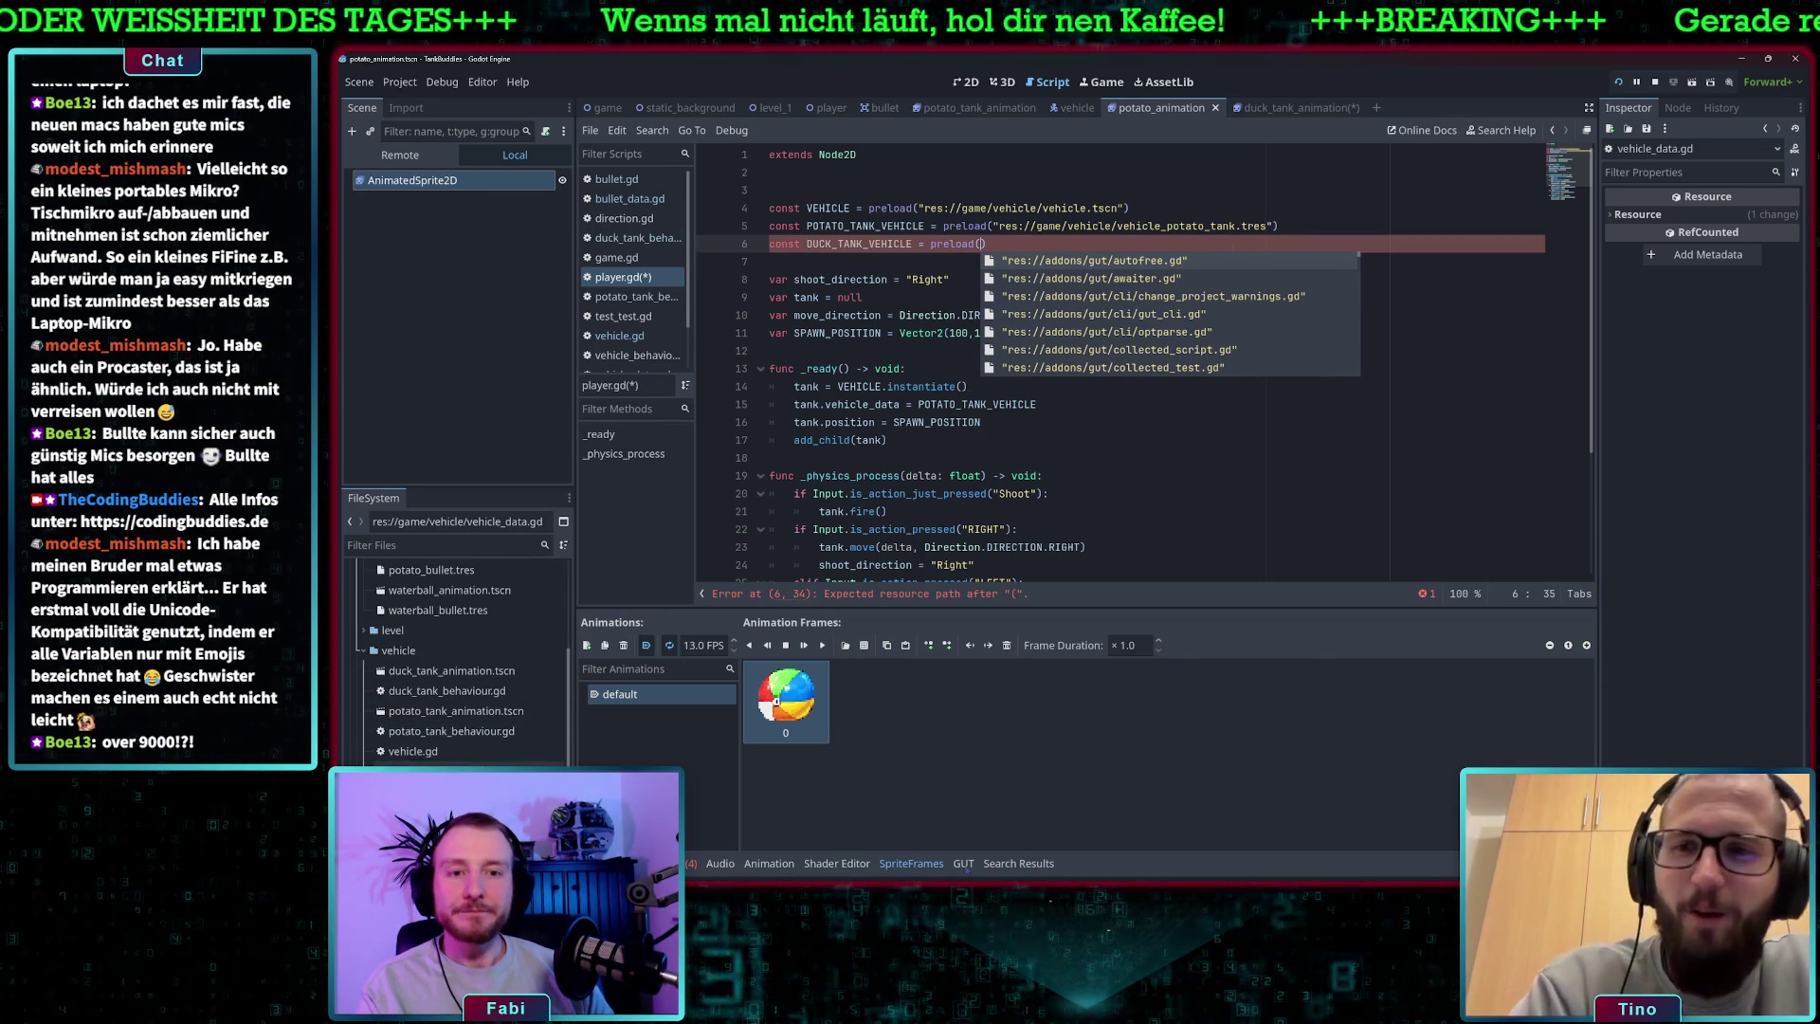
mouse_move(446, 811)
mouse_down()
mouse_move(531, 816)
mouse_move(702, 753)
mouse_move(1015, 273)
mouse_move(982, 246)
mouse_up()
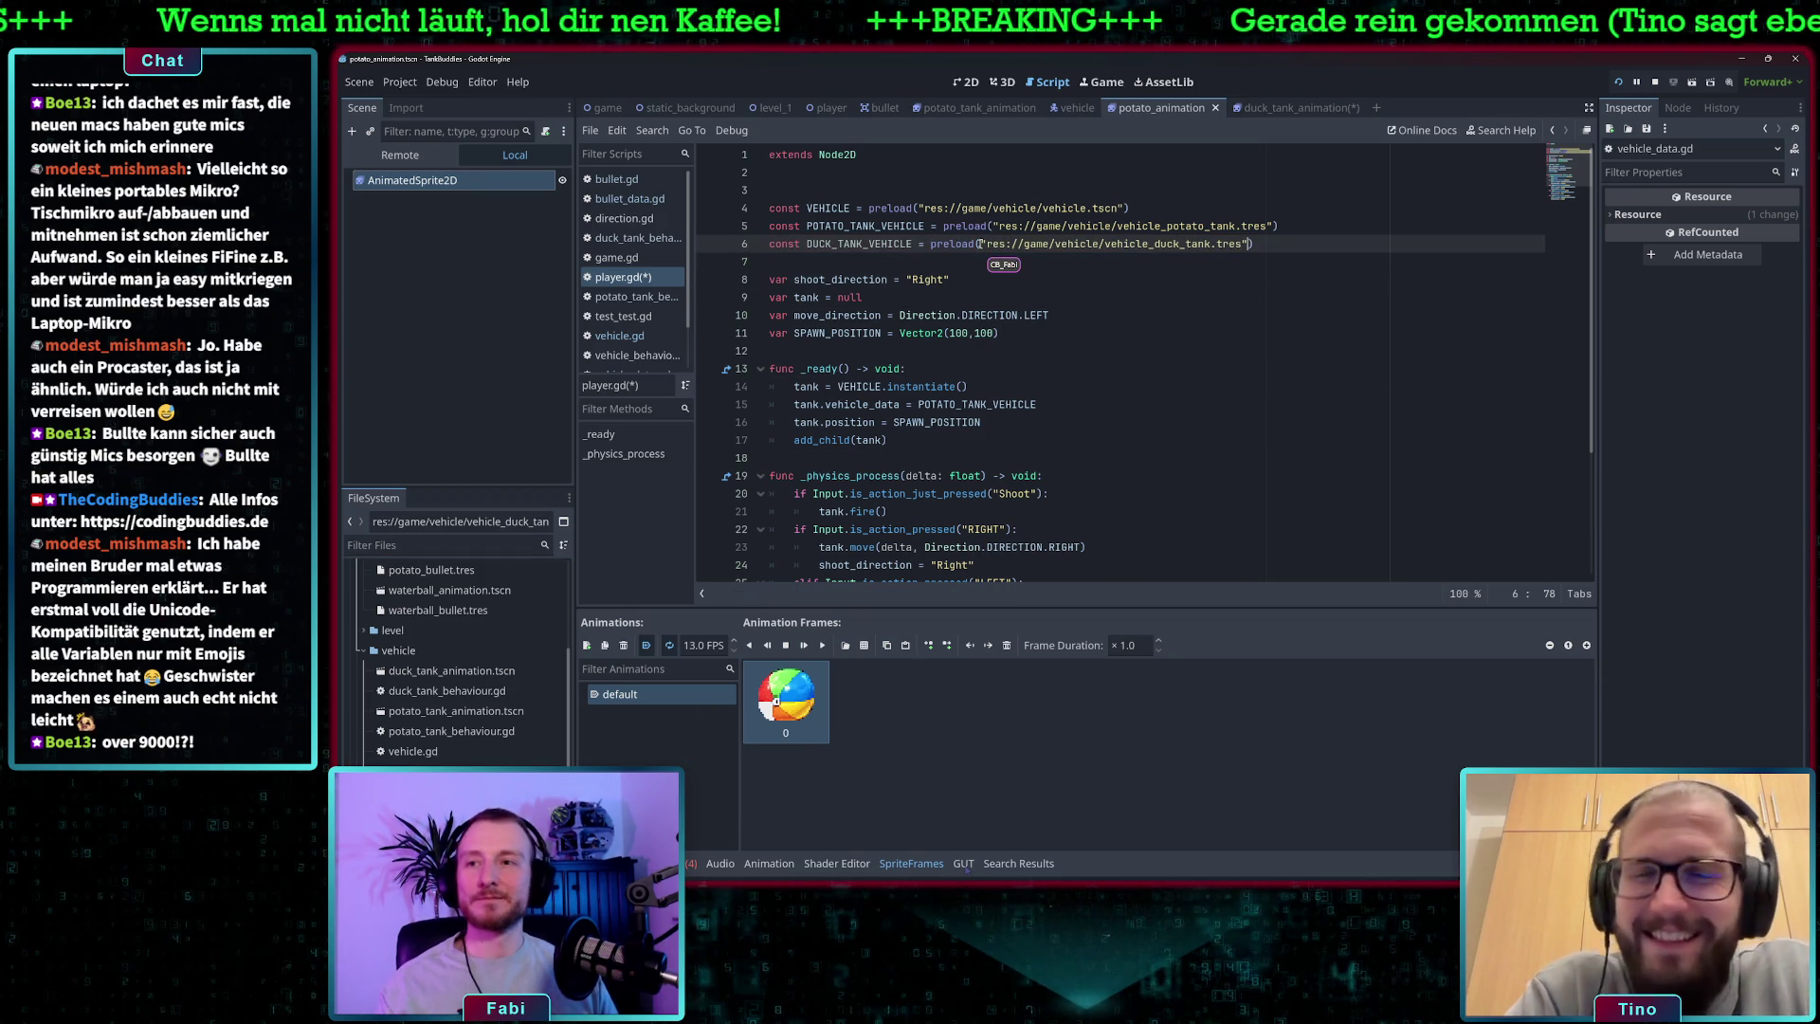
- Replace POTATO_TANK_VEHICLE with DUCK_TANK_VEHICLE on line 15, save, and run the game
key(End)
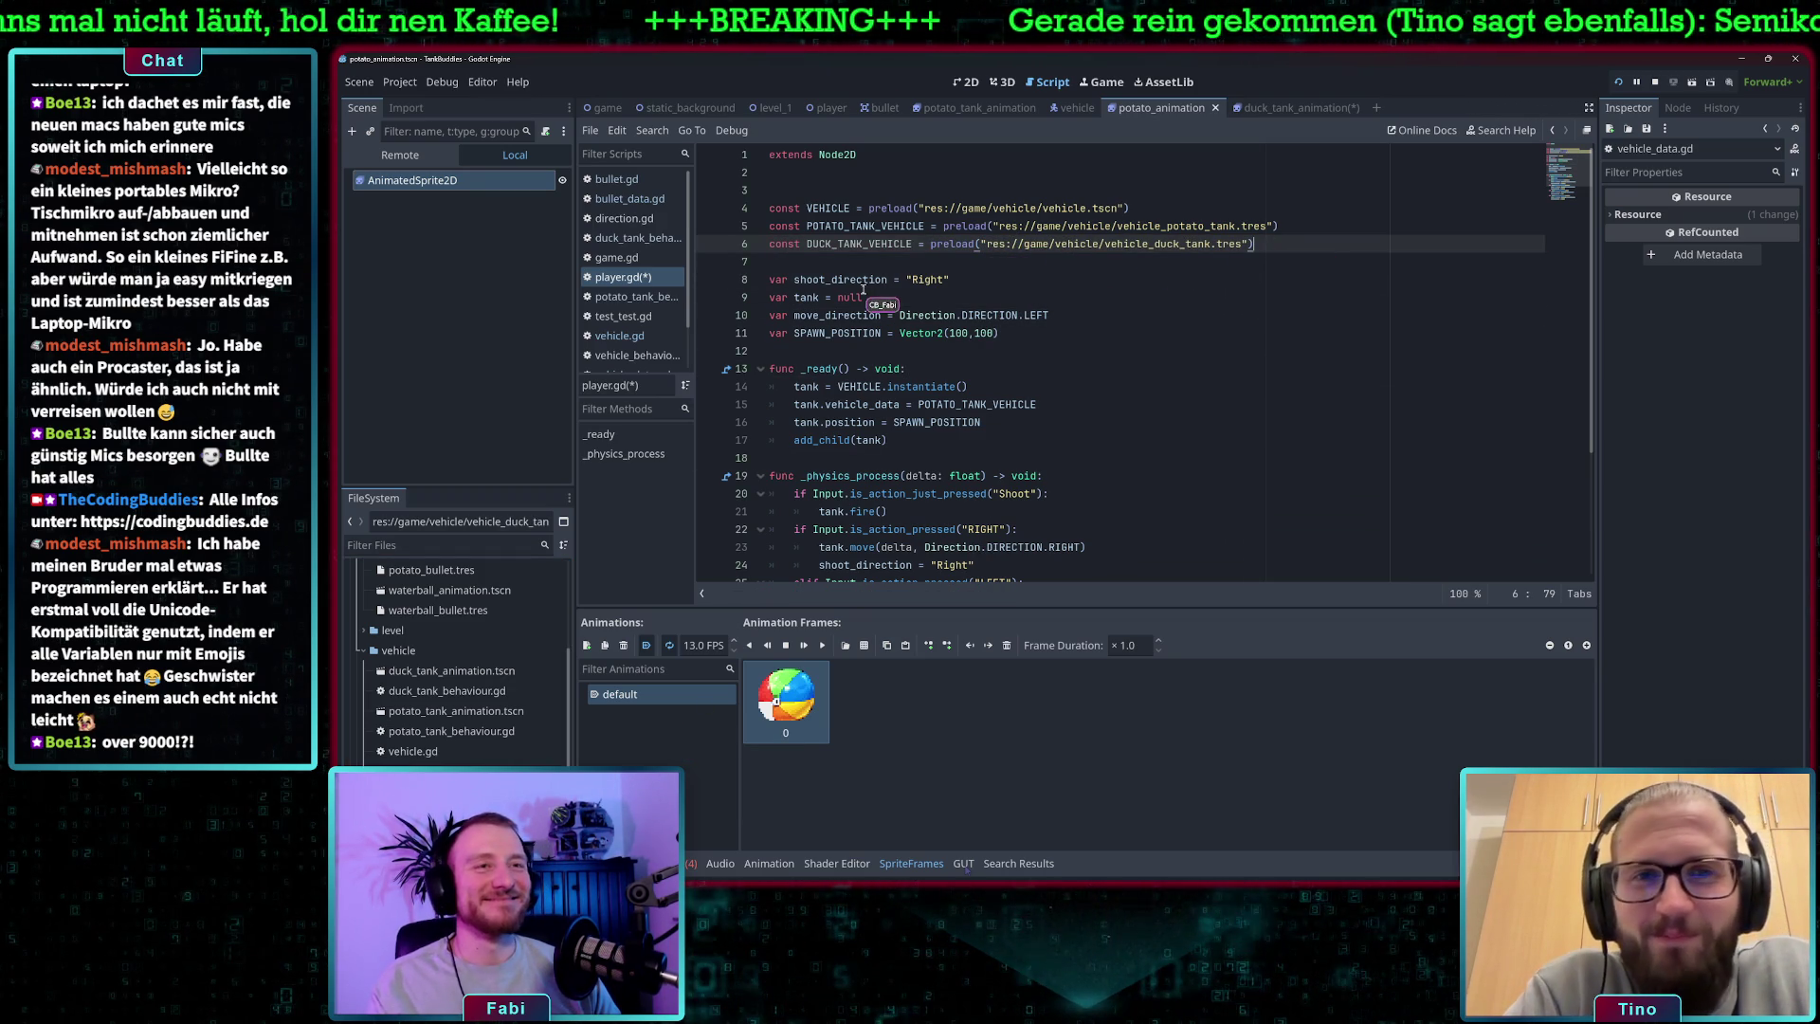
double_click(827, 243)
key(ctrl+c)
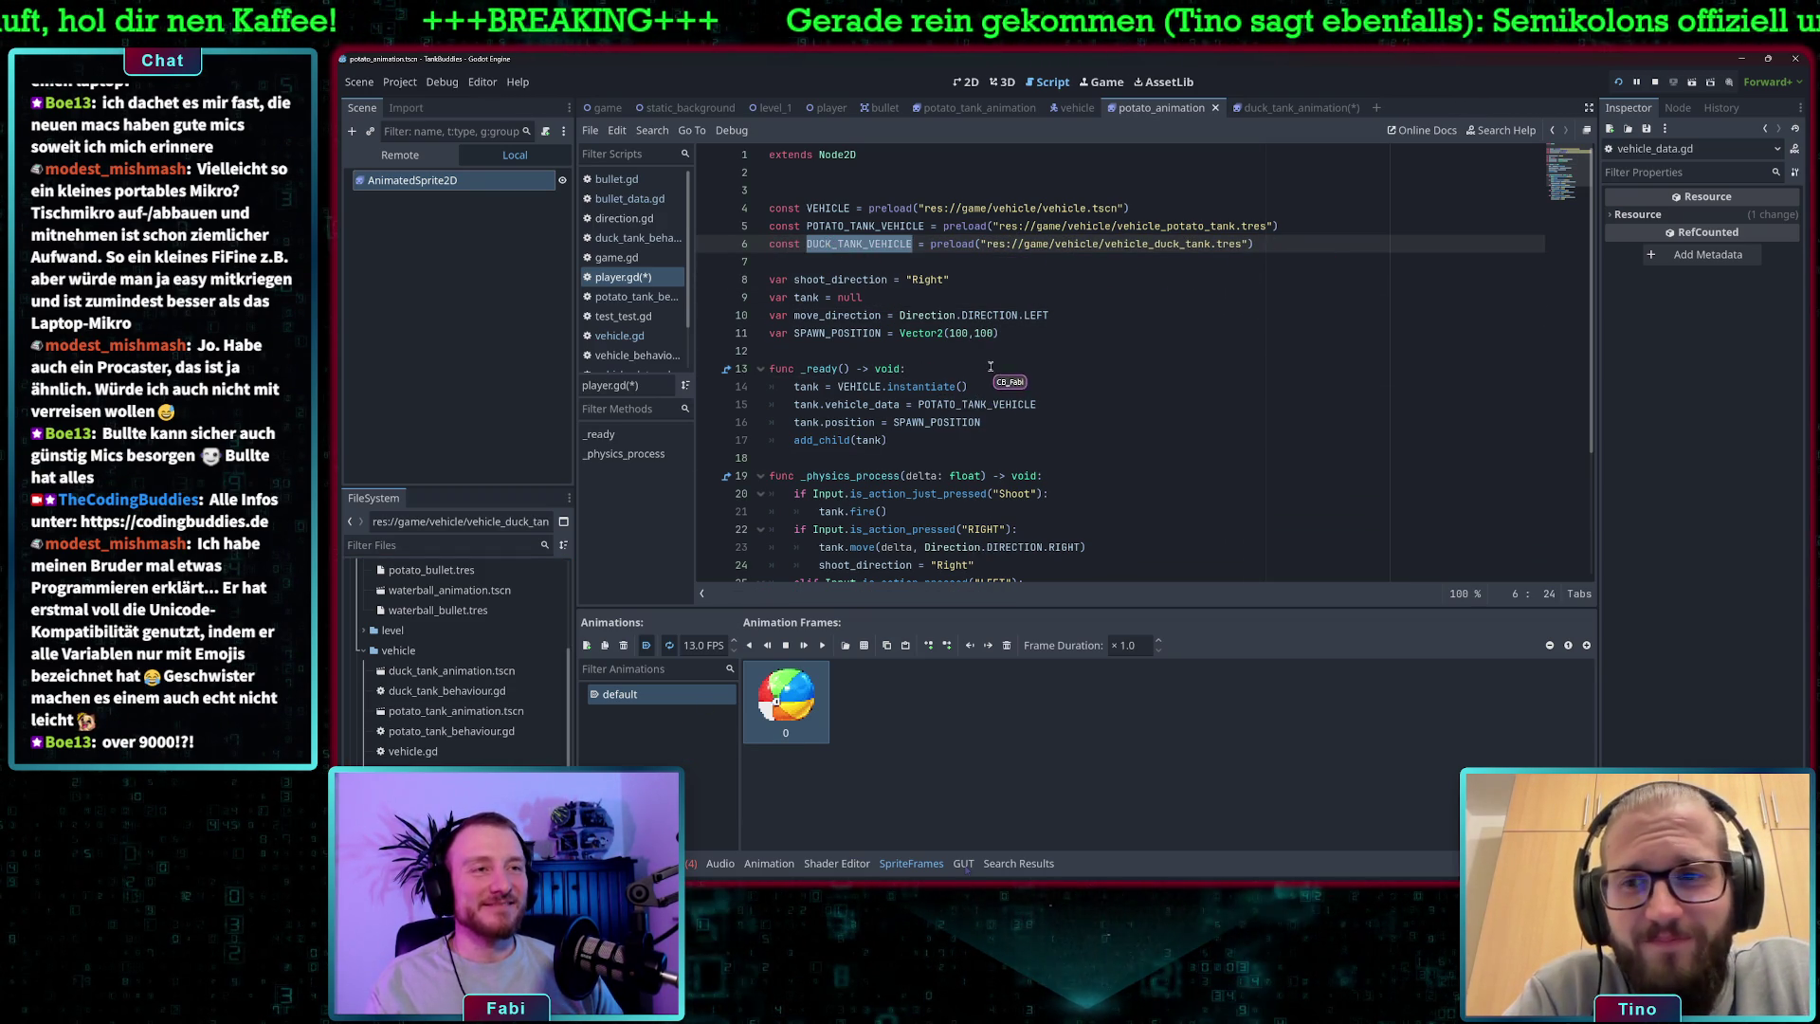
double_click(986, 404)
key(ctrl+v)
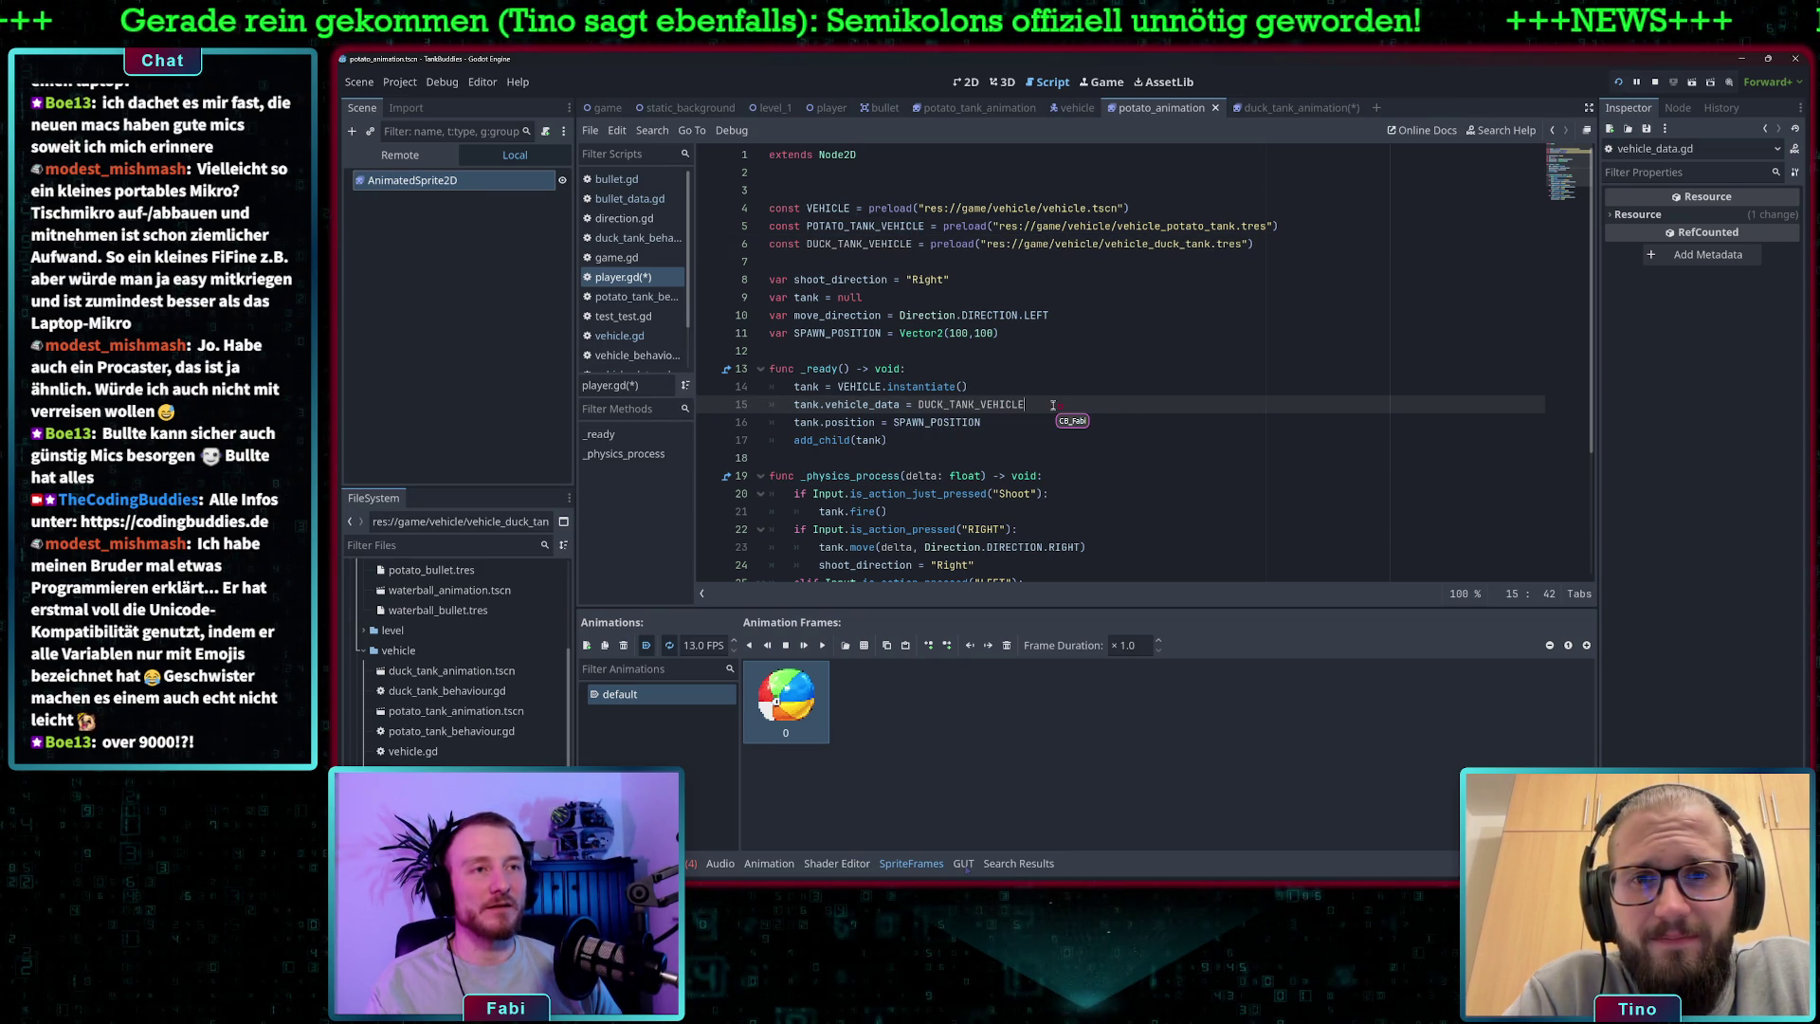
scroll(1043, 403, down, 3)
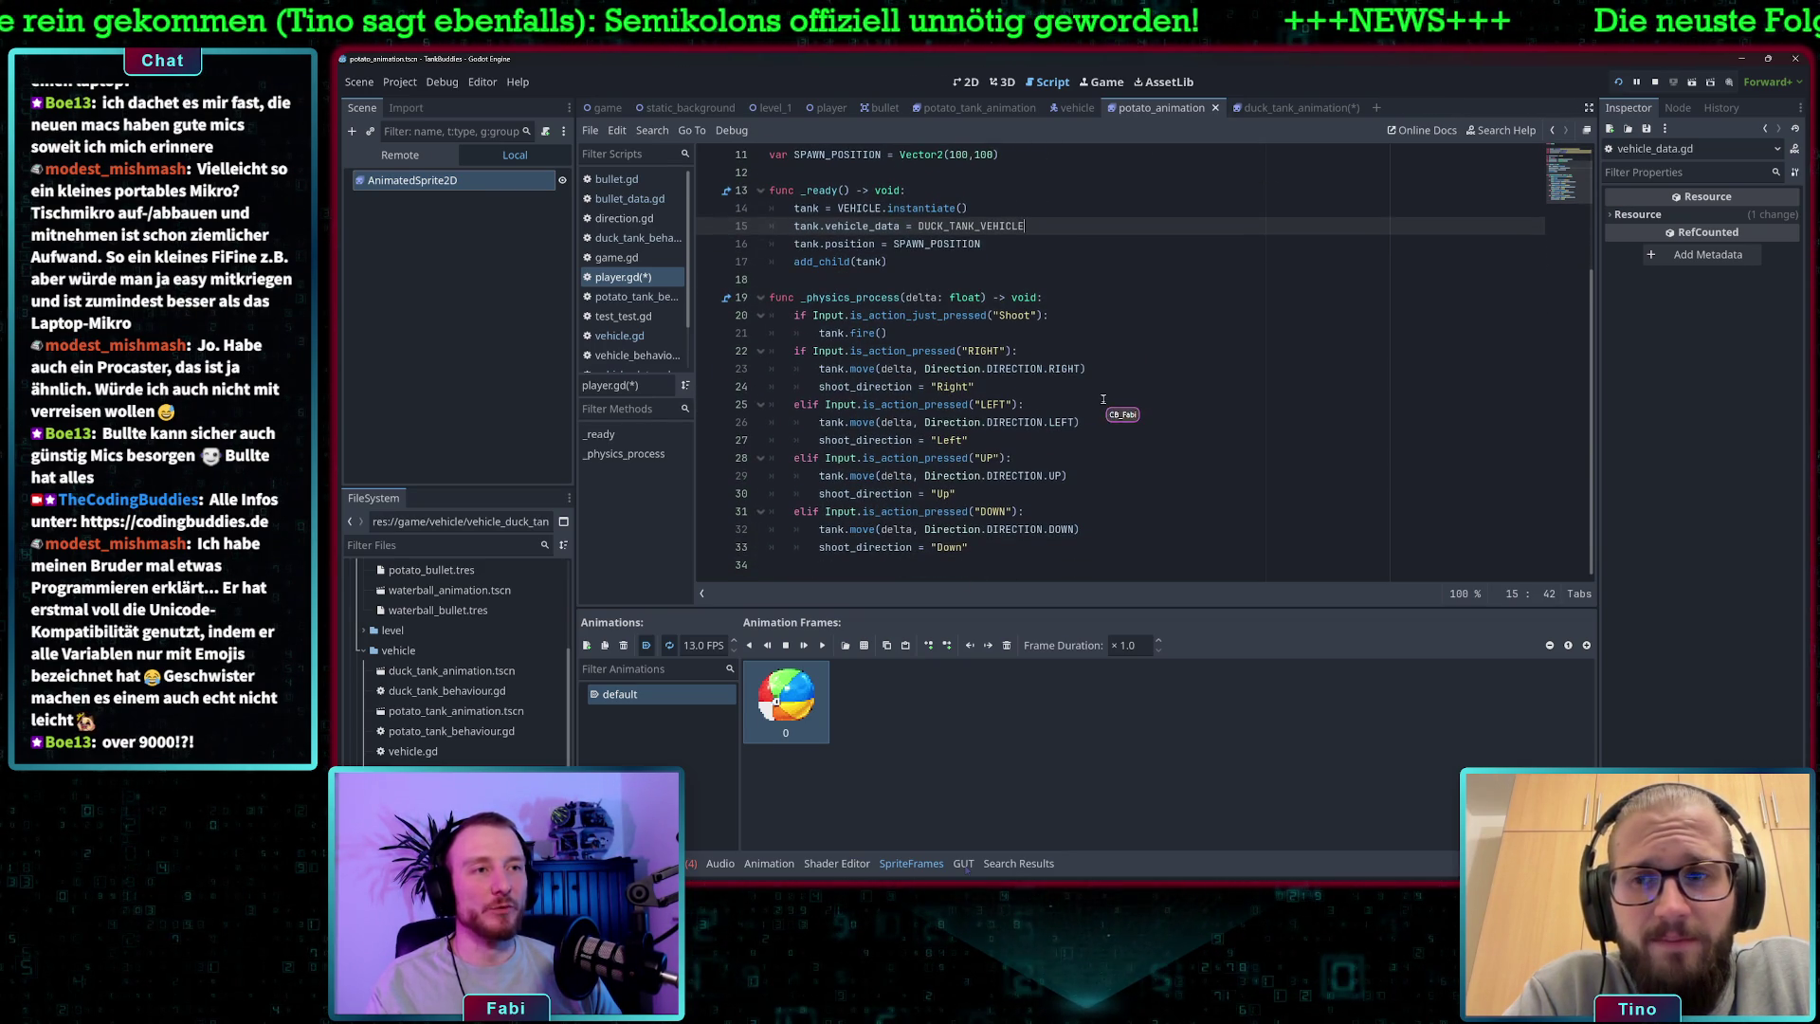
key(ctrl+s)
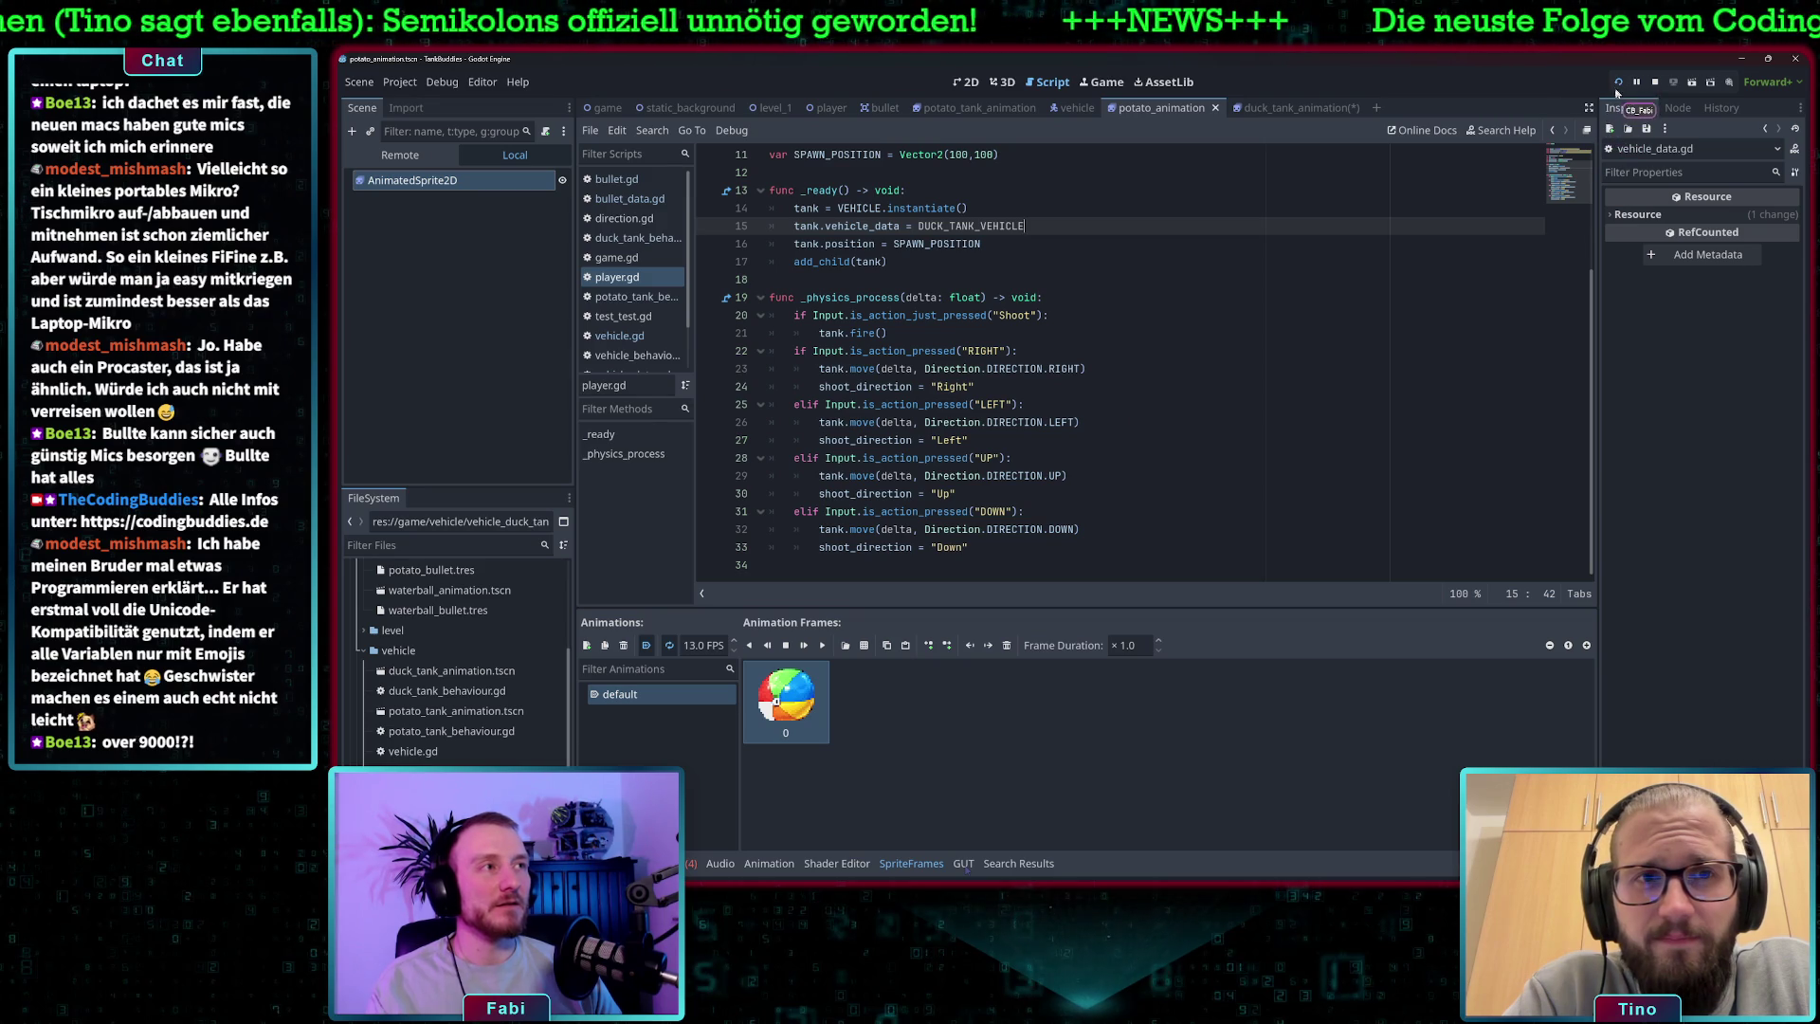
click(1619, 82)
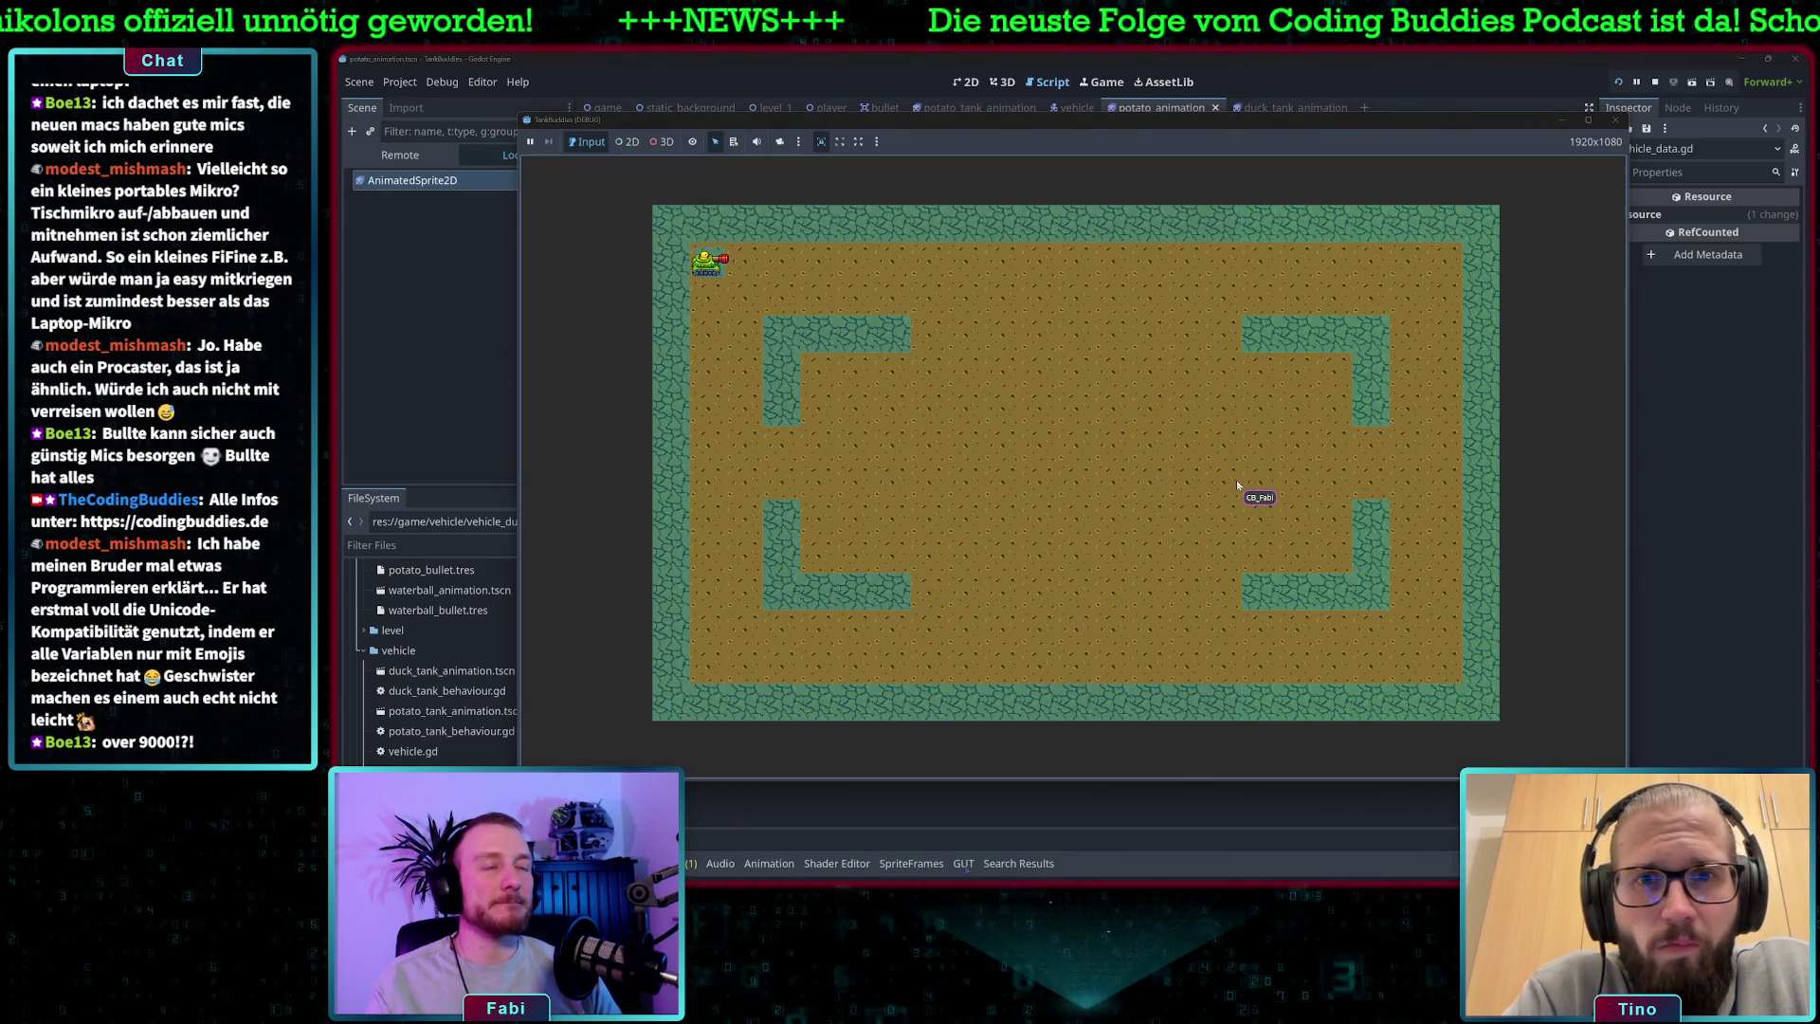
key(d)
key(s)
key(d)
key(space)
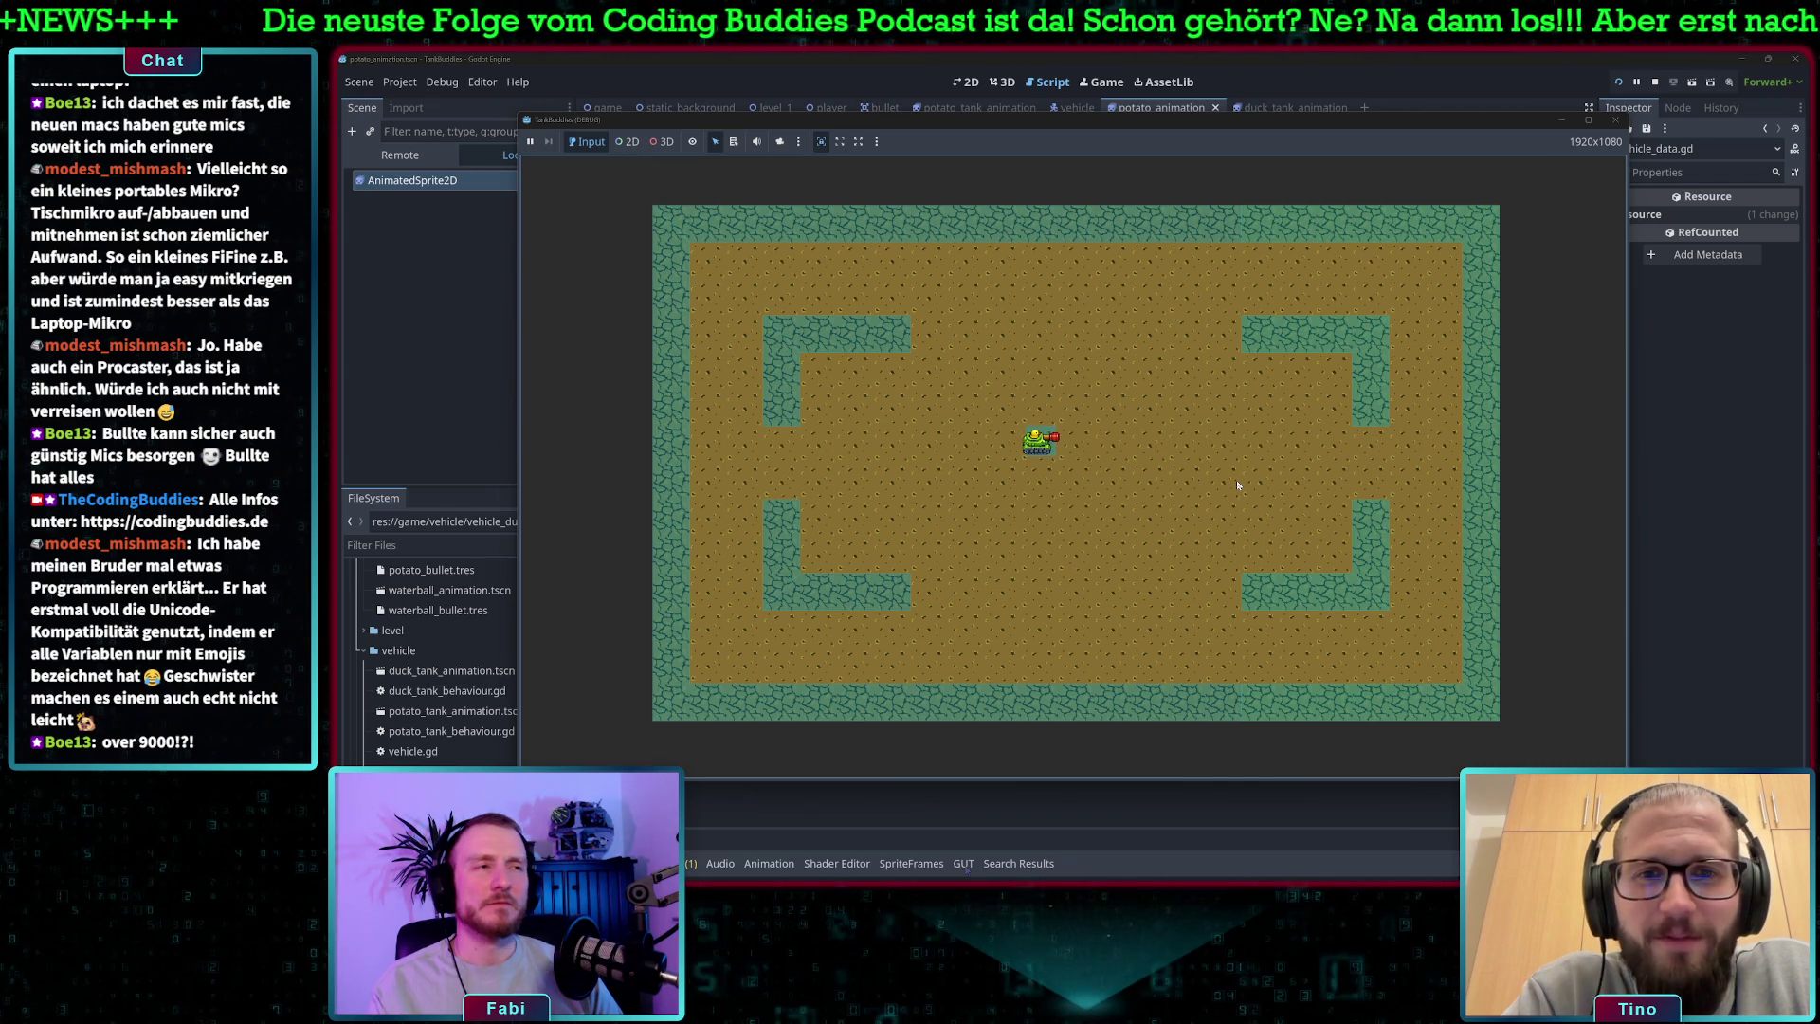
key(space)
key(a)
key(space)
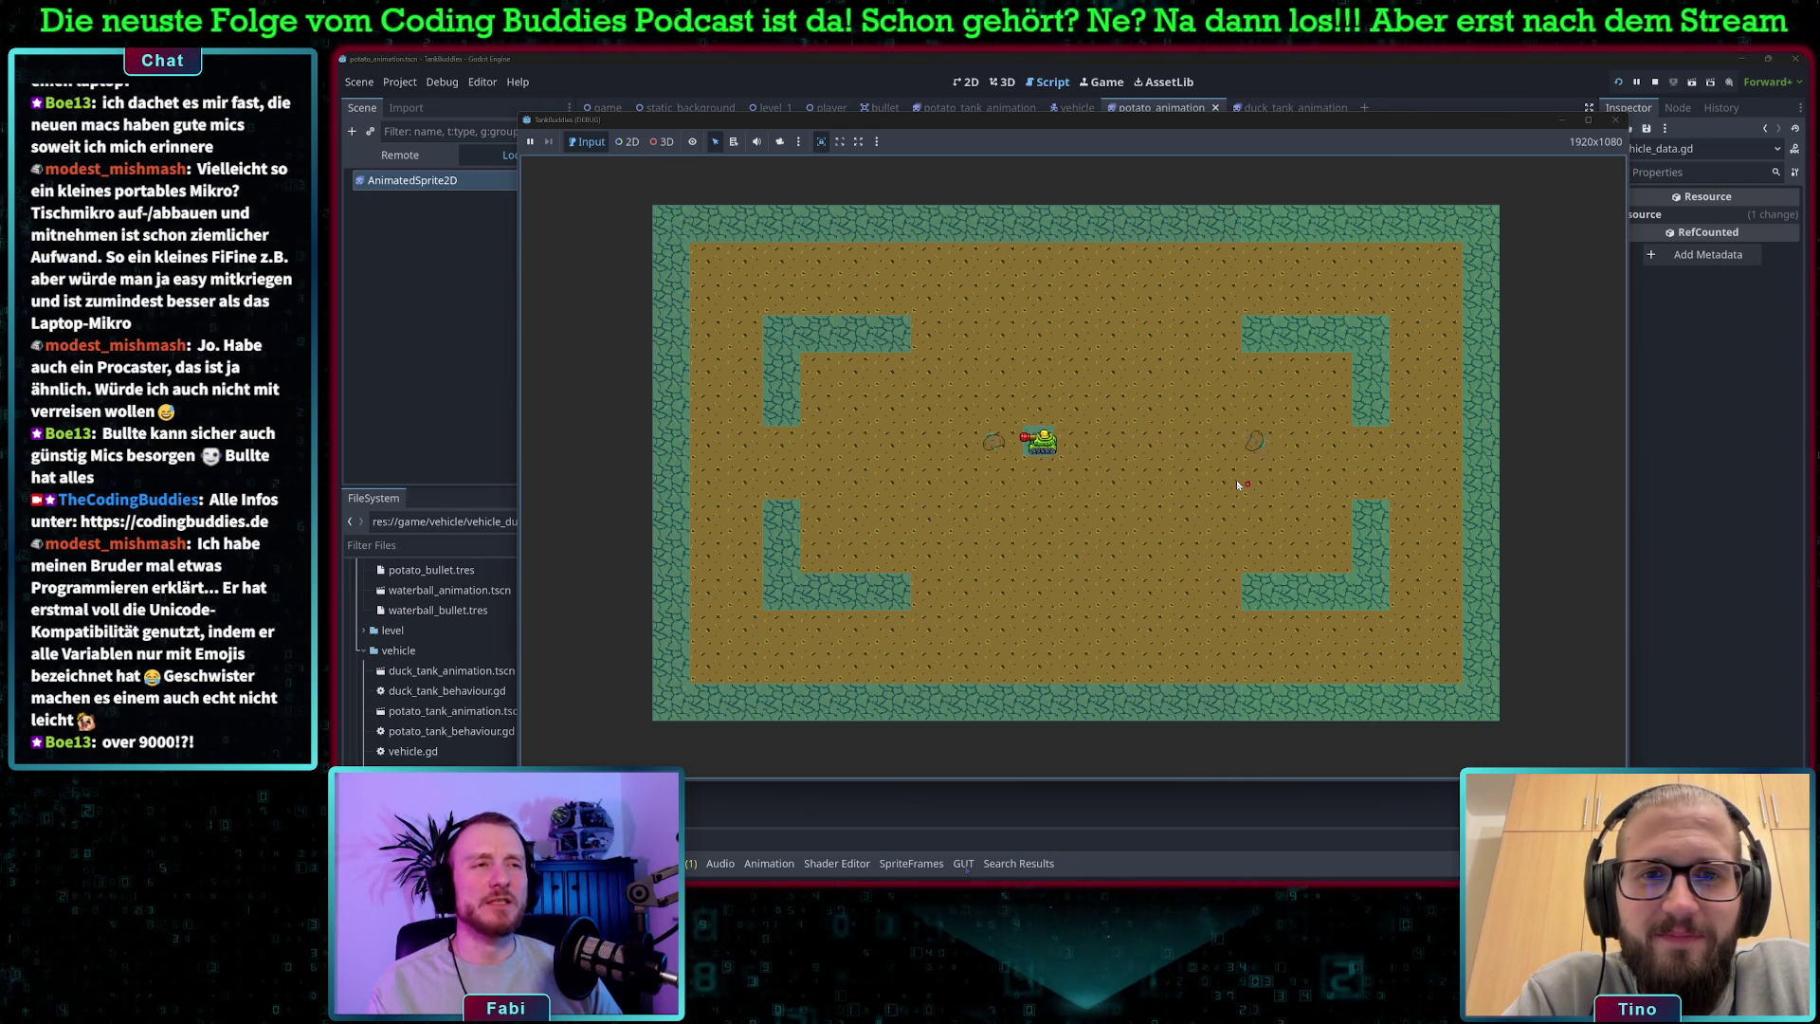
key(F8)
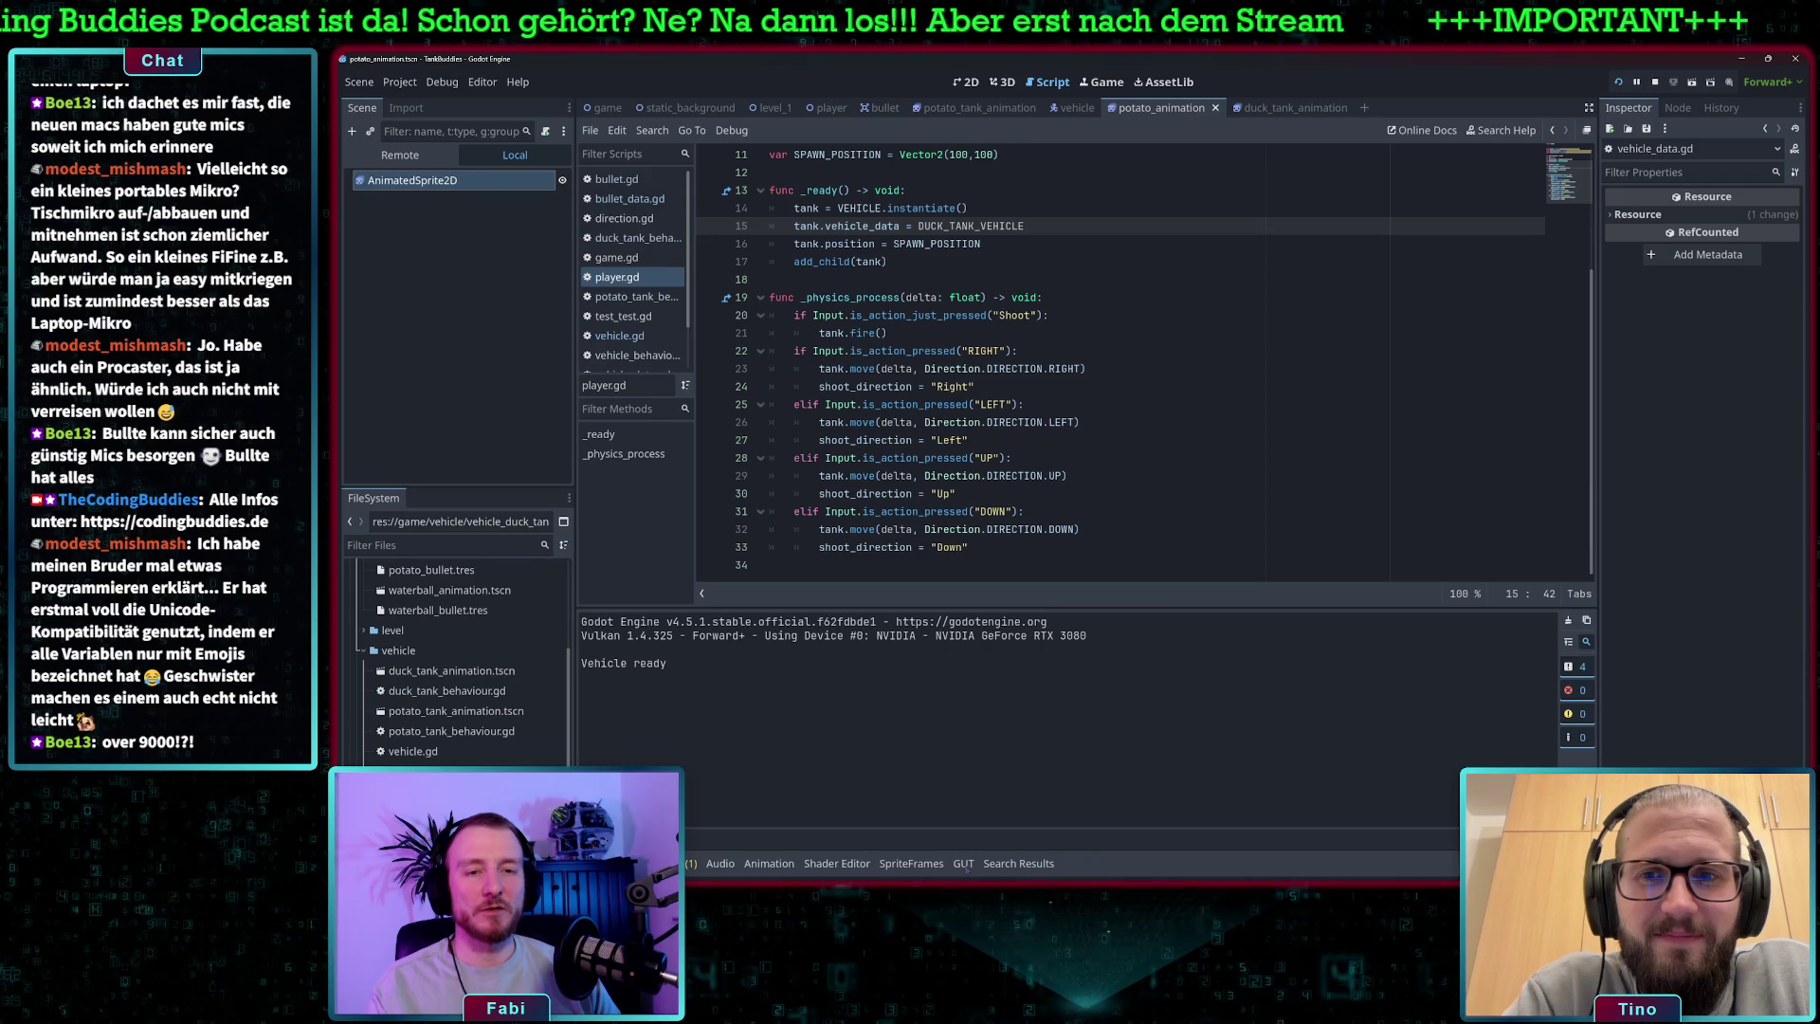
click(445, 771)
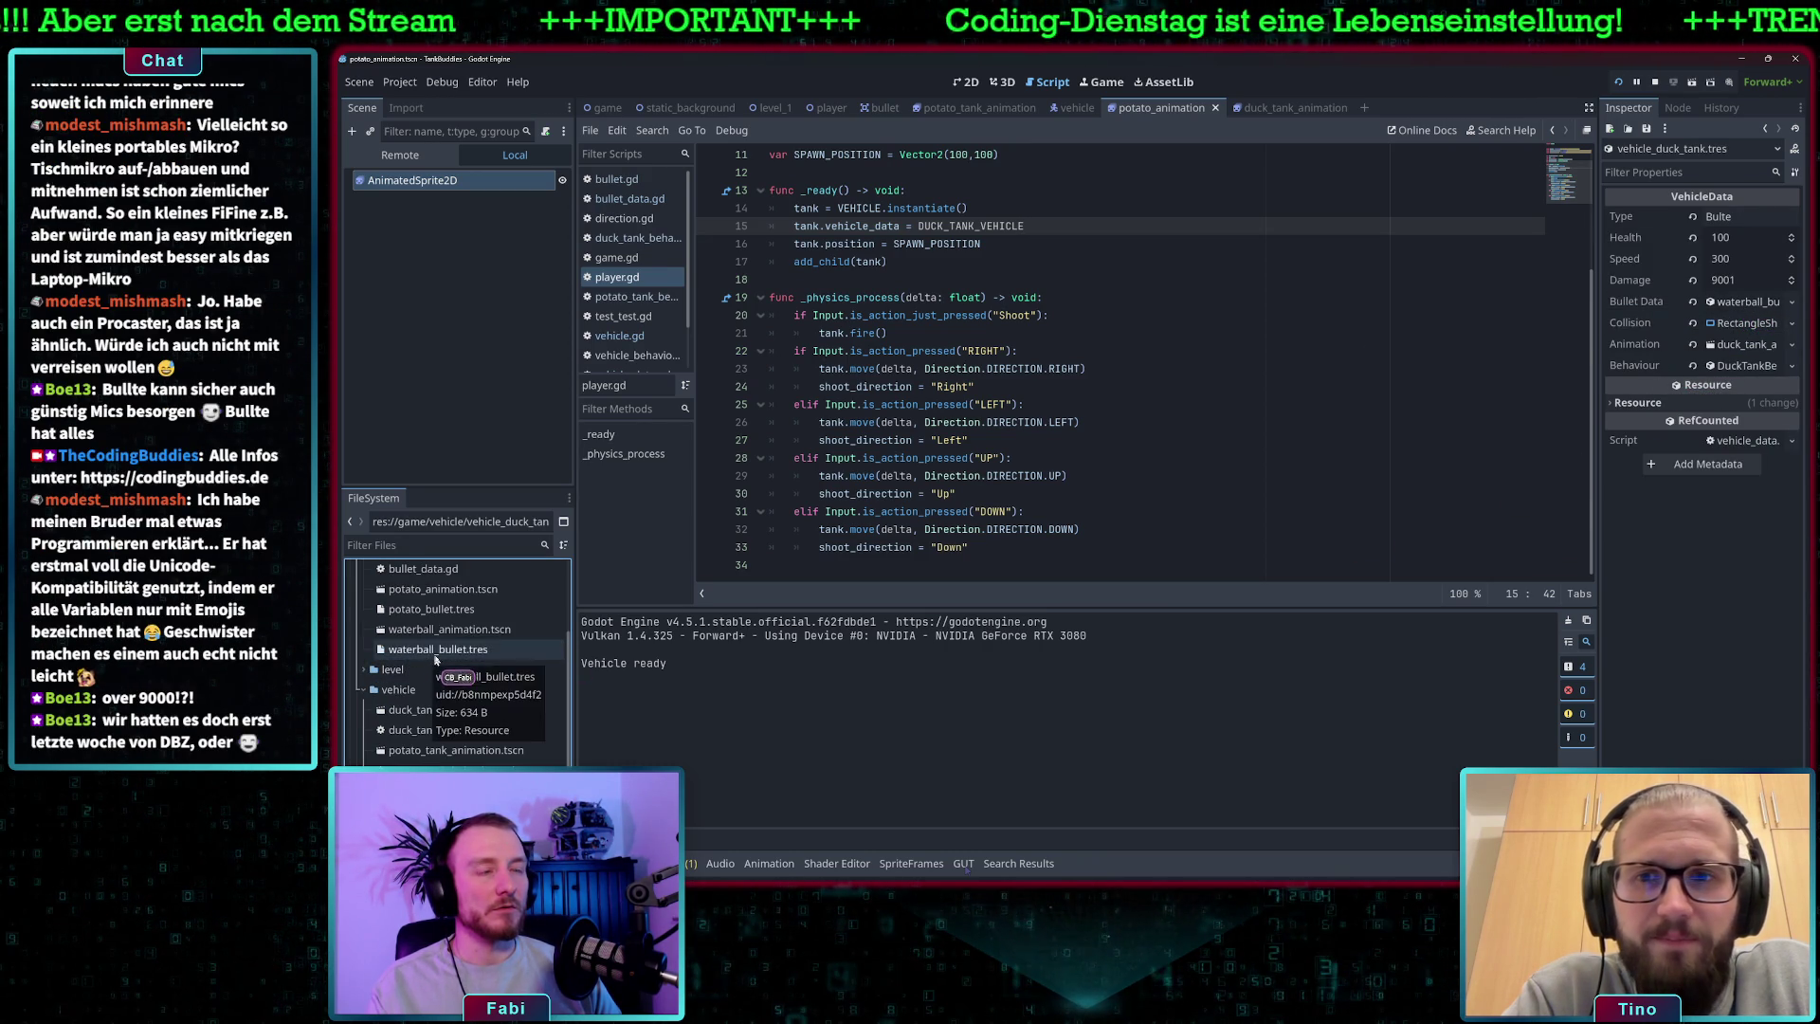
- View waterball_animation.tscn's sprite frames and waterball_bullet.tres, then reopen potato_animation.tscn
scroll(470, 637, up, 1)
double_click(469, 634)
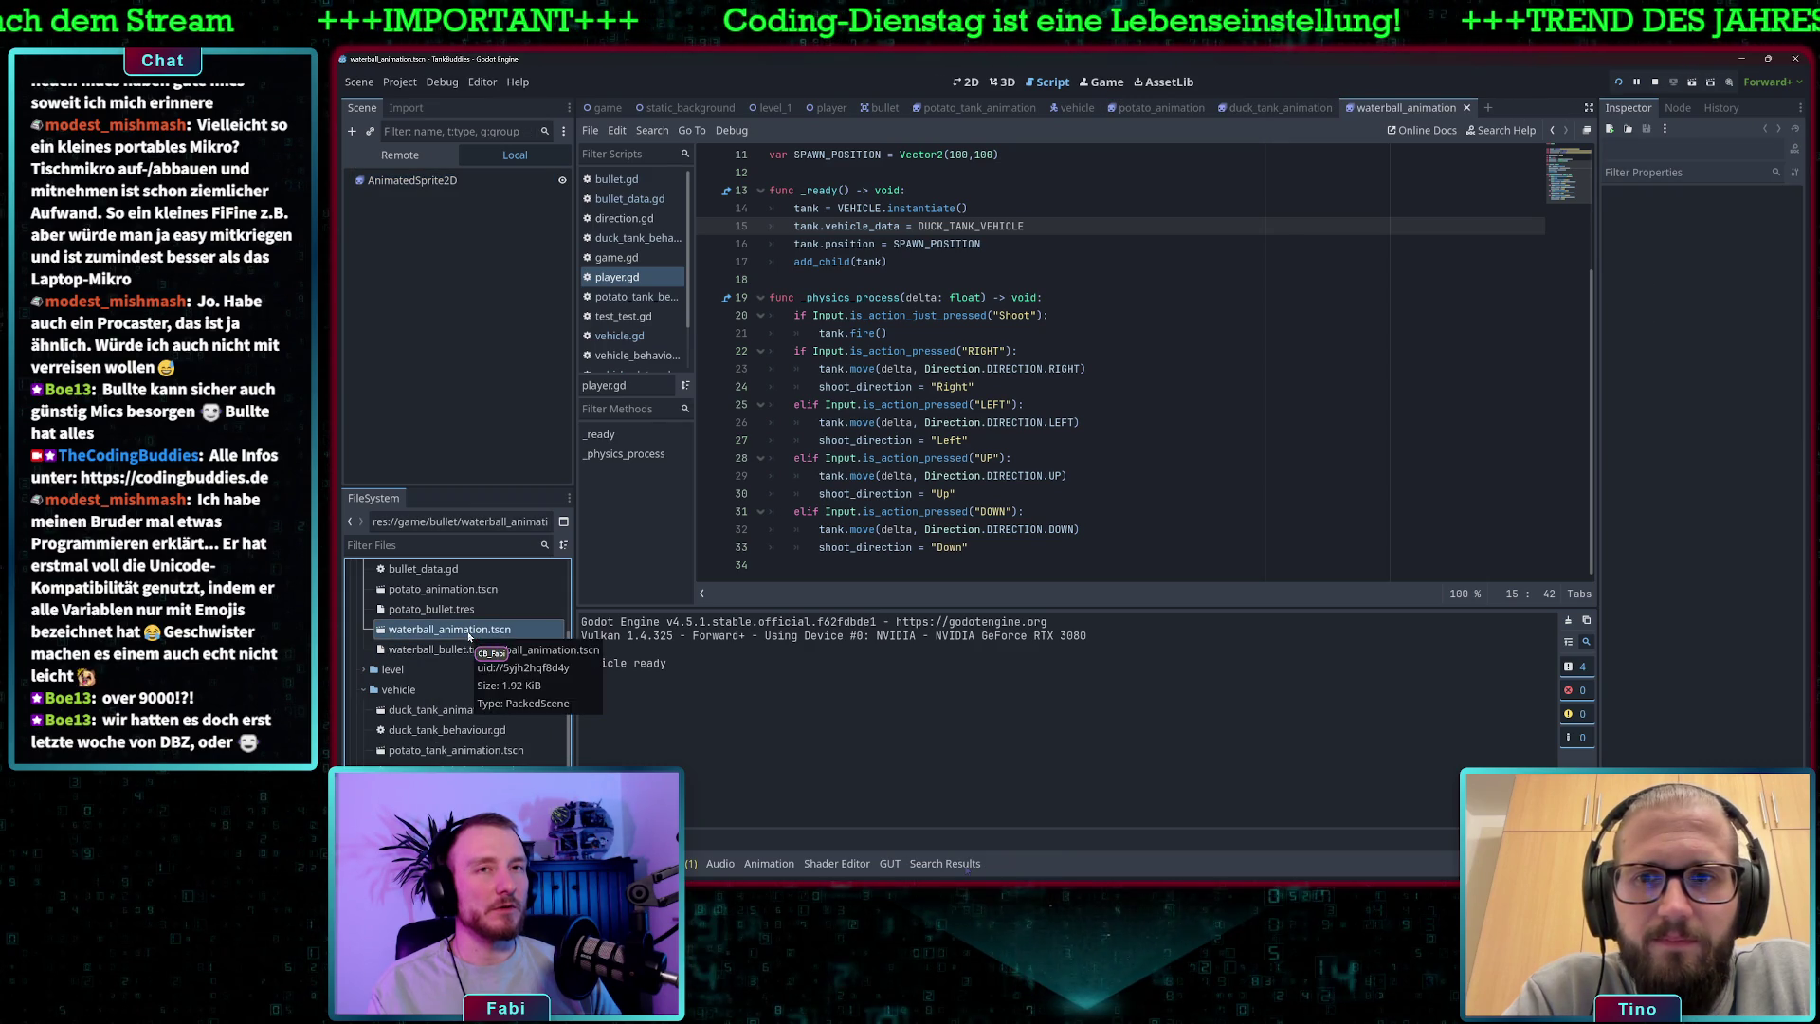
click(474, 180)
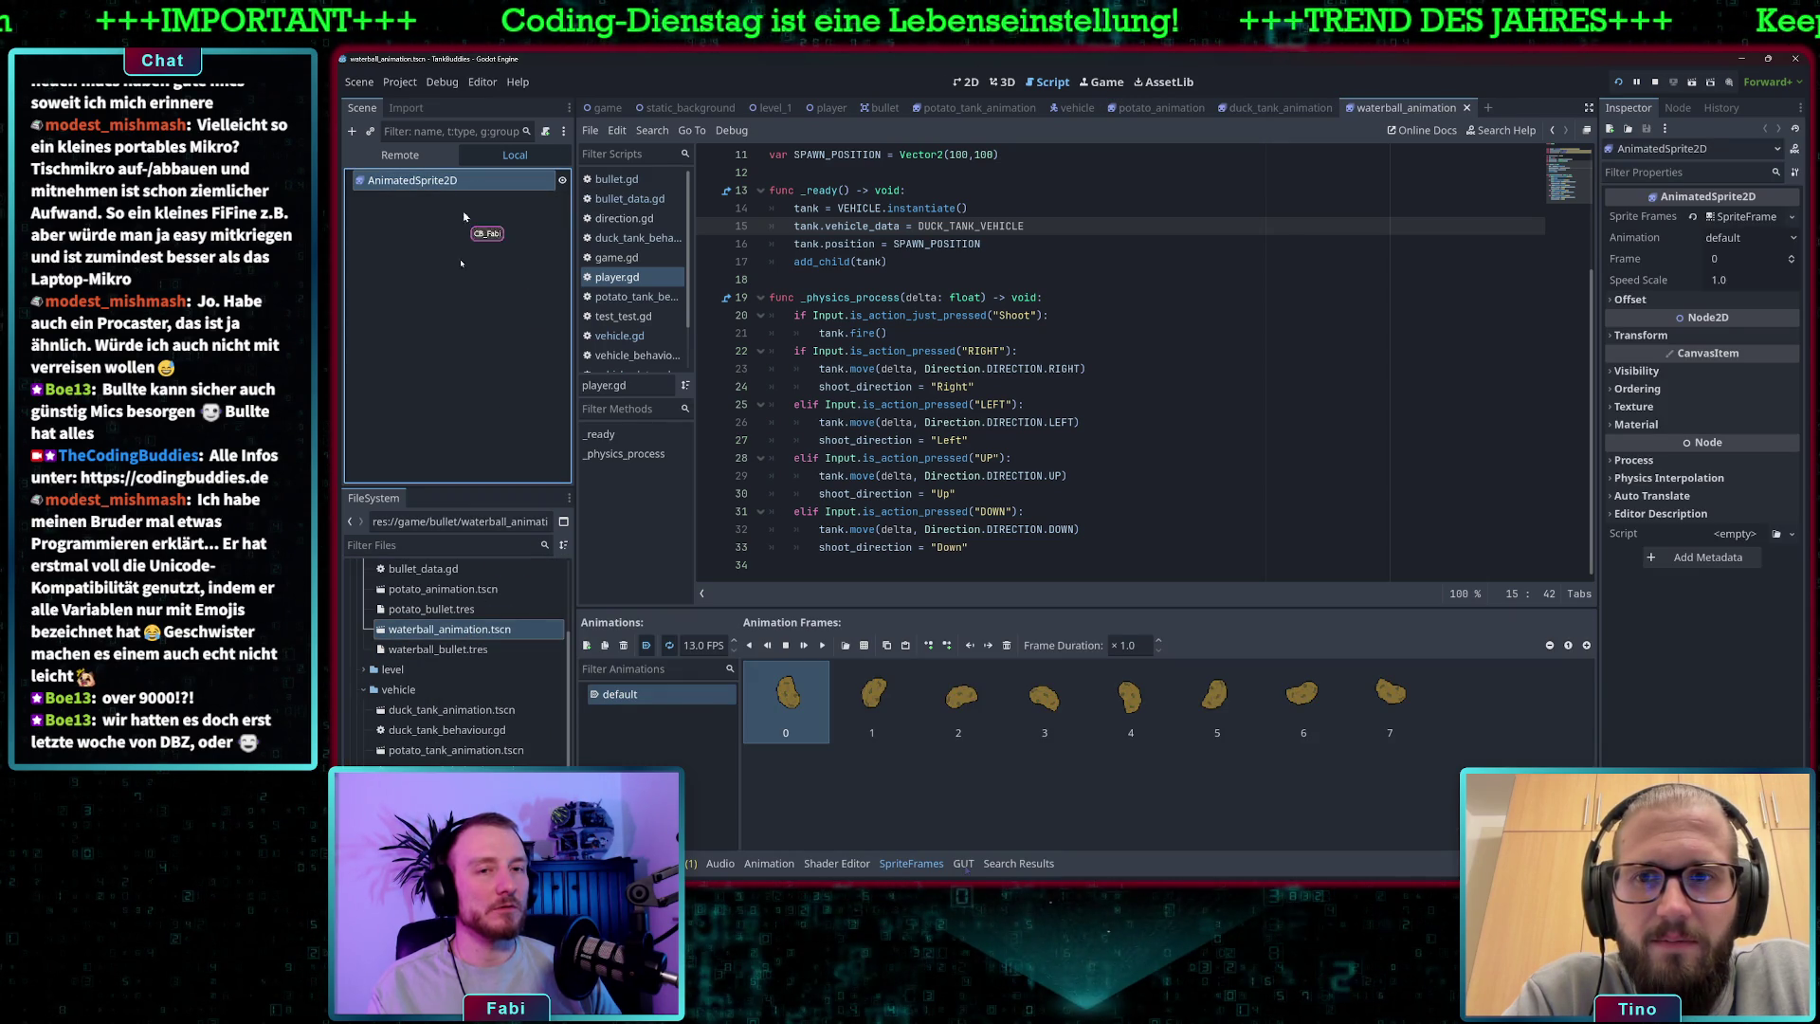
click(434, 649)
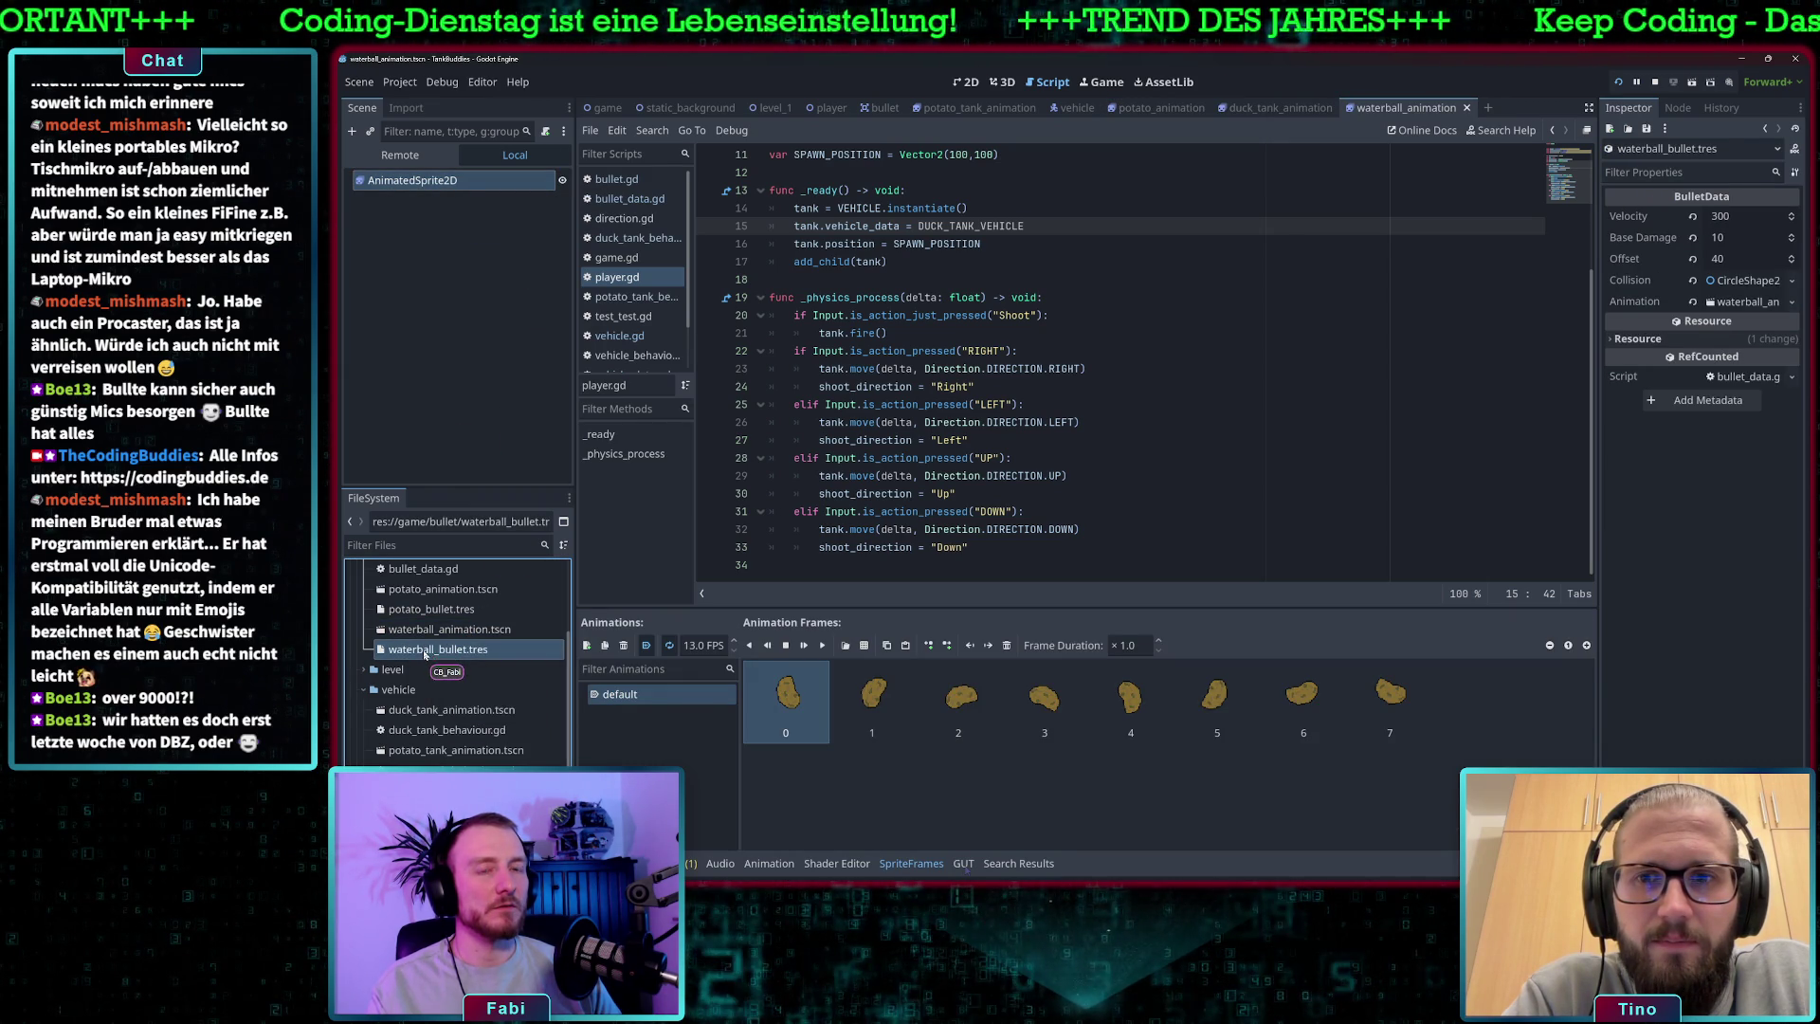
scroll(442, 643, up, 1)
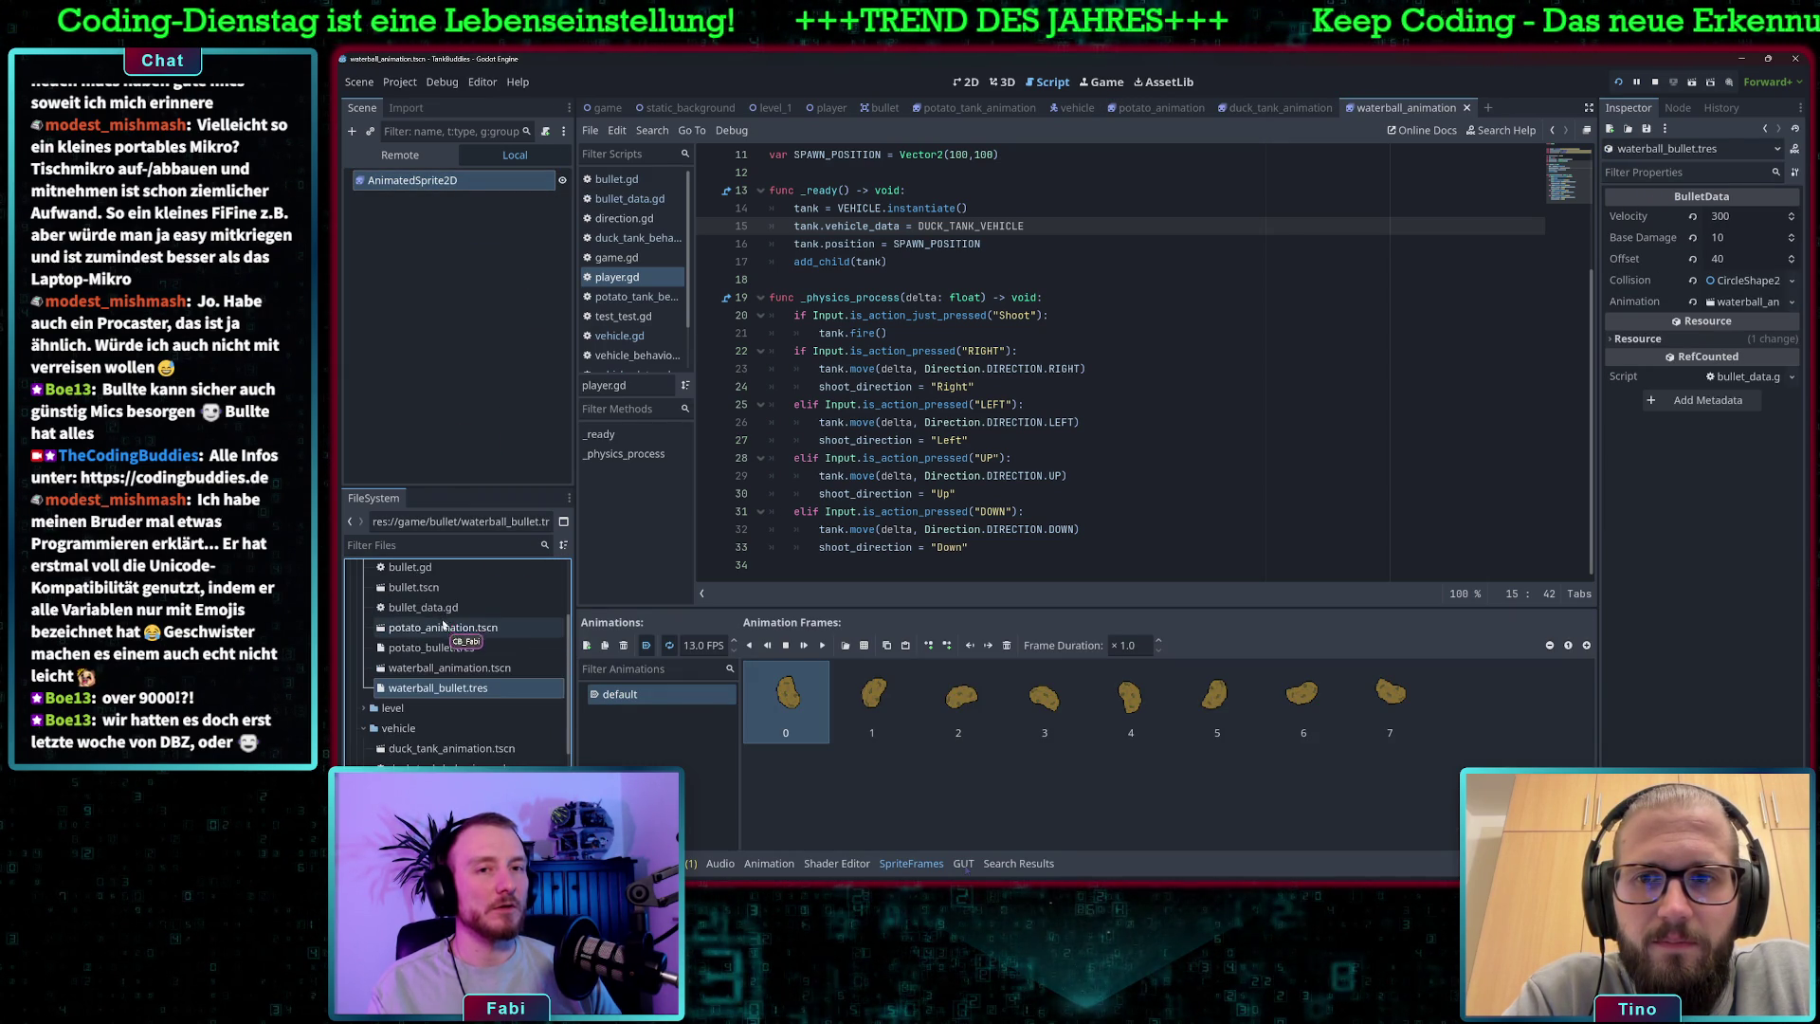
double_click(453, 629)
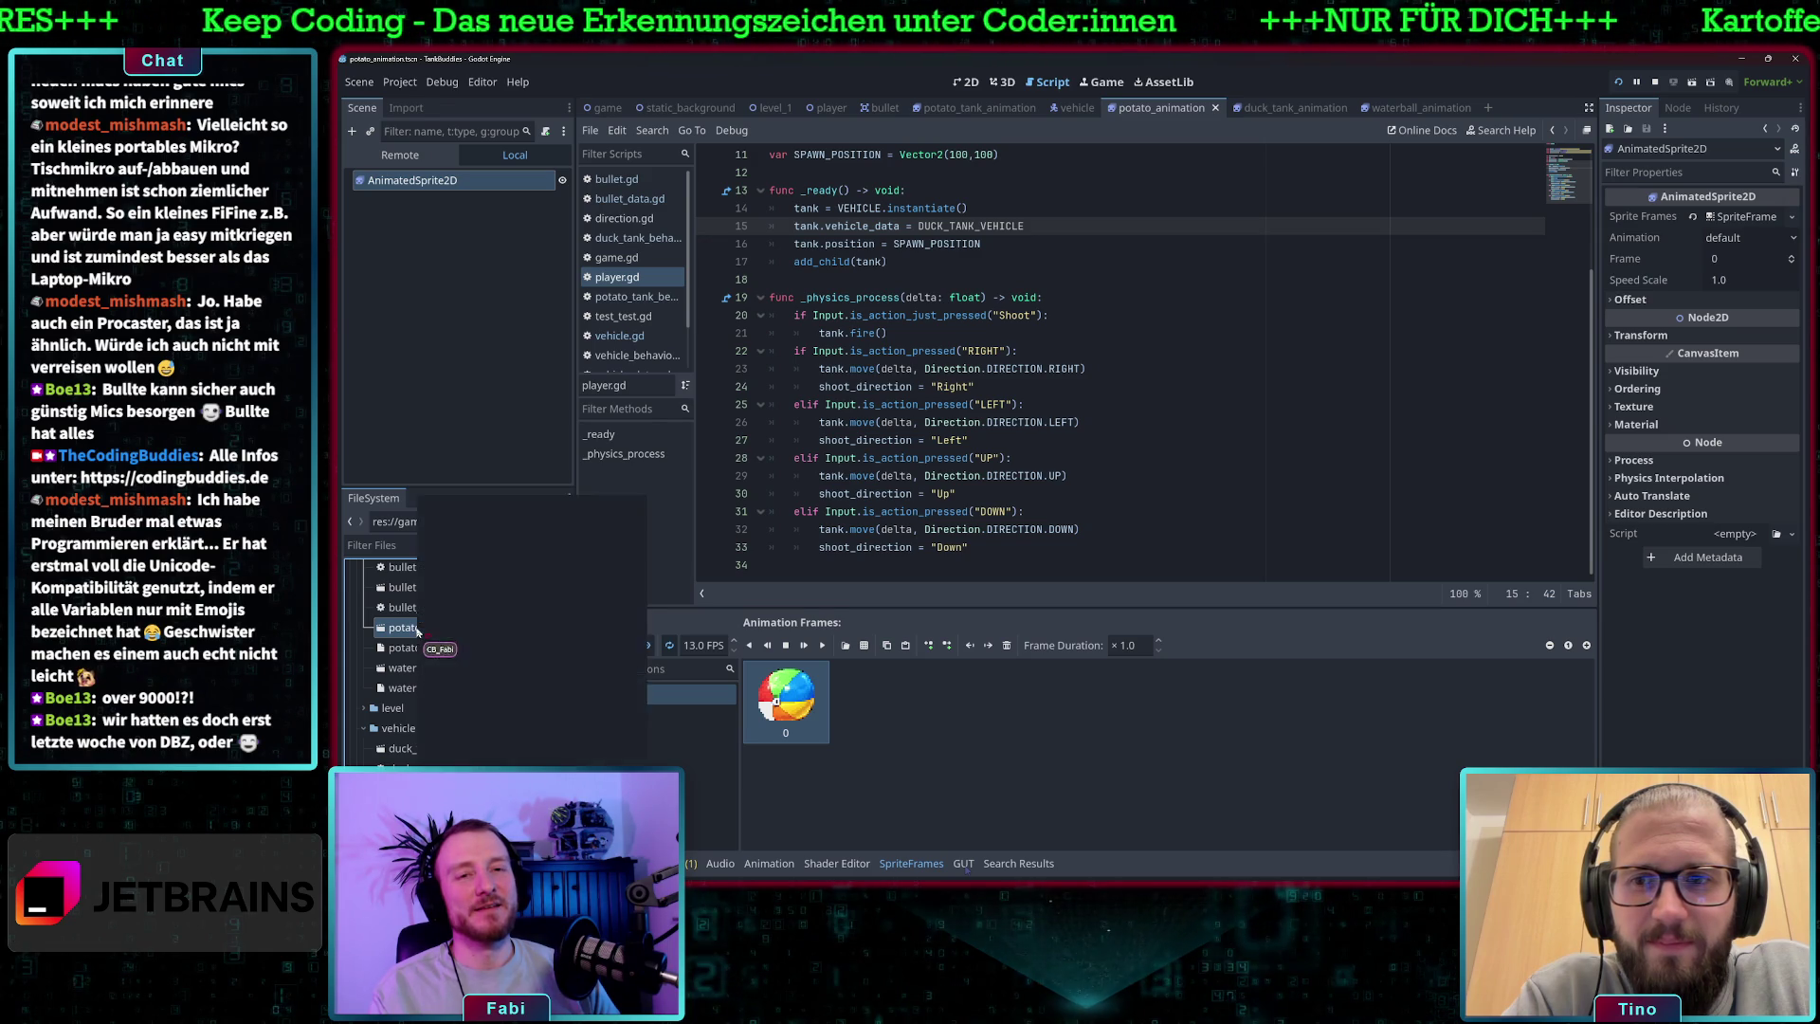
- Rename potato_animation.tscn to water_animation.tscn as a temporary name
right_click(419, 631)
click(456, 721)
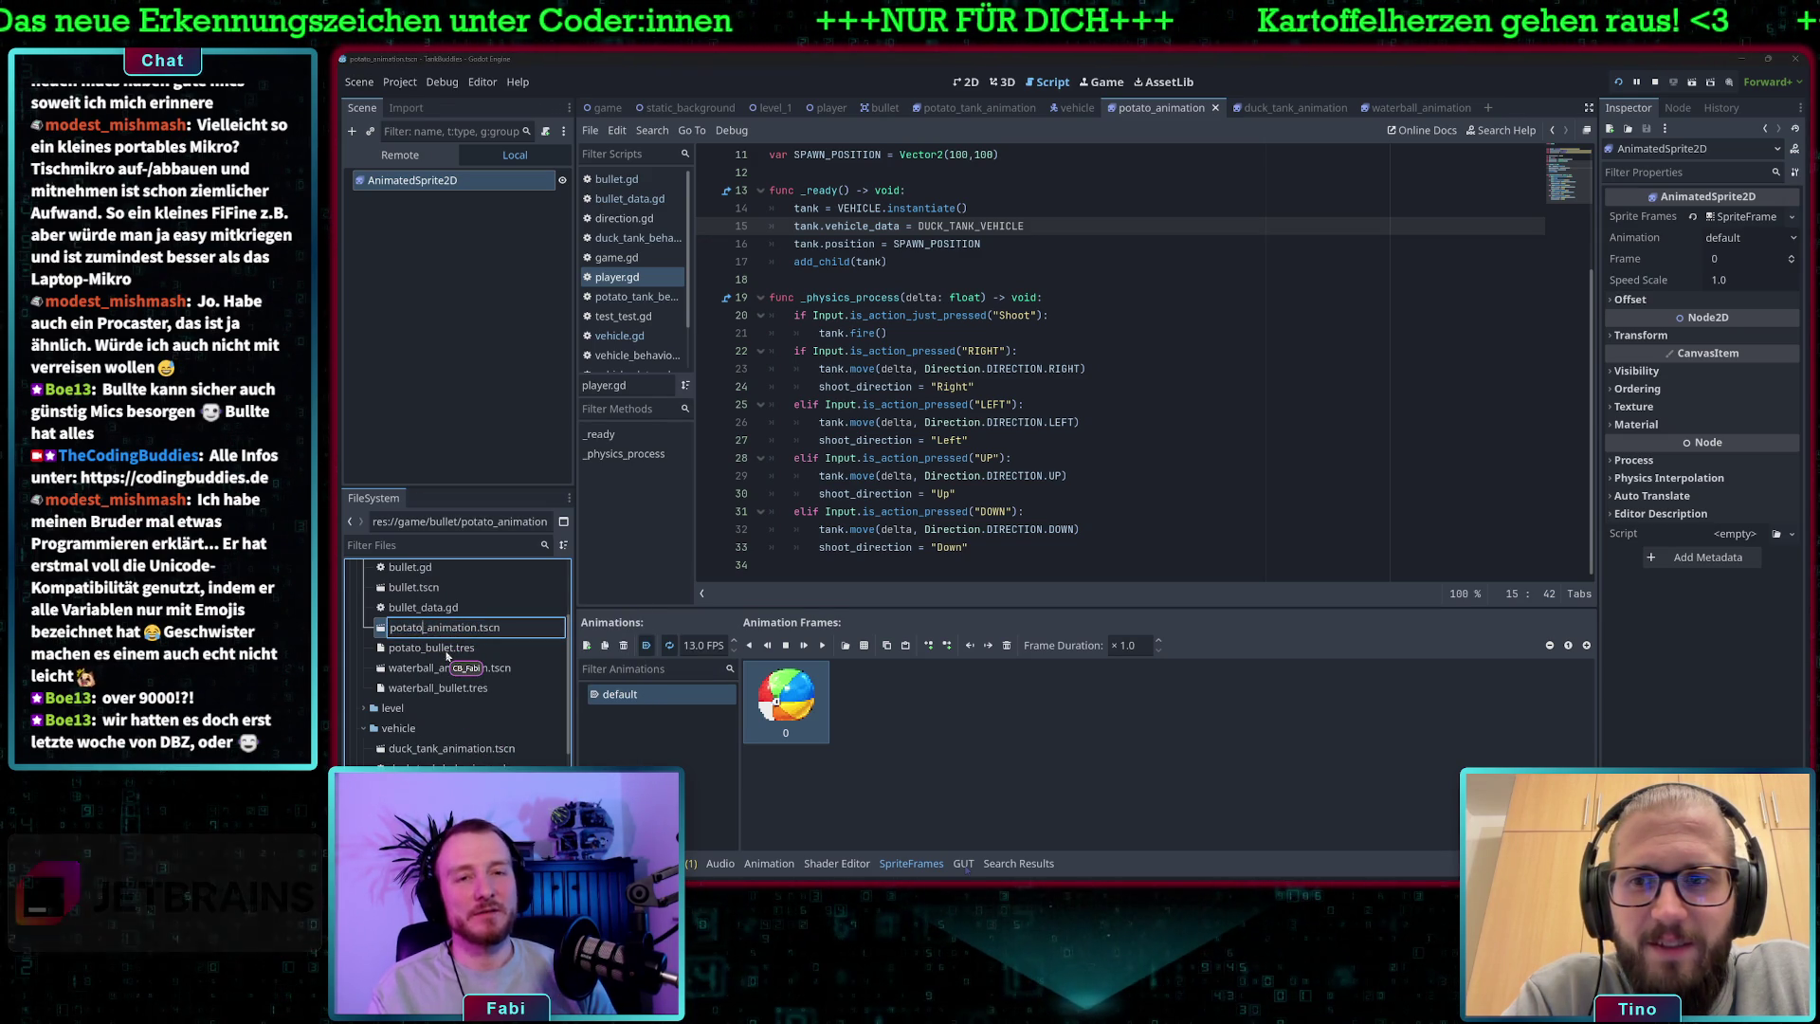
key(BackSpace)
key(BackSpace)
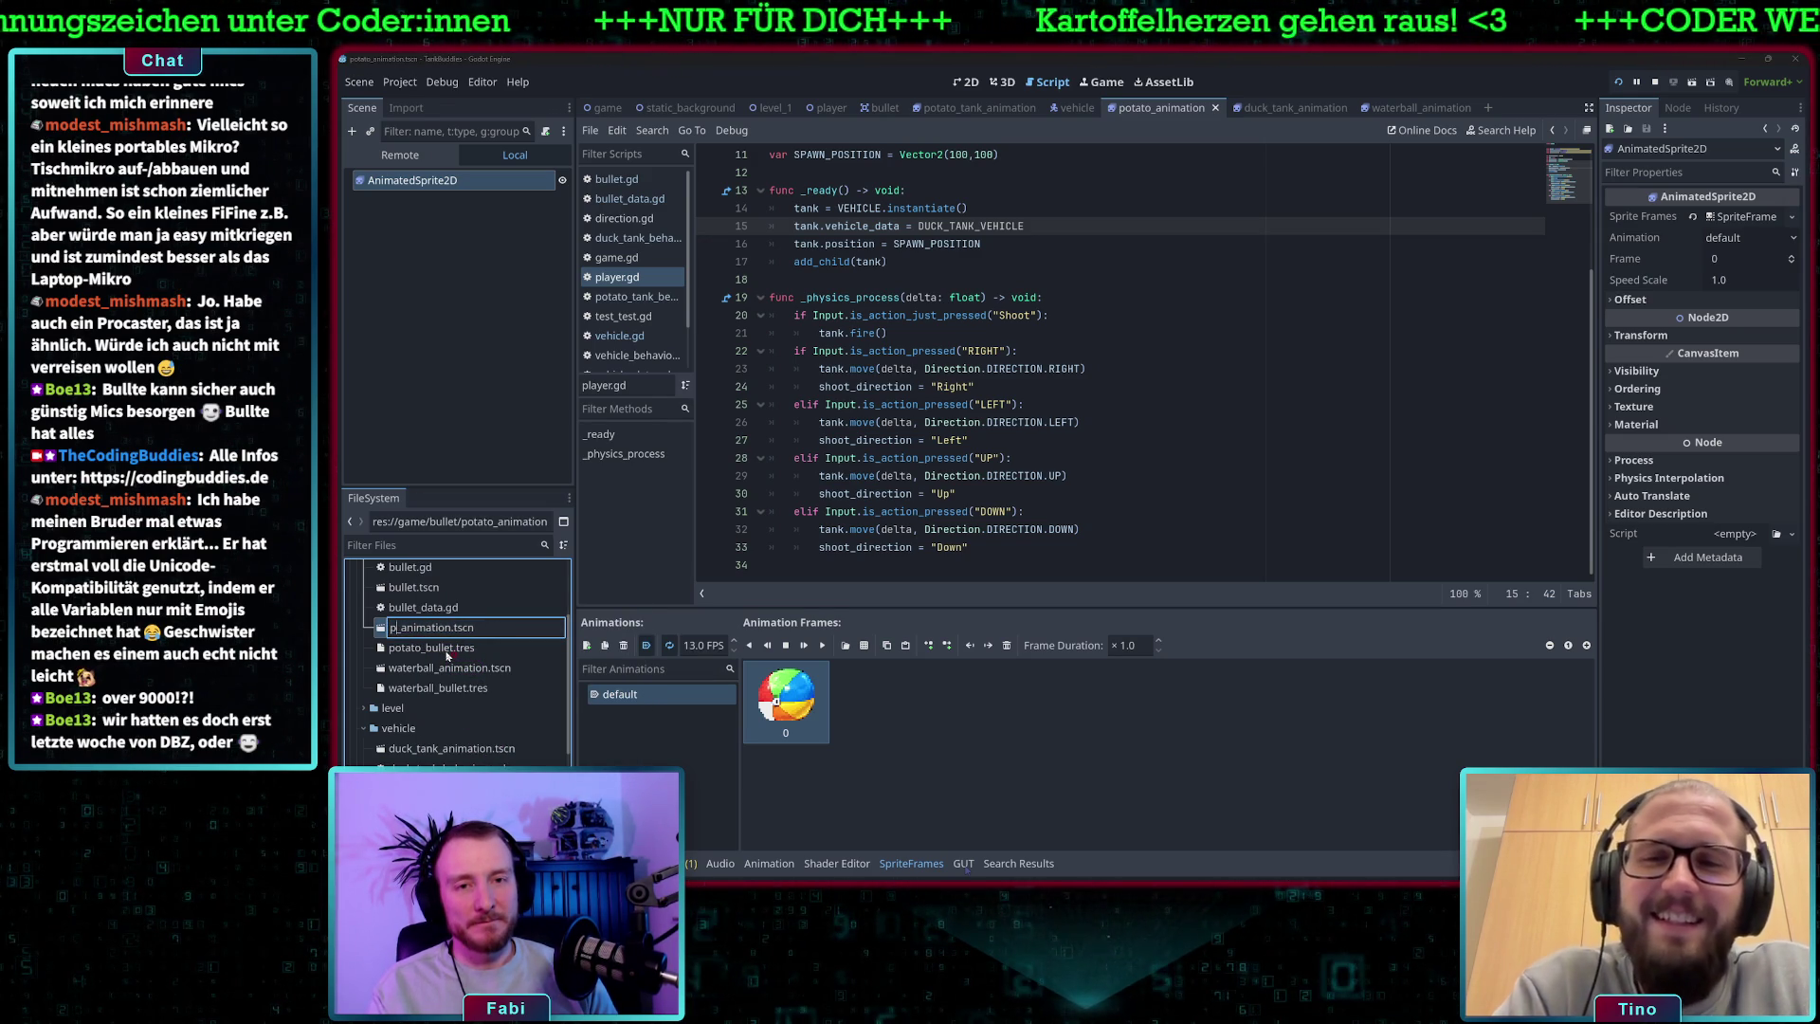
key(BackSpace)
text(water)
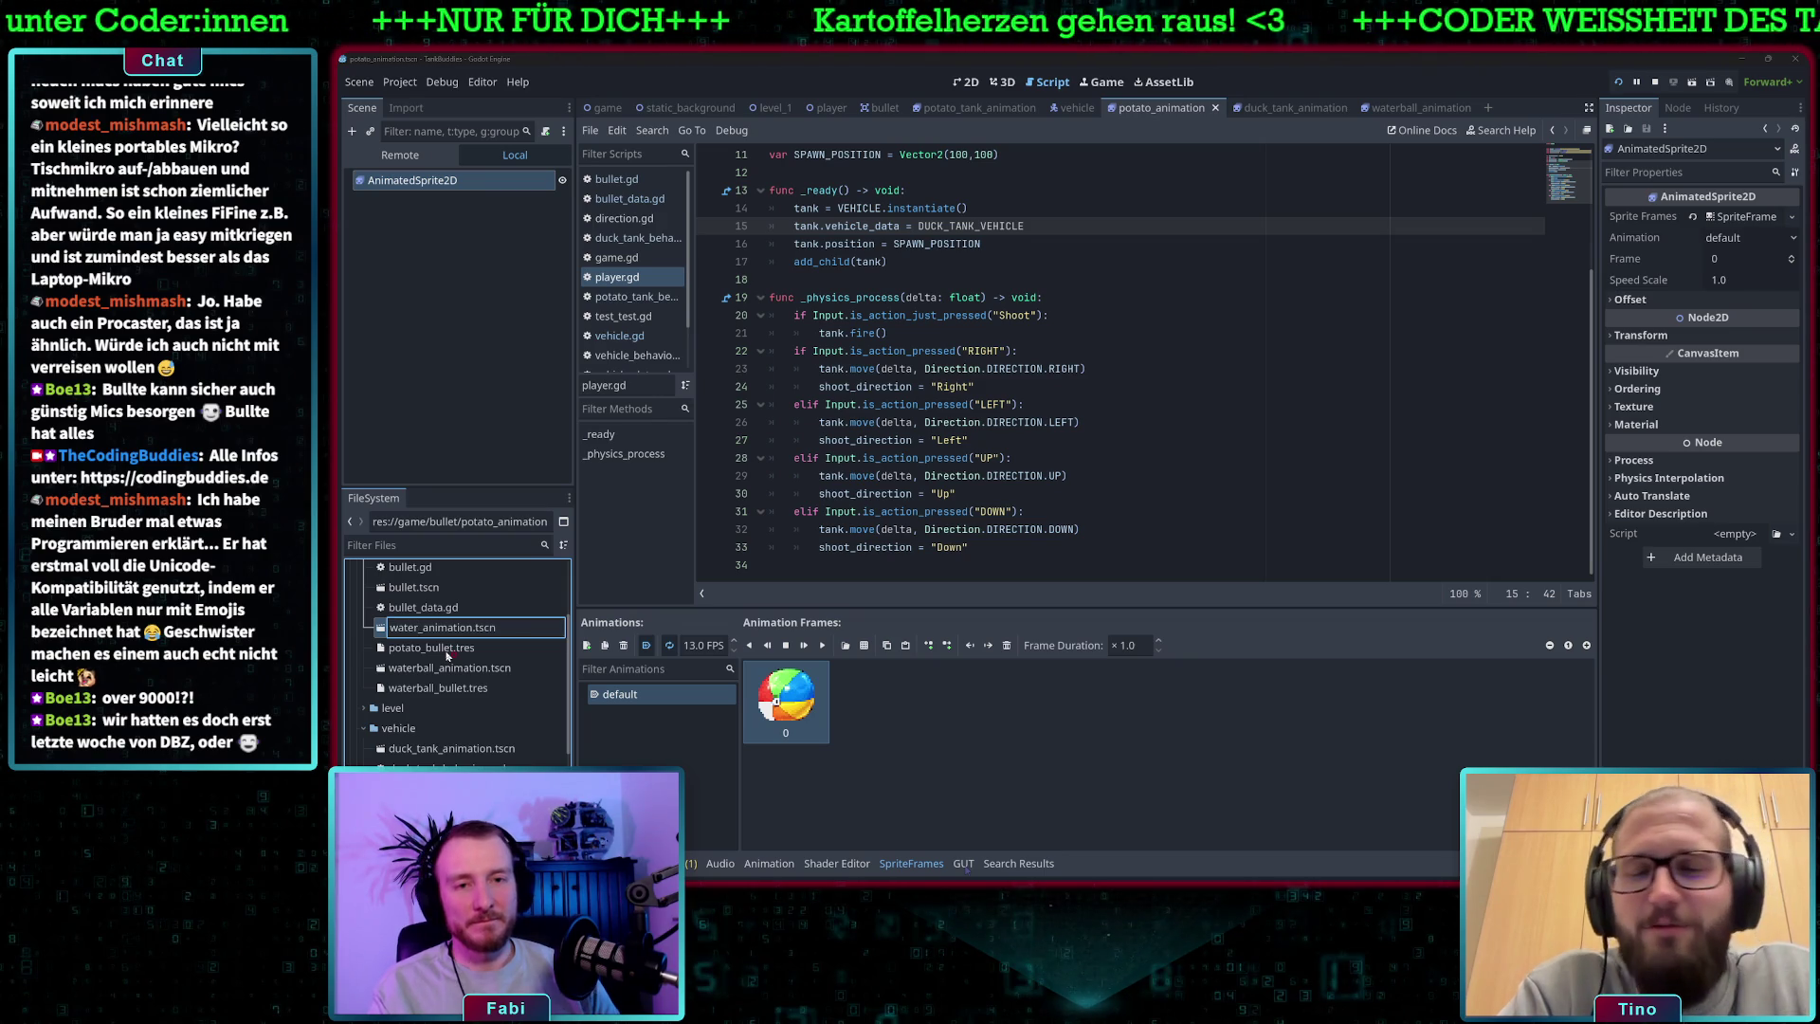
key(Return)
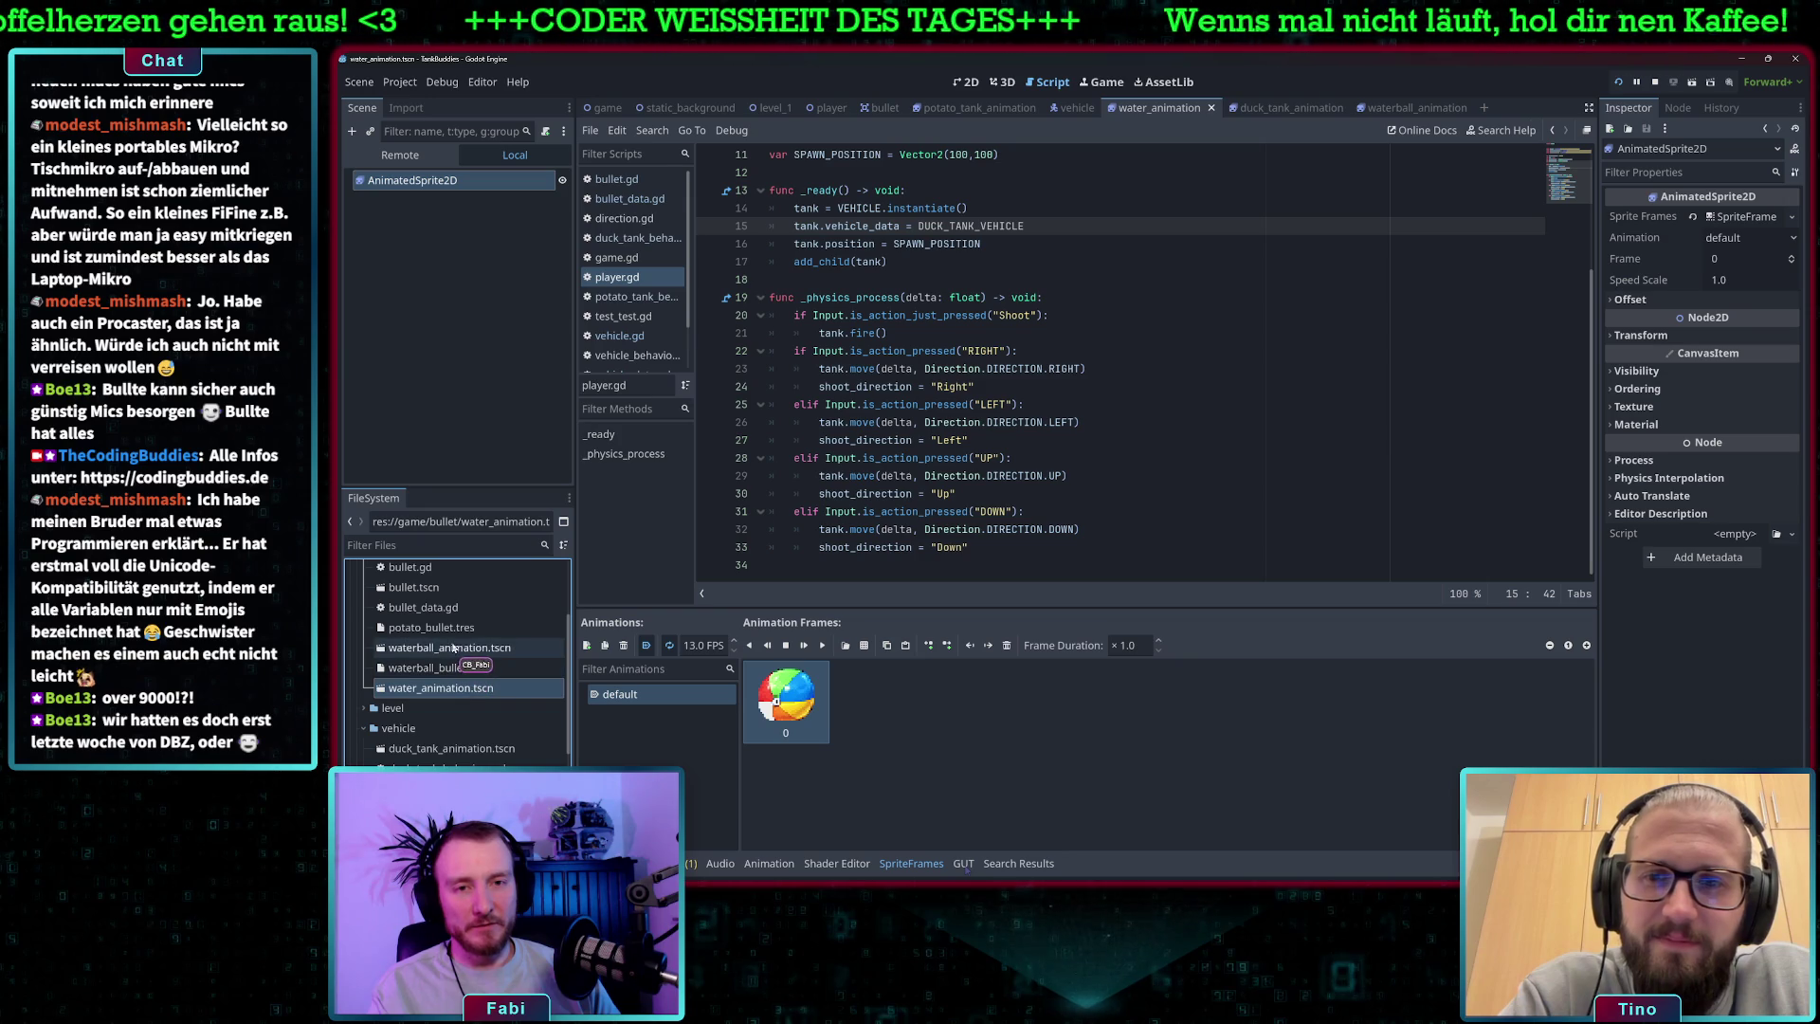
- Rename waterball_animation.tscn to potato_animation.tscn
right_click(451, 653)
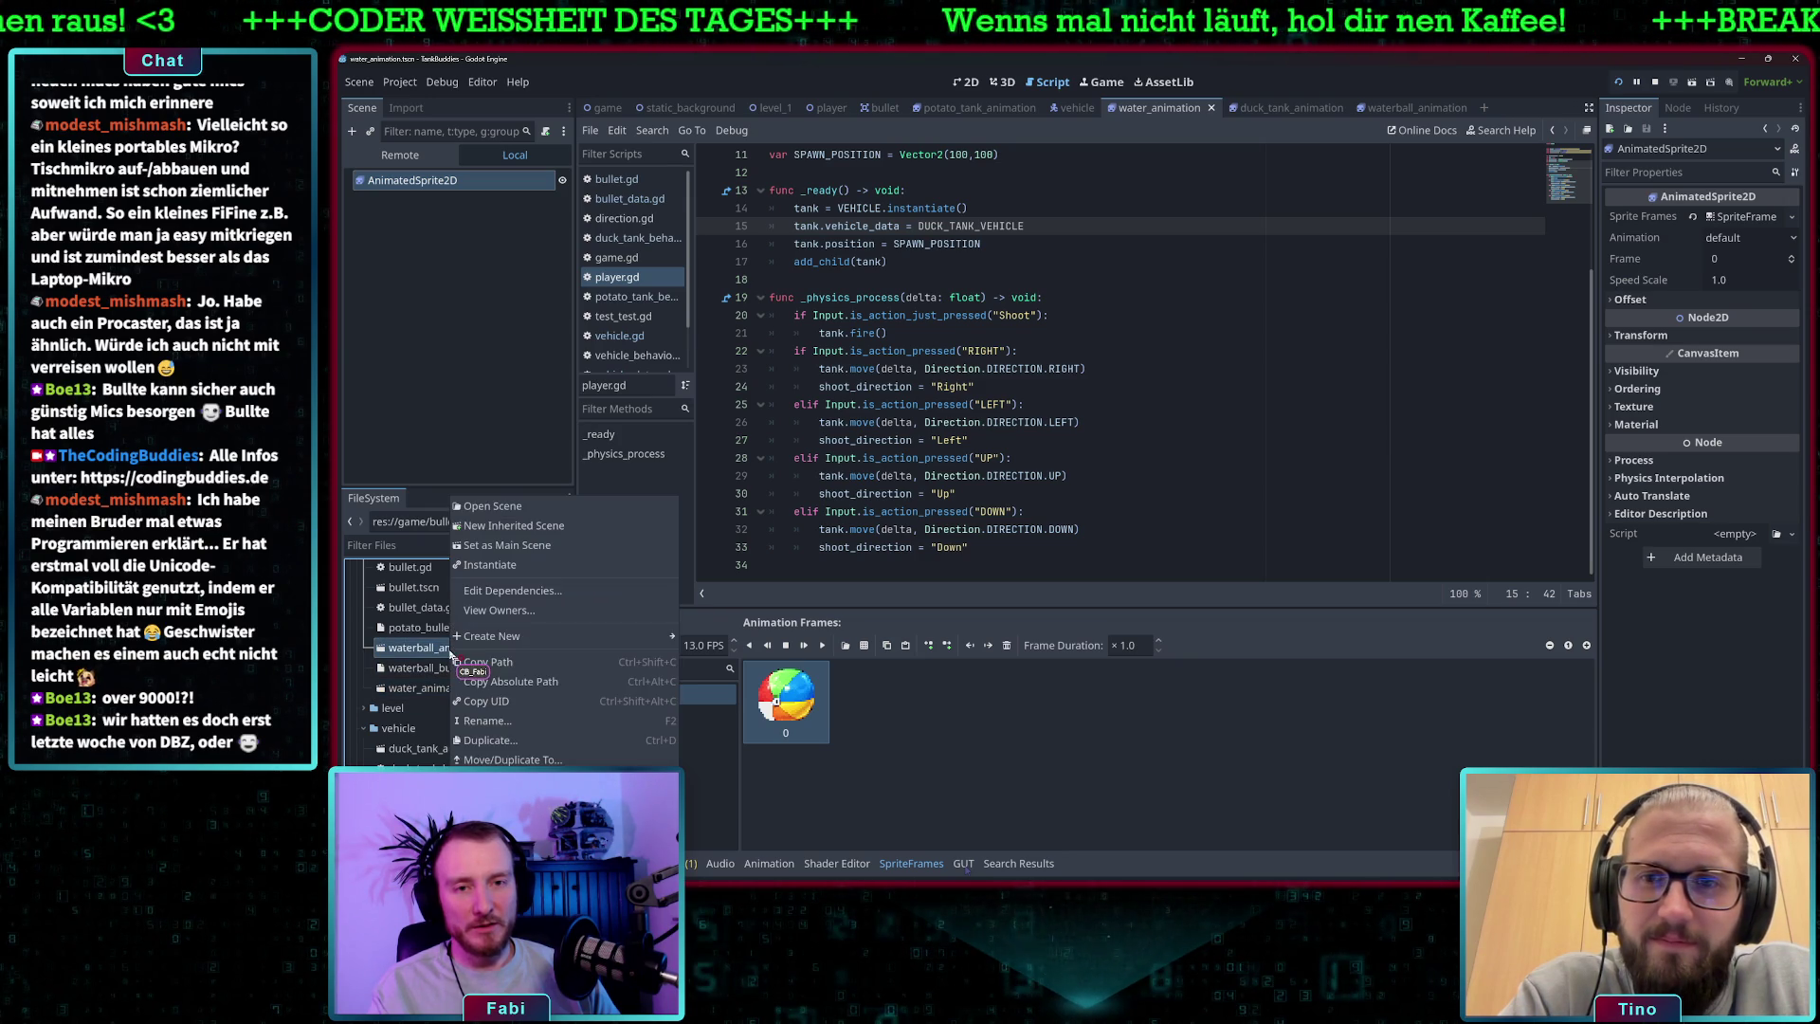
click(503, 722)
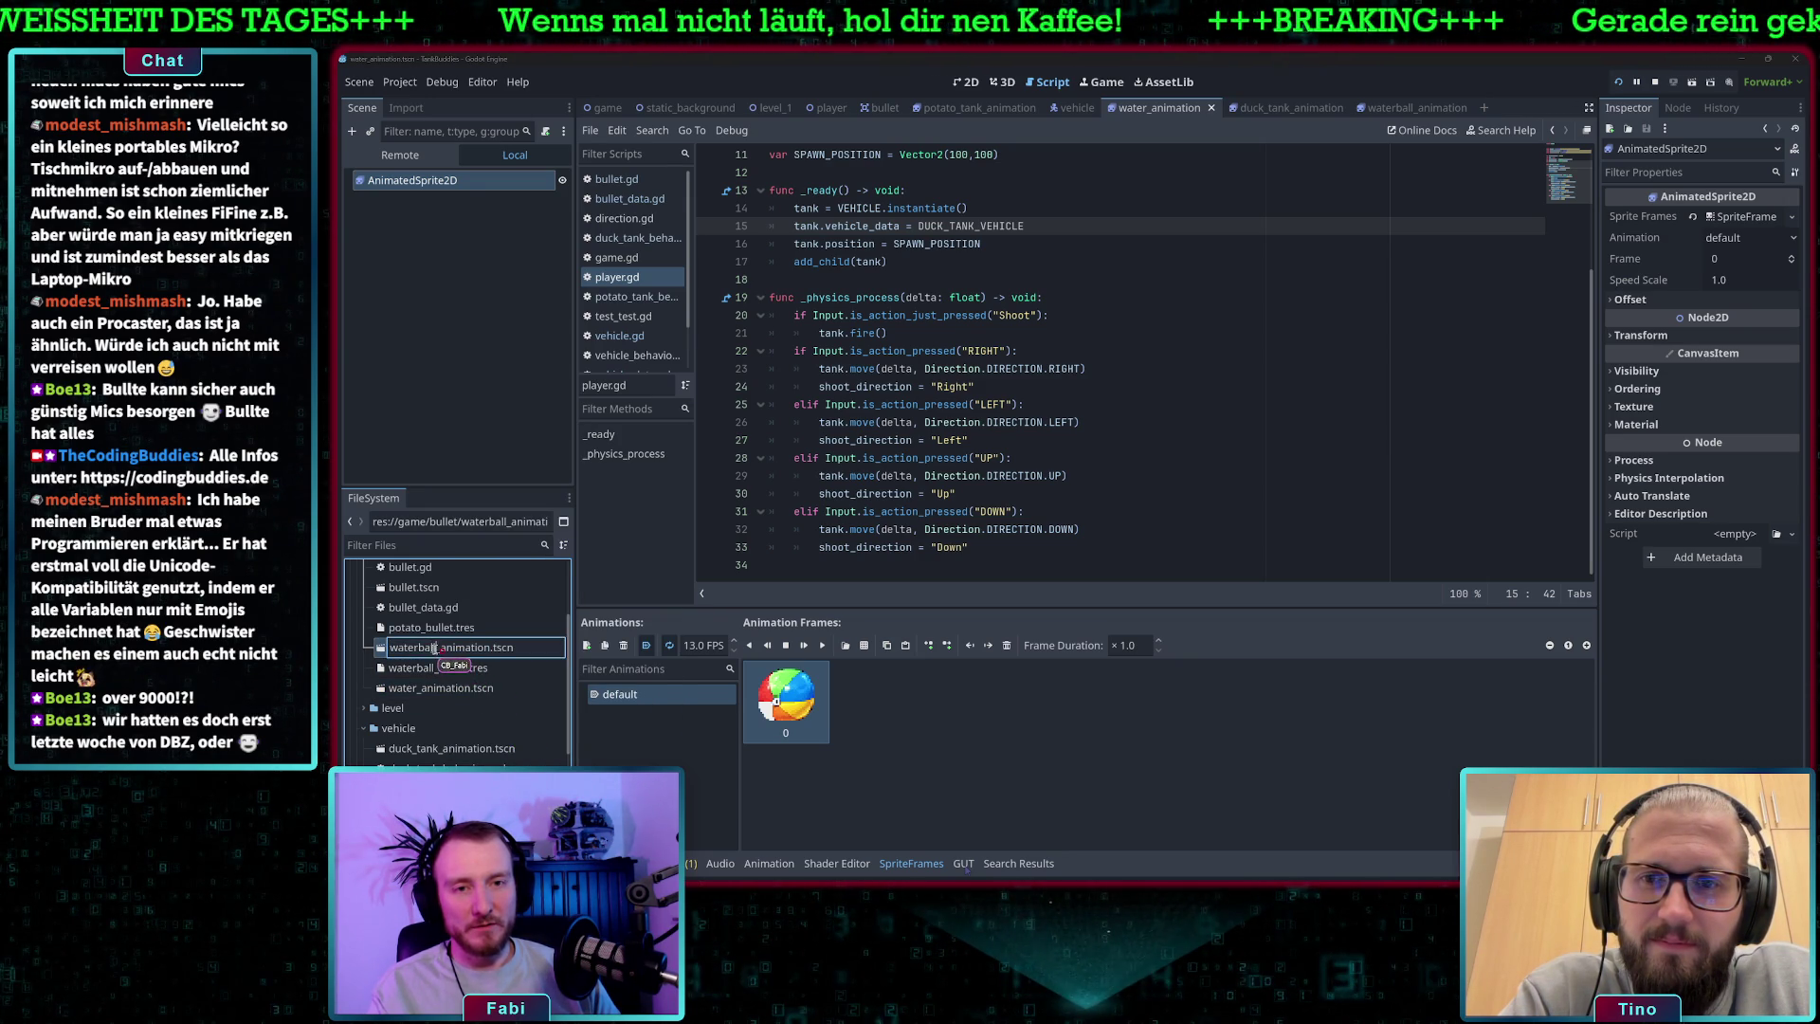
text(potato)
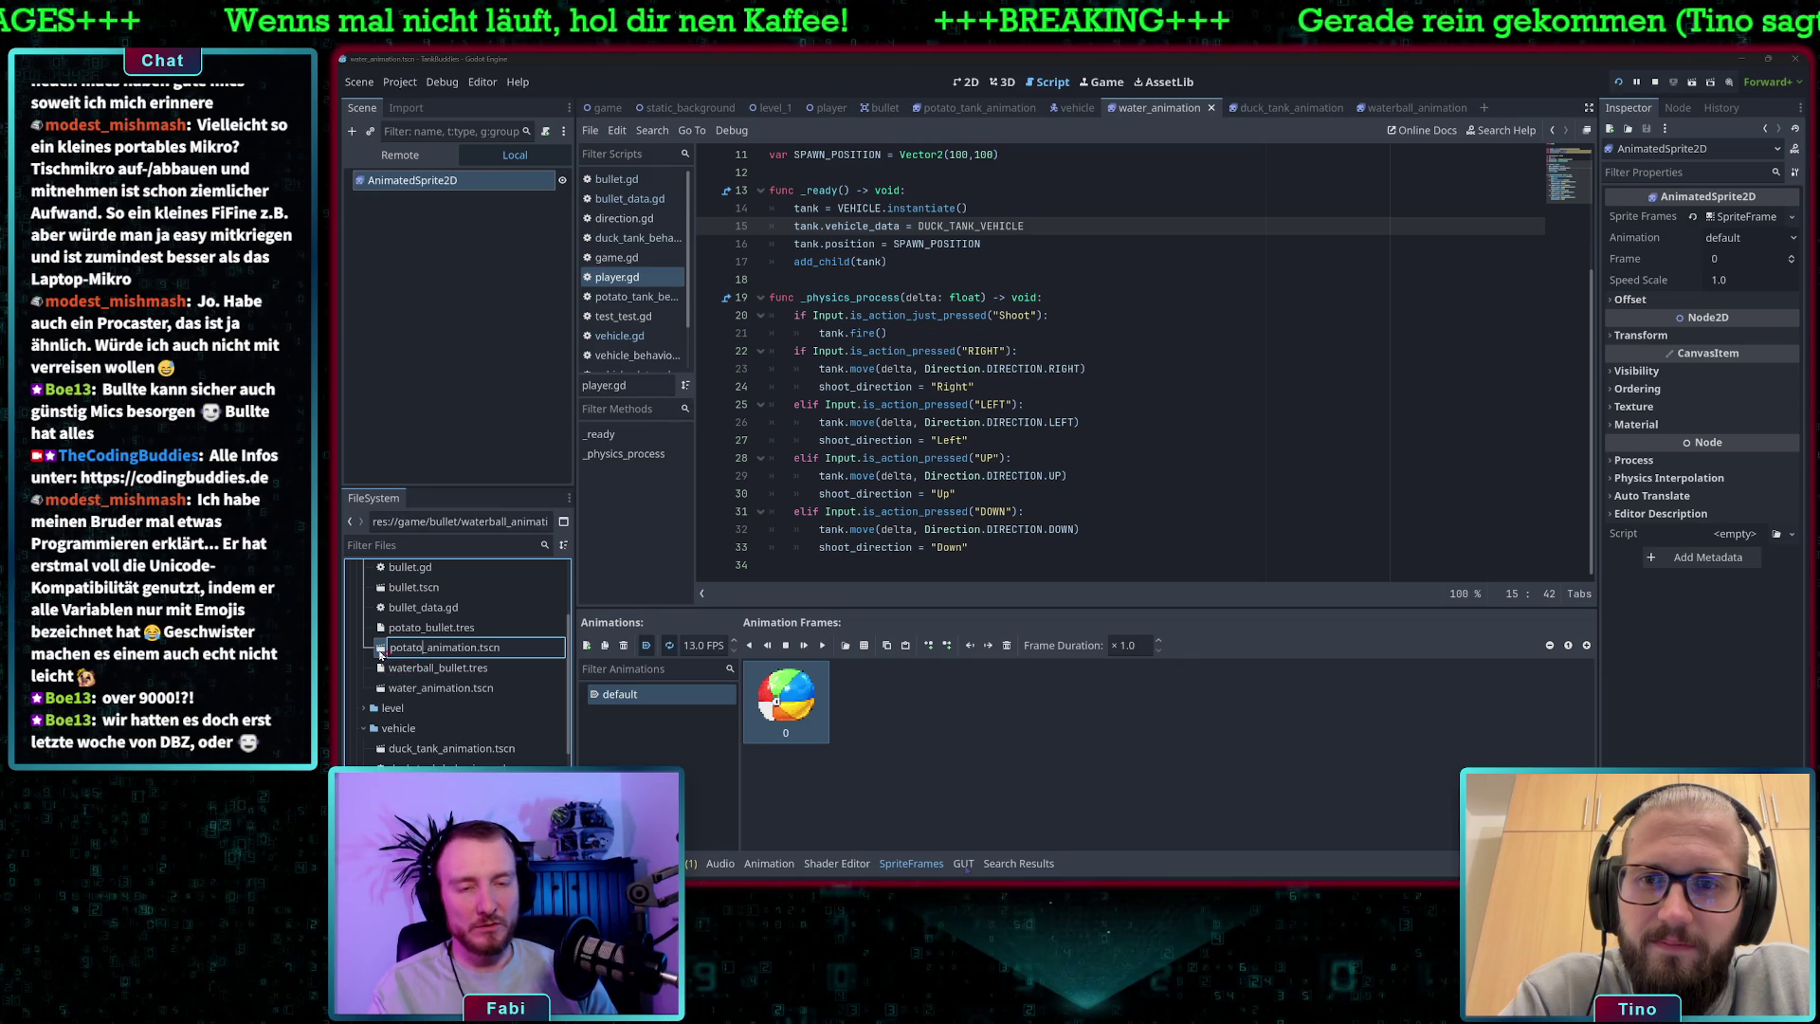
key(Return)
- Rename water_animation.tscn to waterball_animation.tscn
click(412, 685)
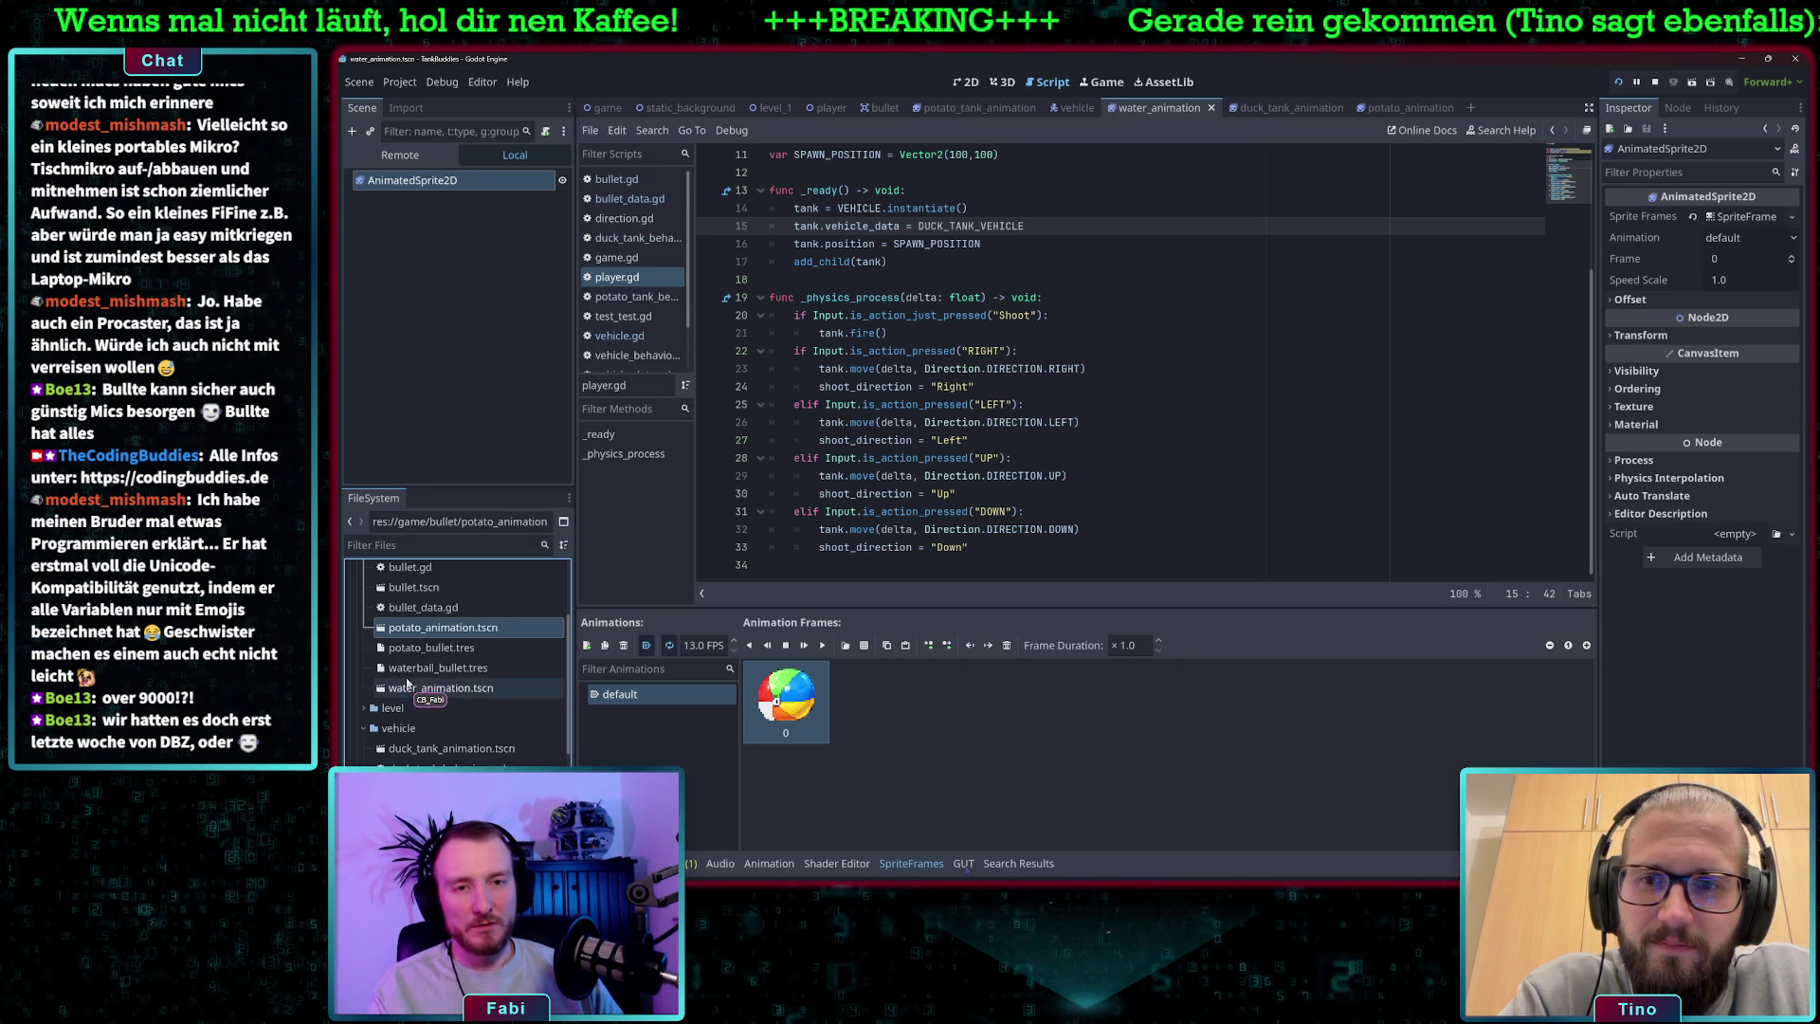
right_click(413, 685)
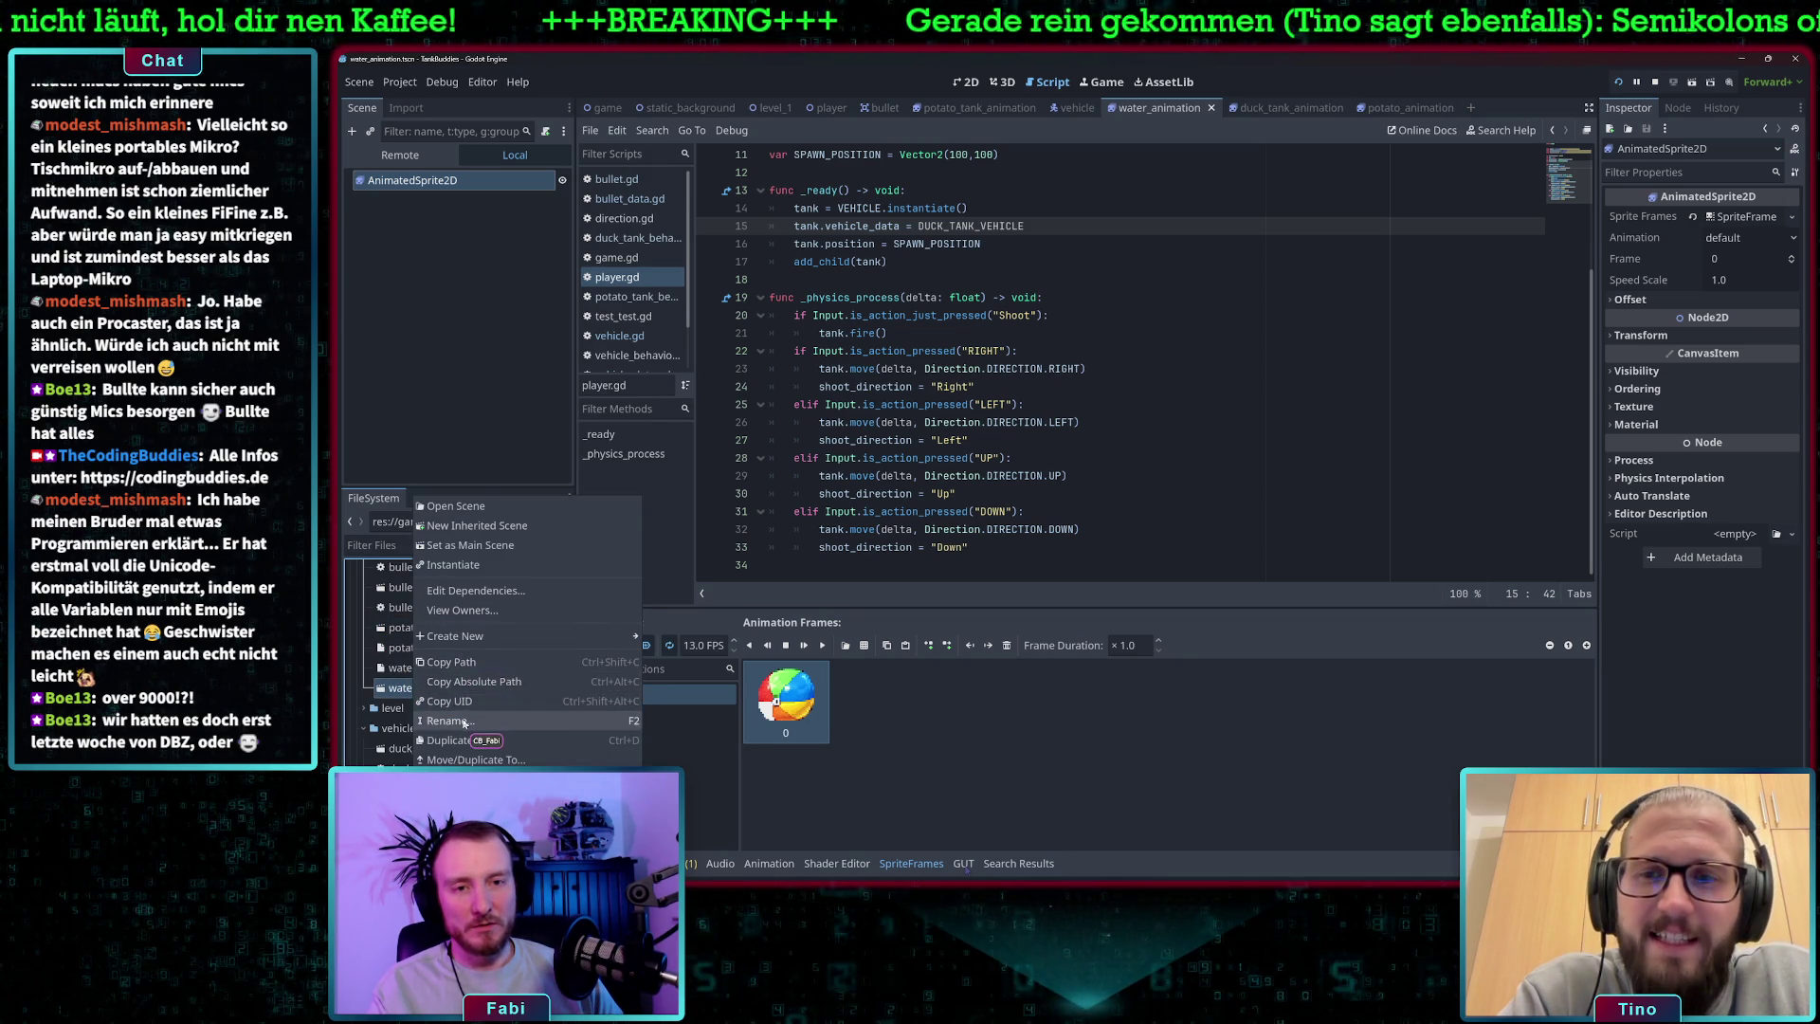
click(438, 696)
click(415, 689)
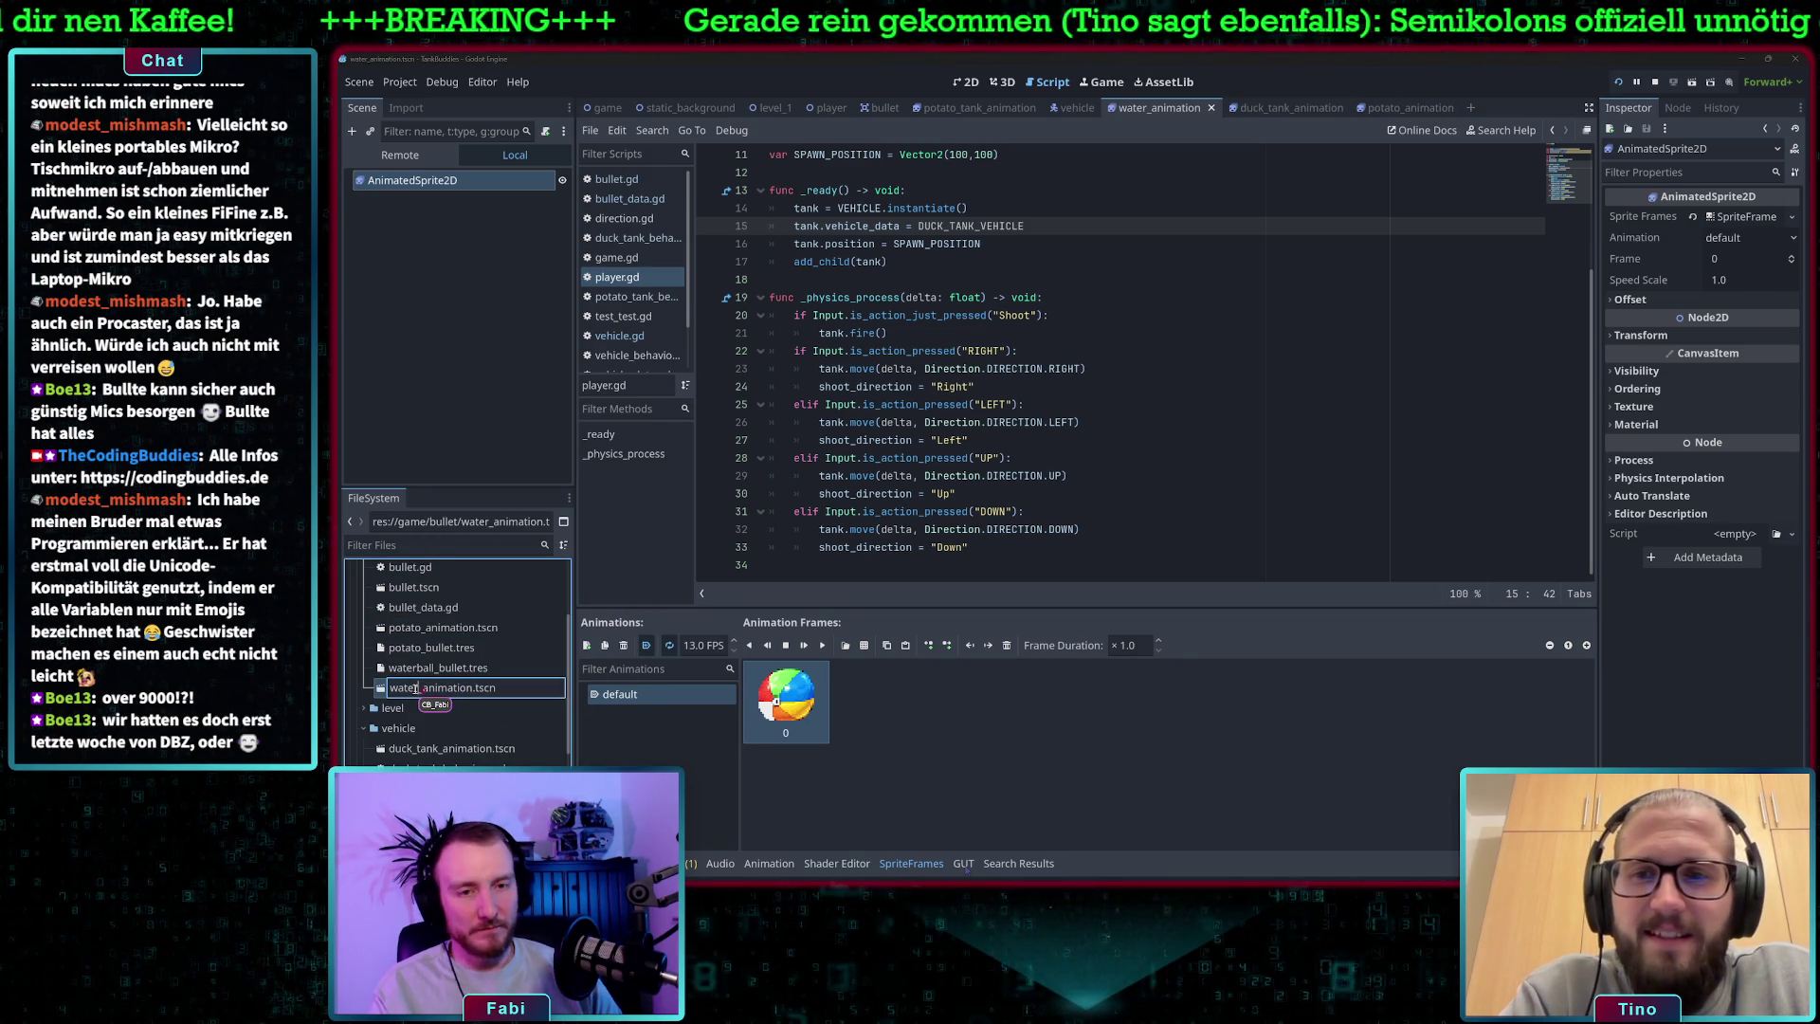
text(ball)
key(Return)
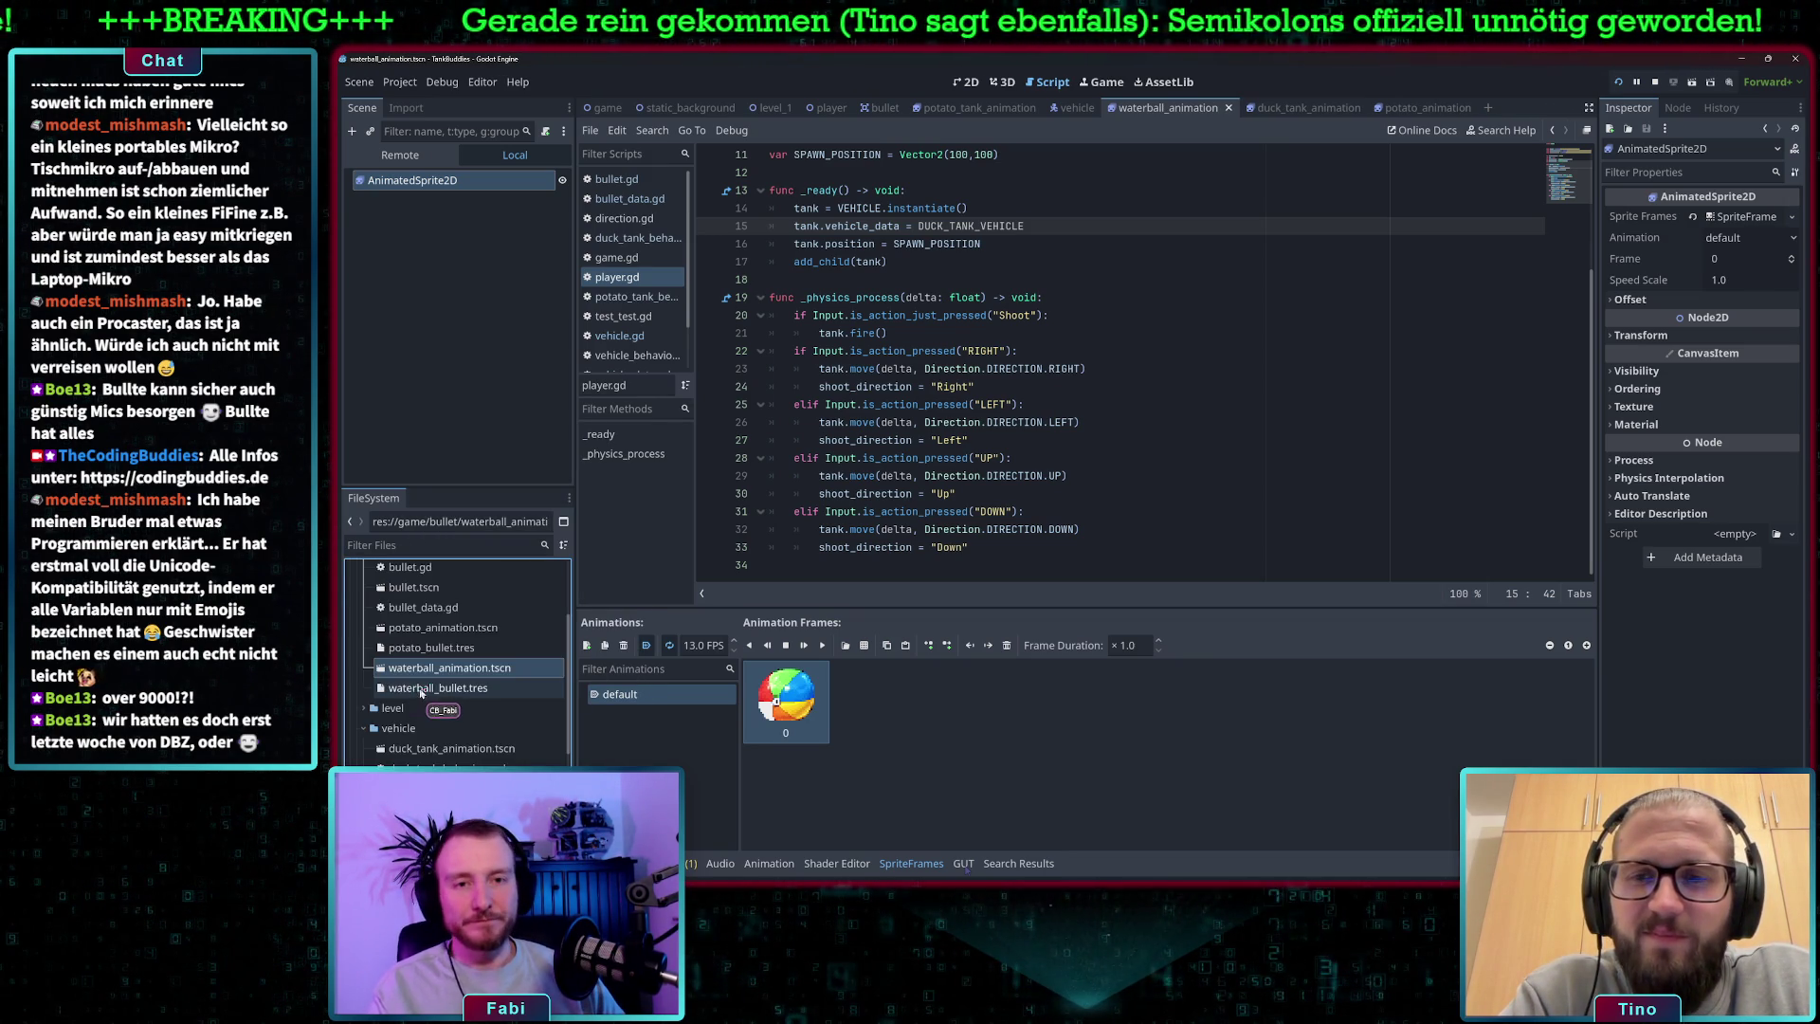
scroll(411, 690, down, 5)
- Inspect the potato tank and duck tank vehicle resources
click(447, 719)
click(449, 736)
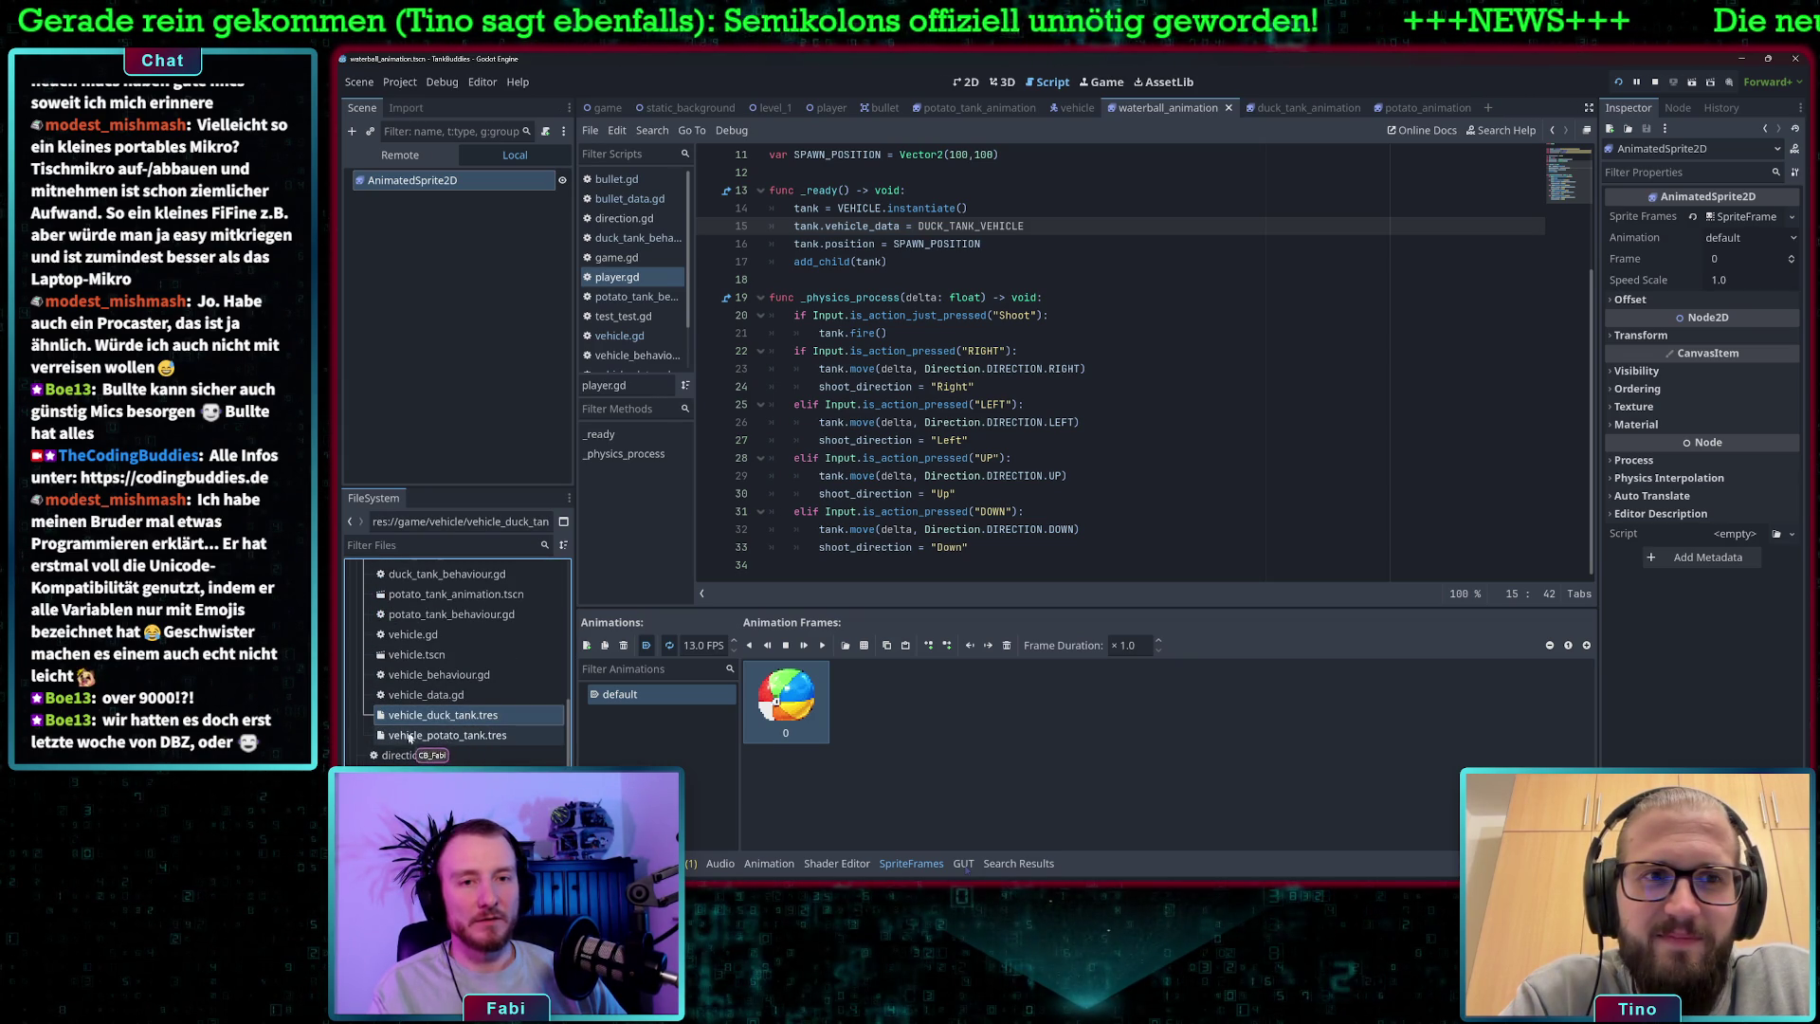
double_click(452, 736)
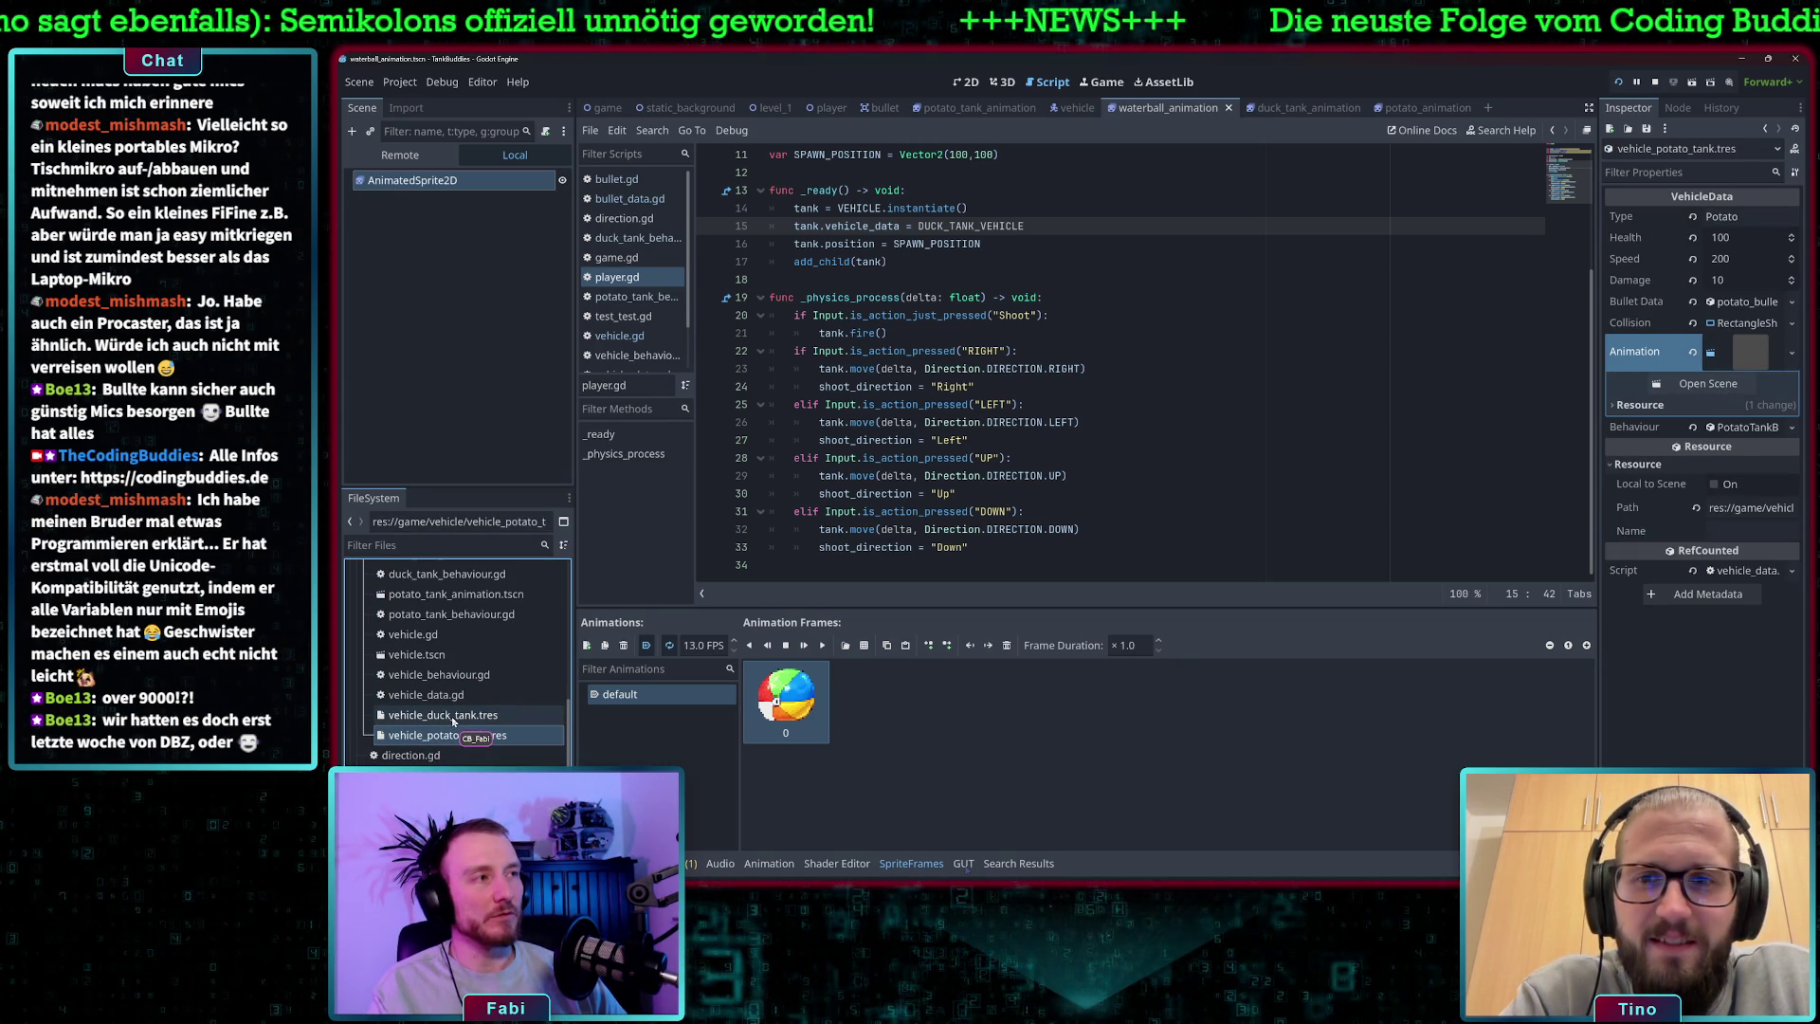
double_click(451, 717)
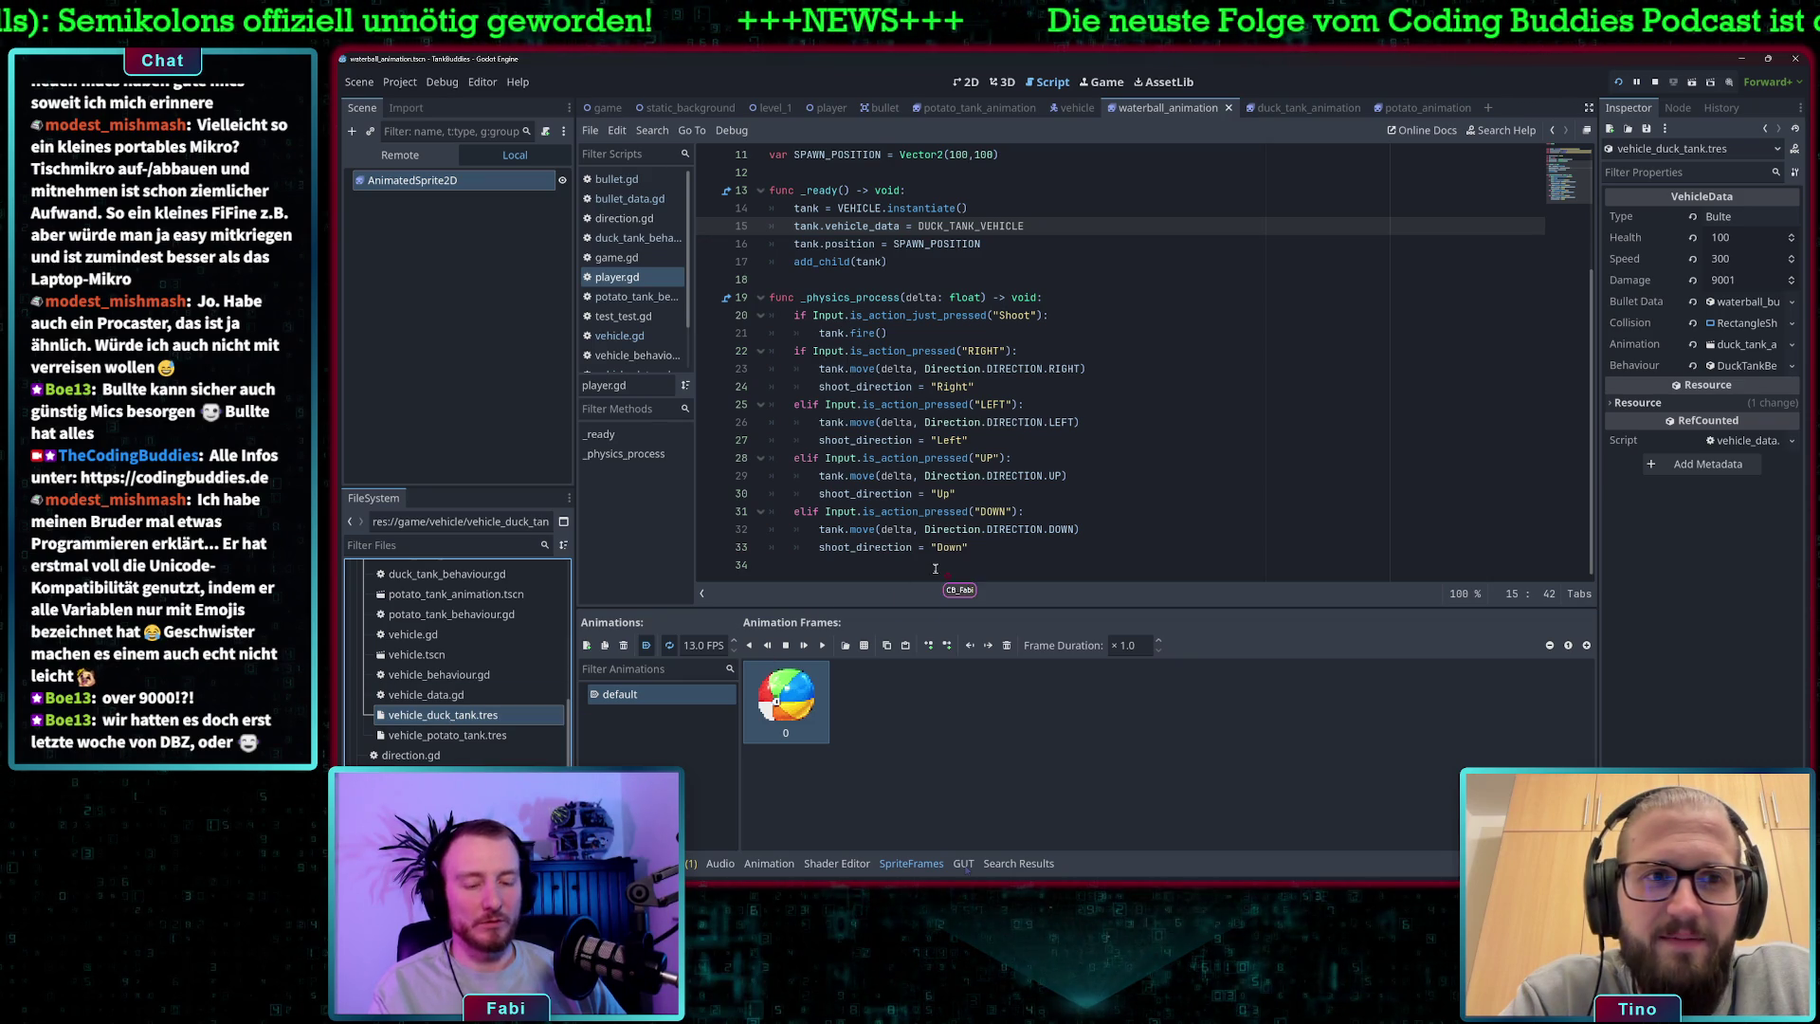
- Run the game, move the duck tank right and fire a waterball, then stop it
click(1620, 83)
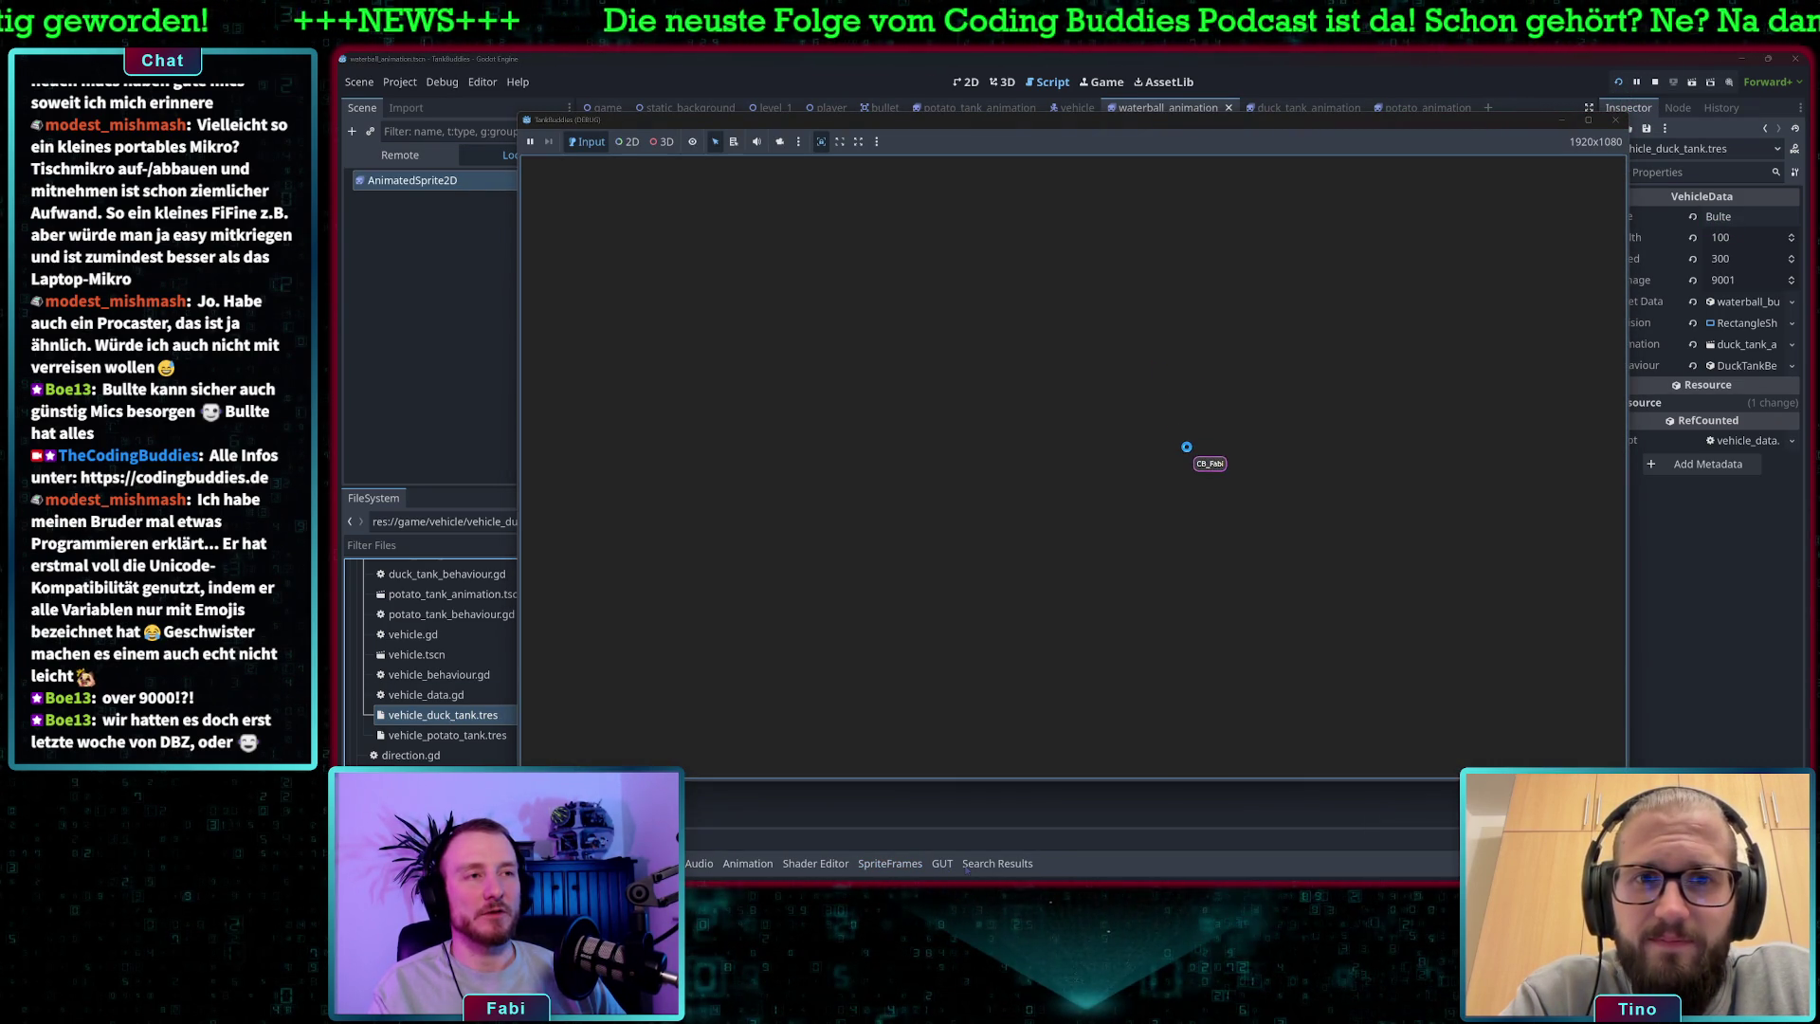
key(d)
key(space)
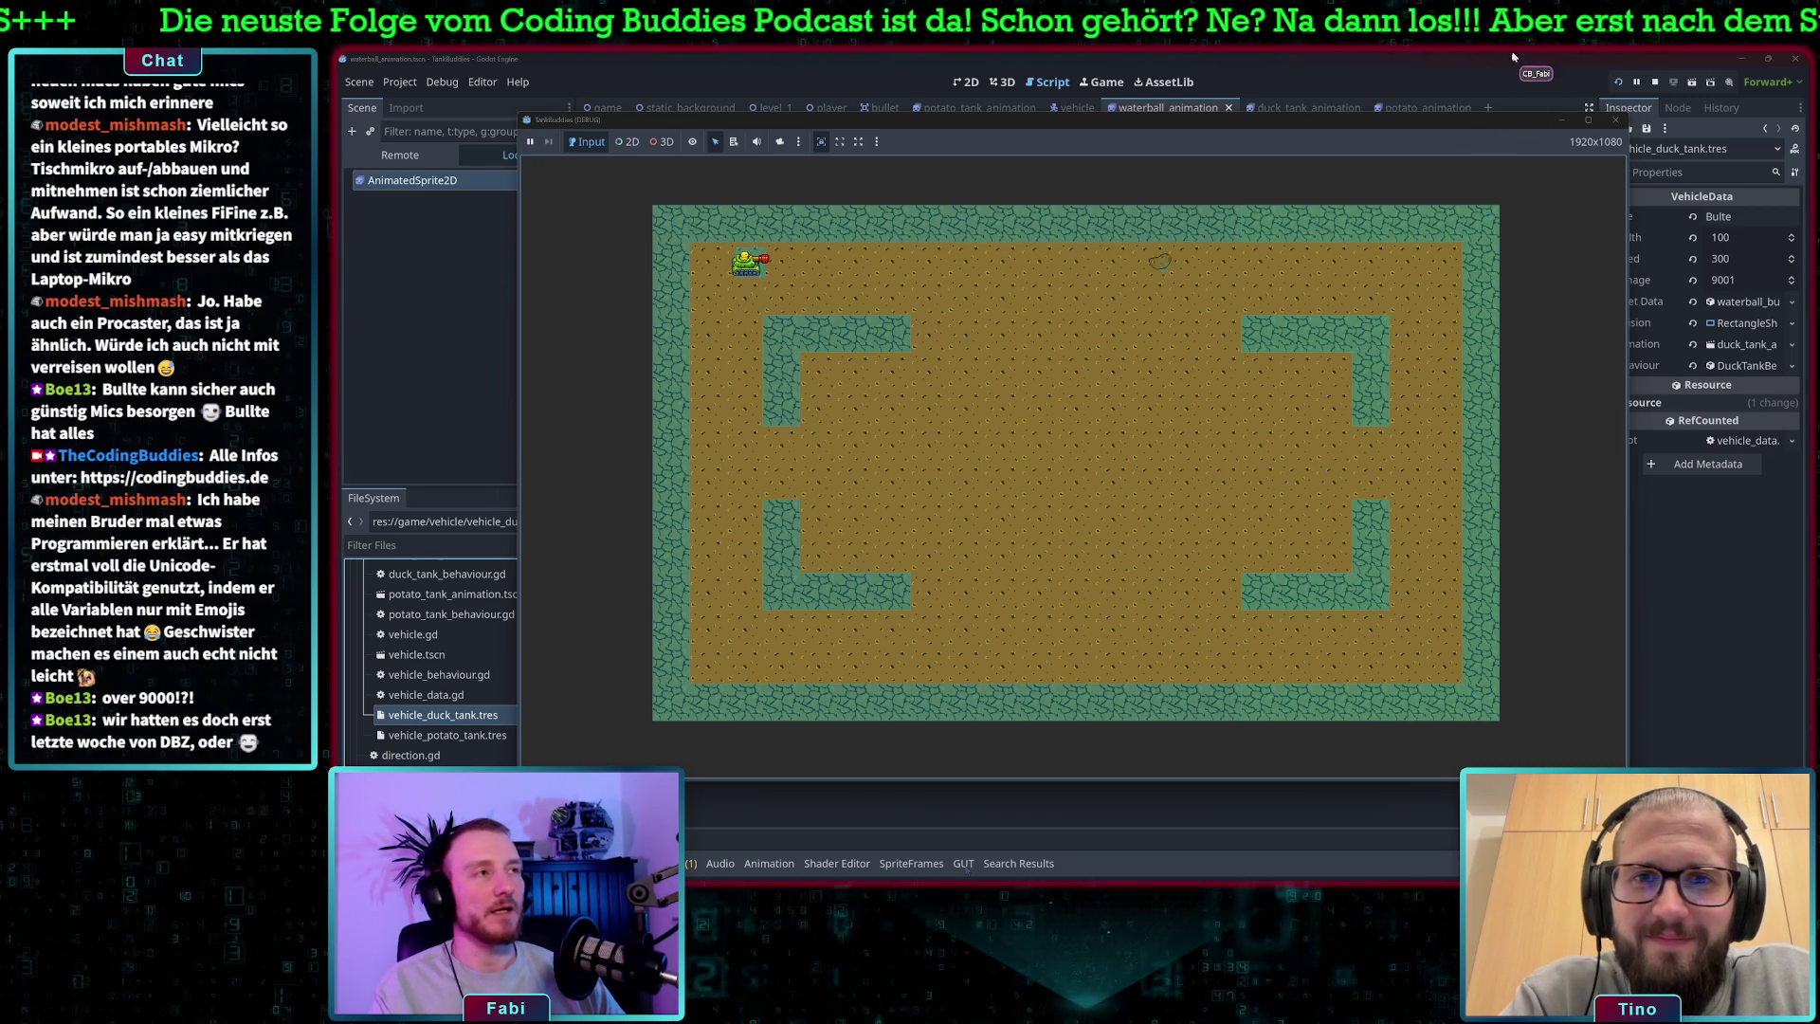
click(1655, 82)
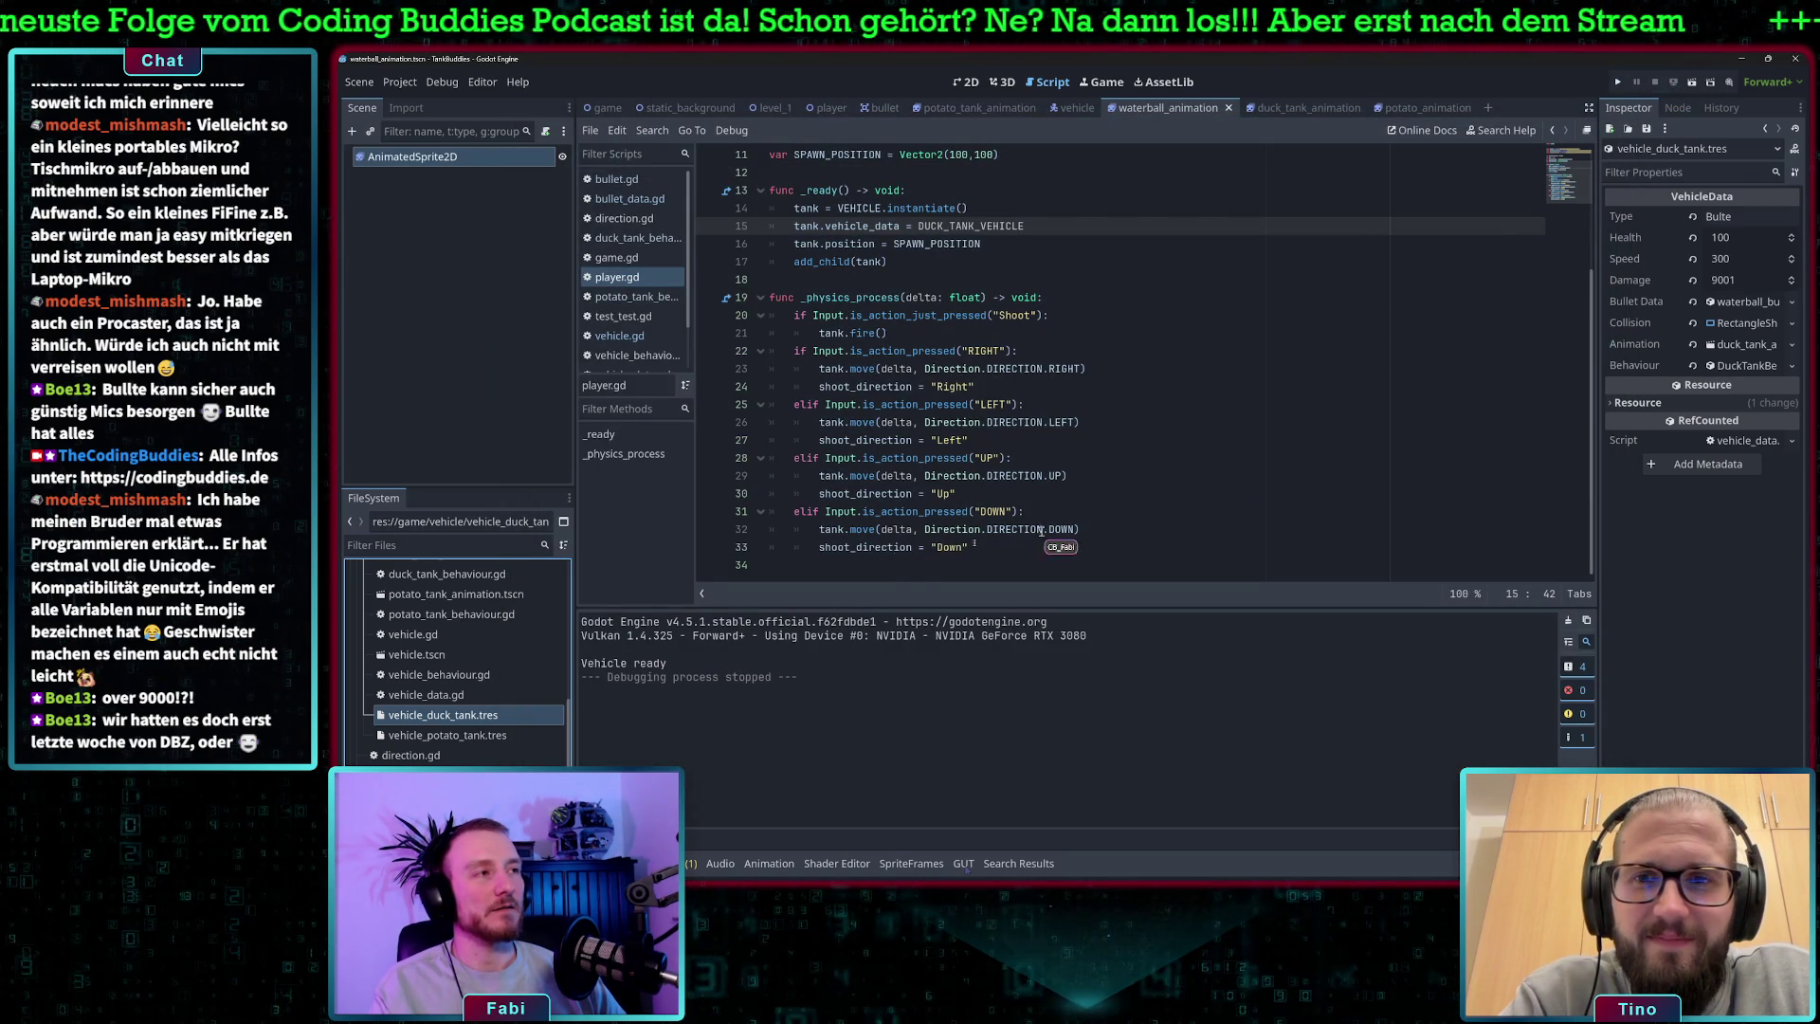
- Check the duck tank's Bullet Data and its animation, then Clear the Bullet Data
click(1774, 304)
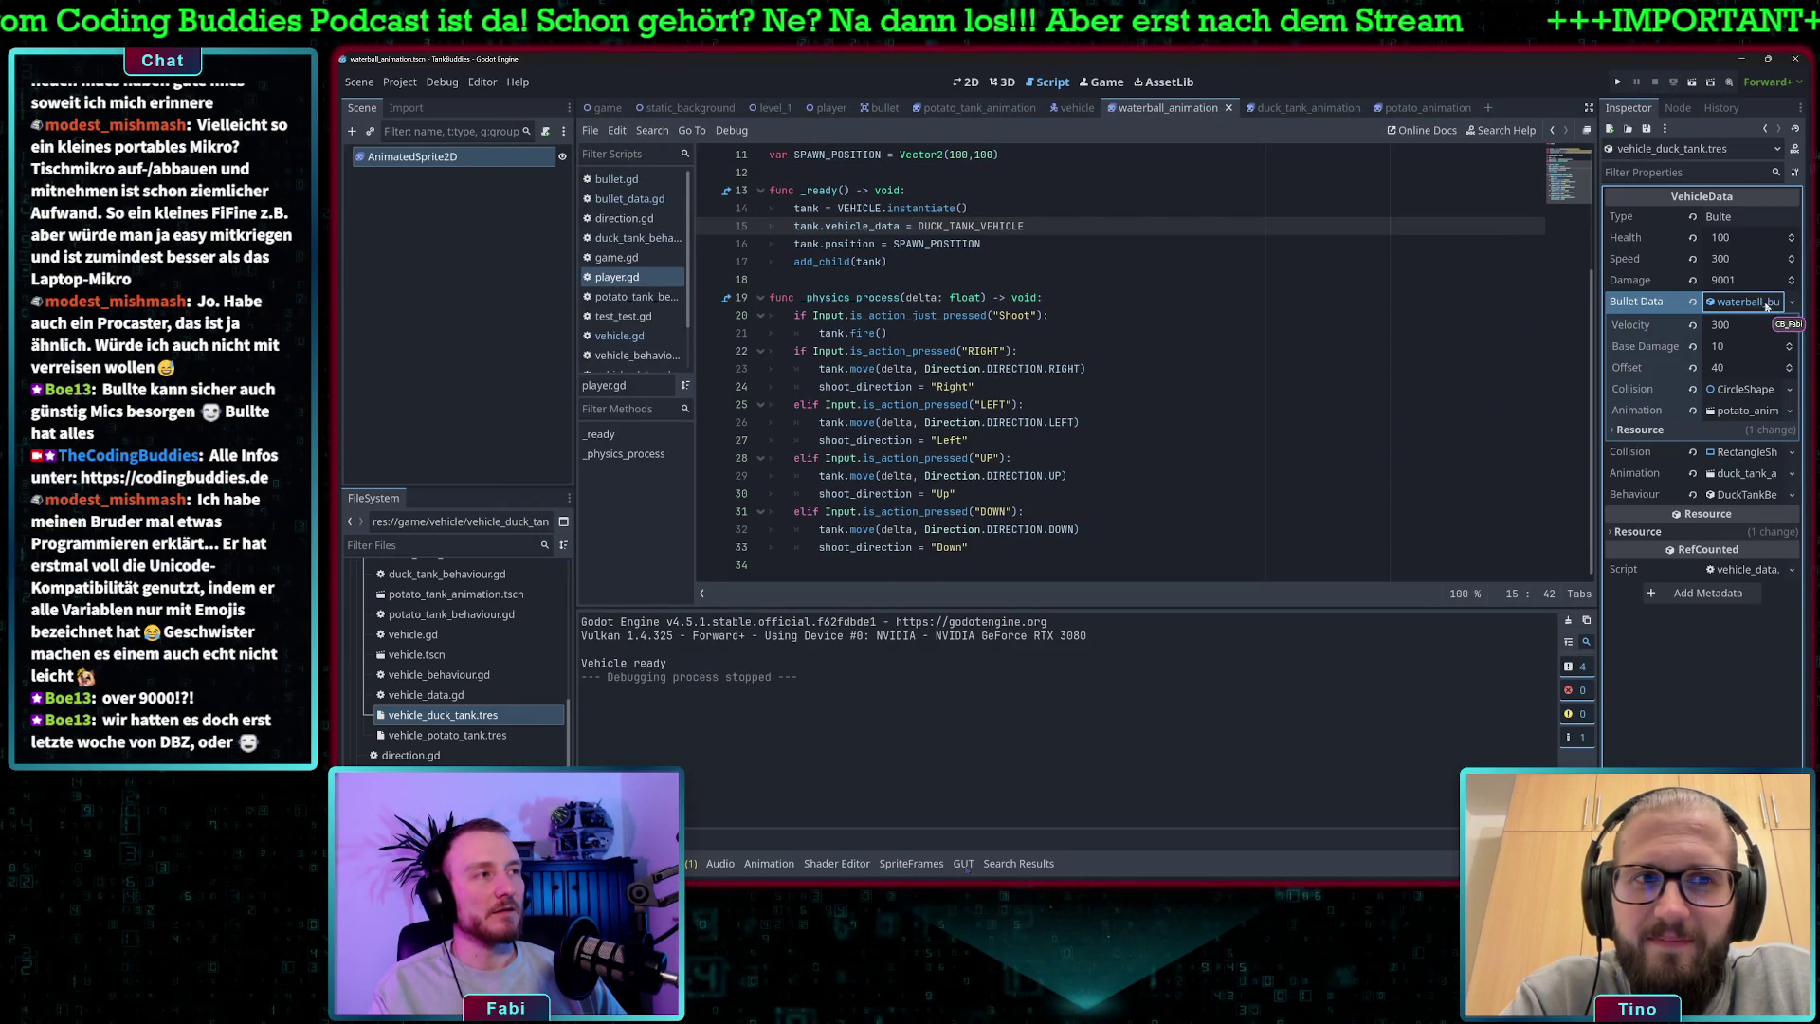
click(1791, 302)
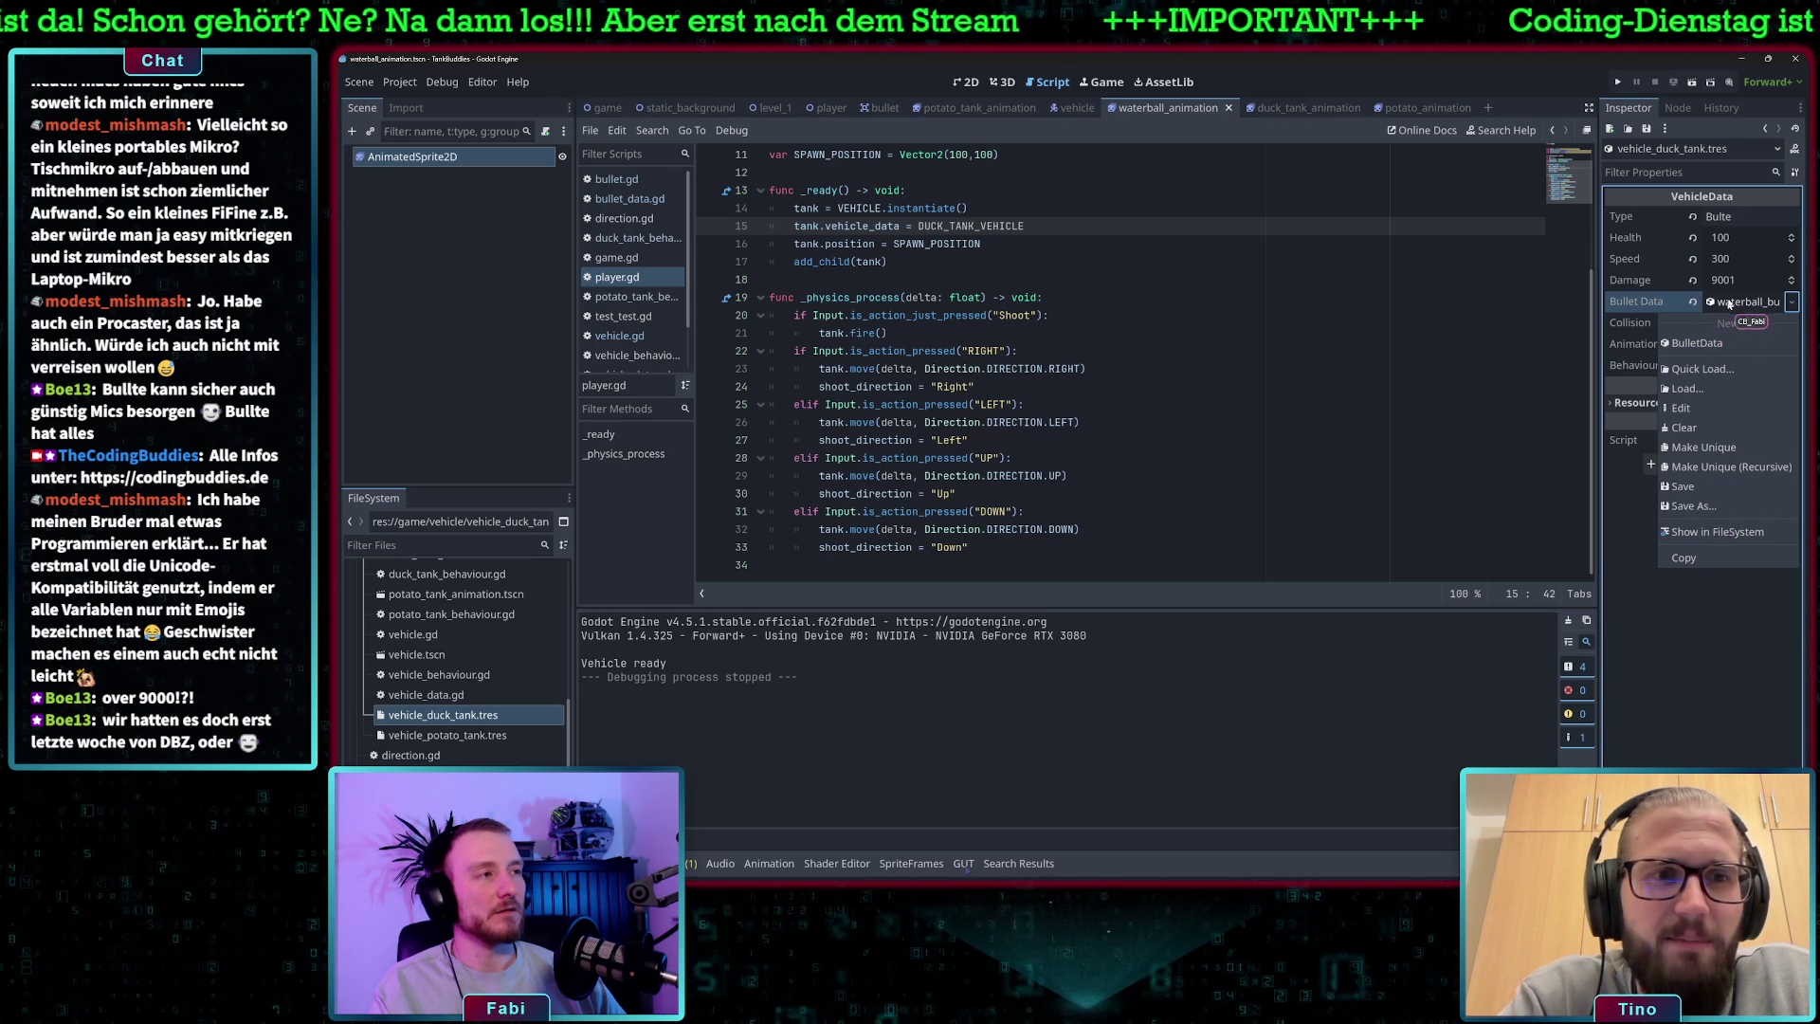
shift+click(1471, 341)
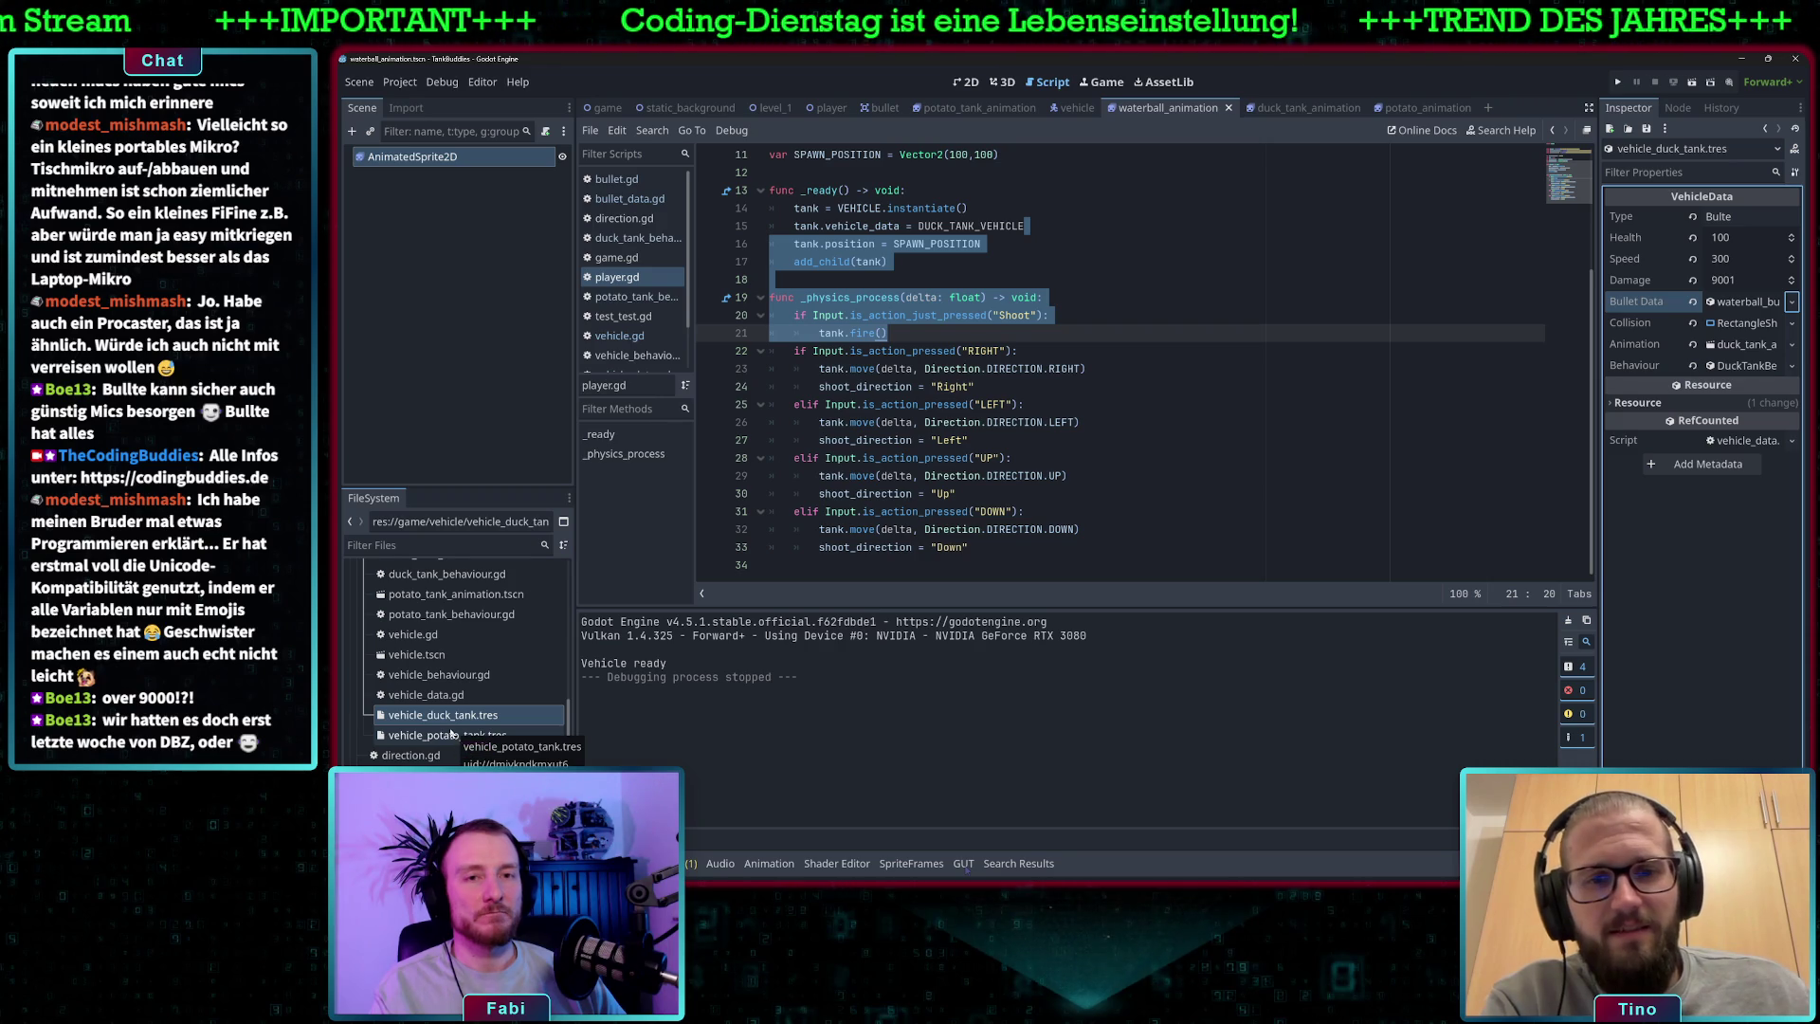
click(1792, 303)
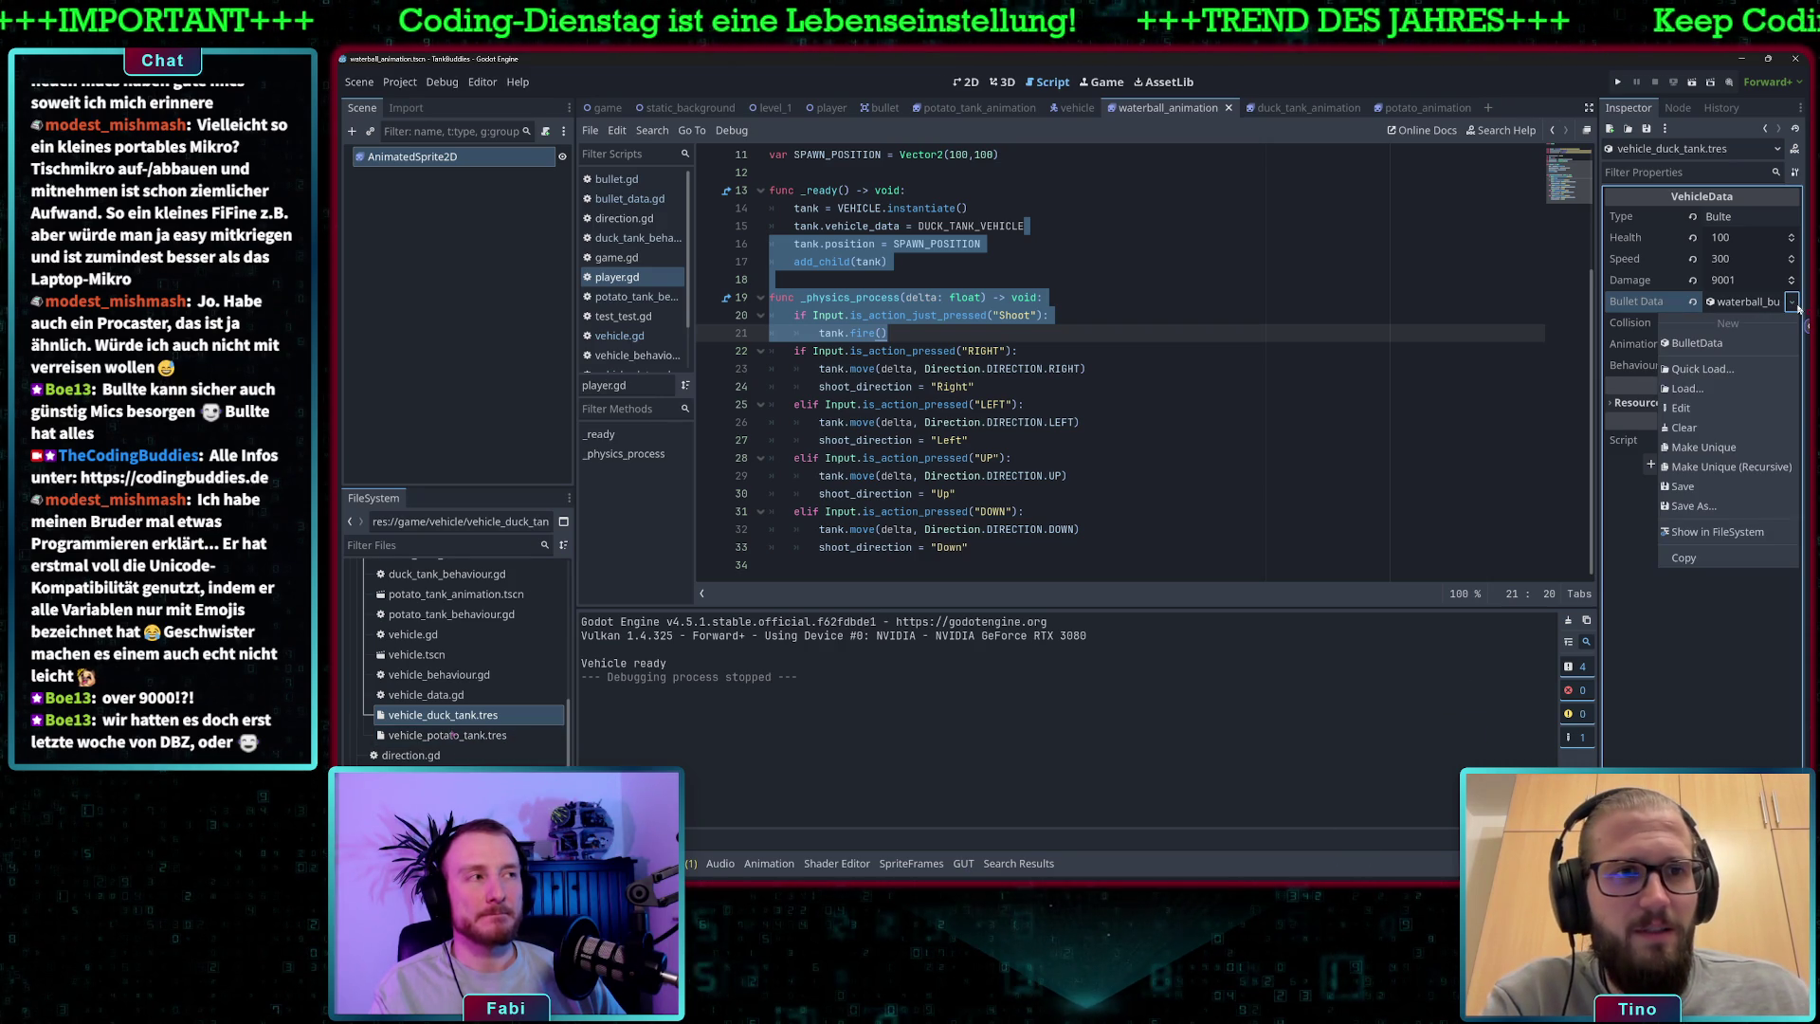
click(1792, 310)
click(1769, 303)
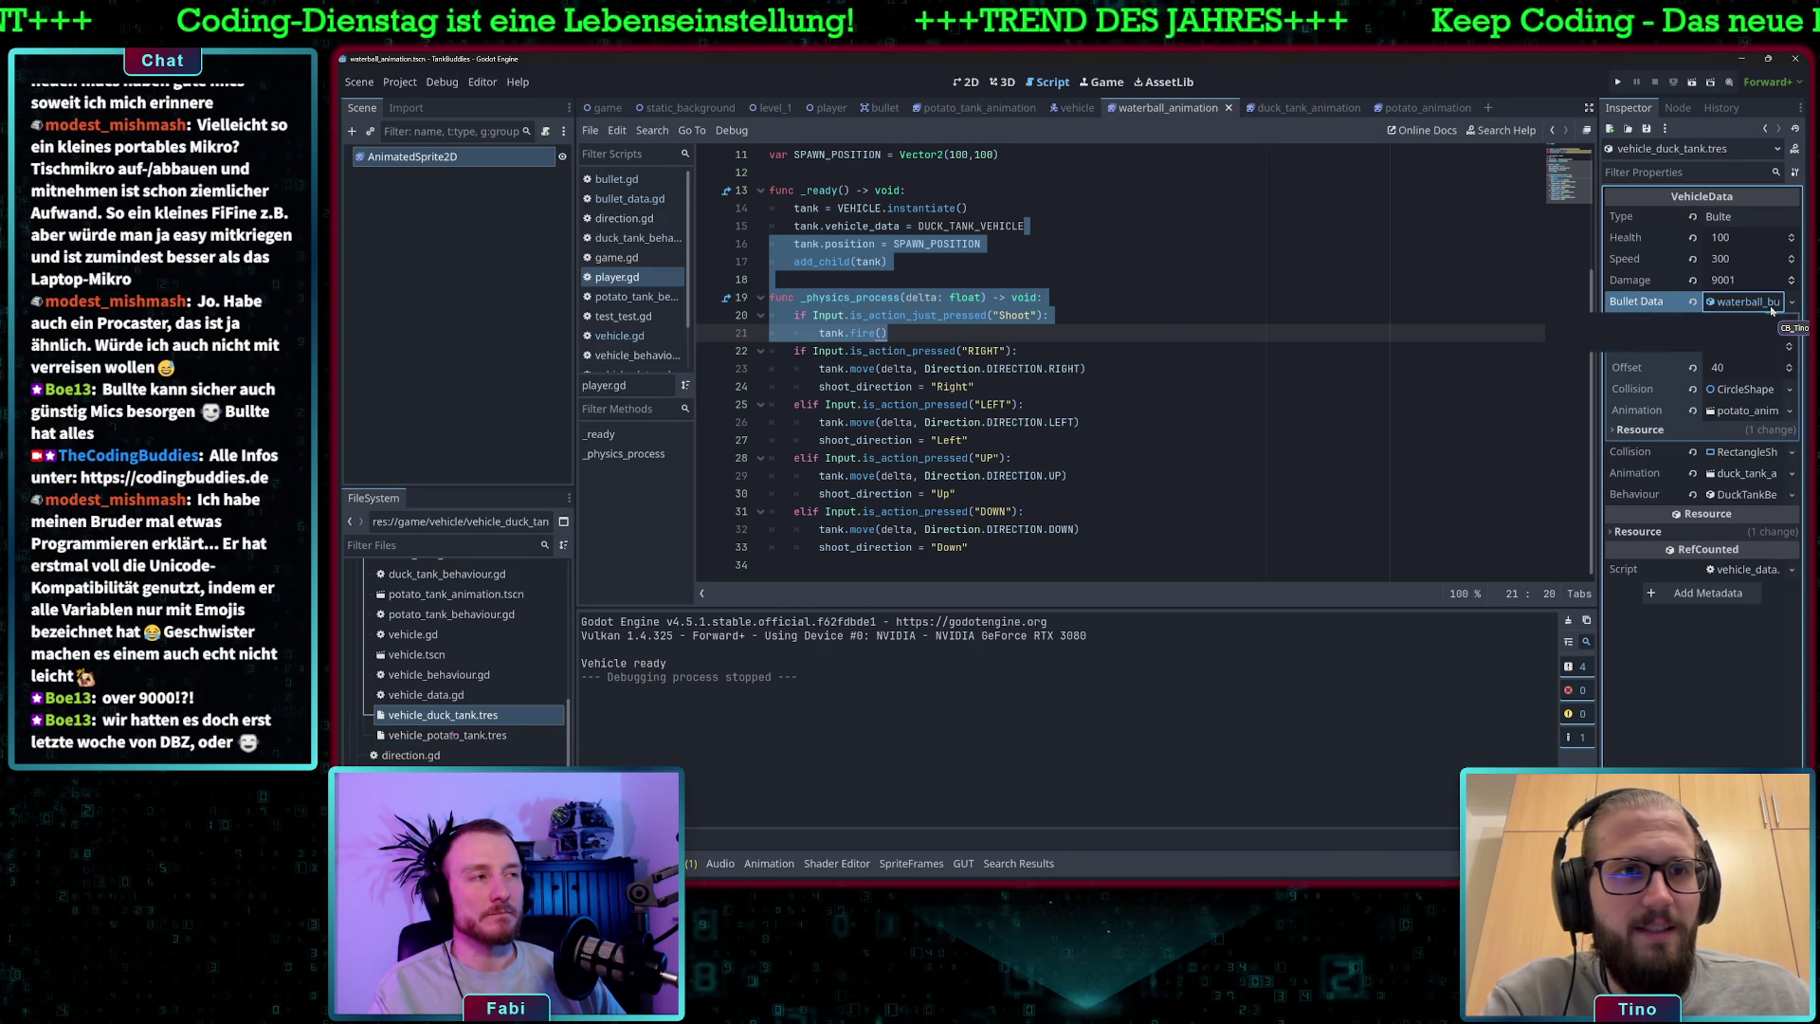
click(1750, 410)
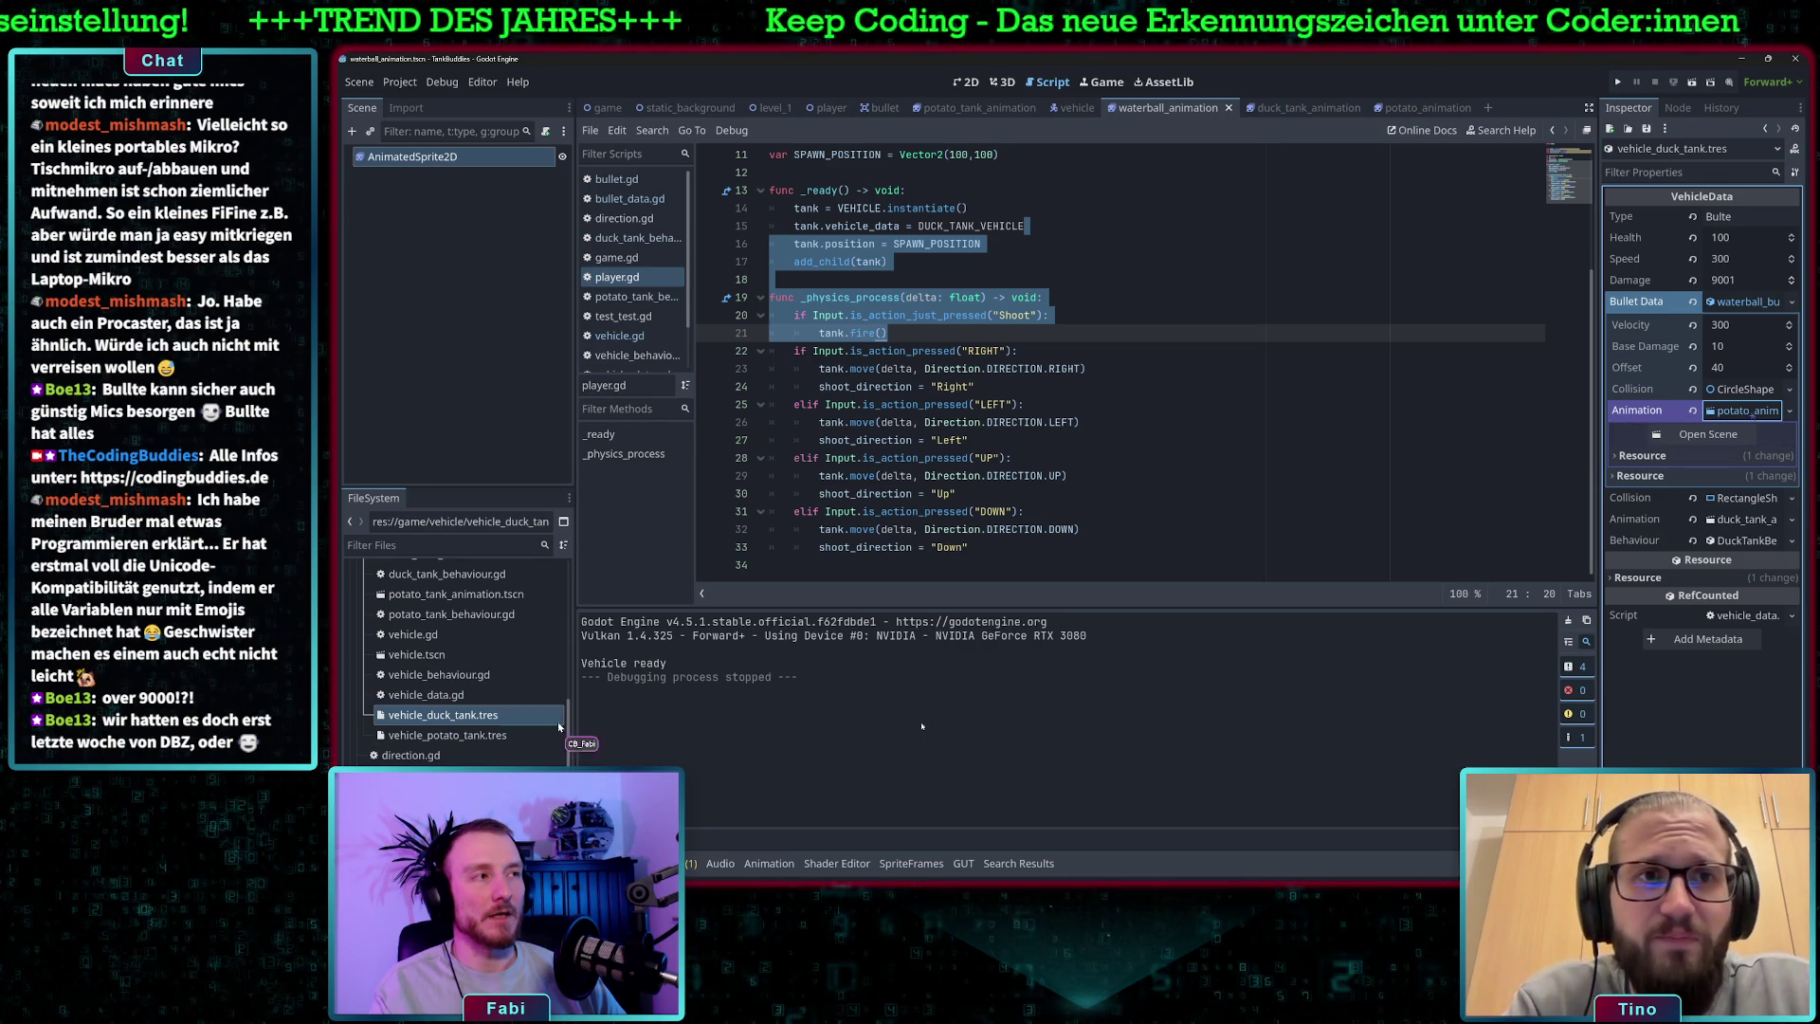
click(1791, 301)
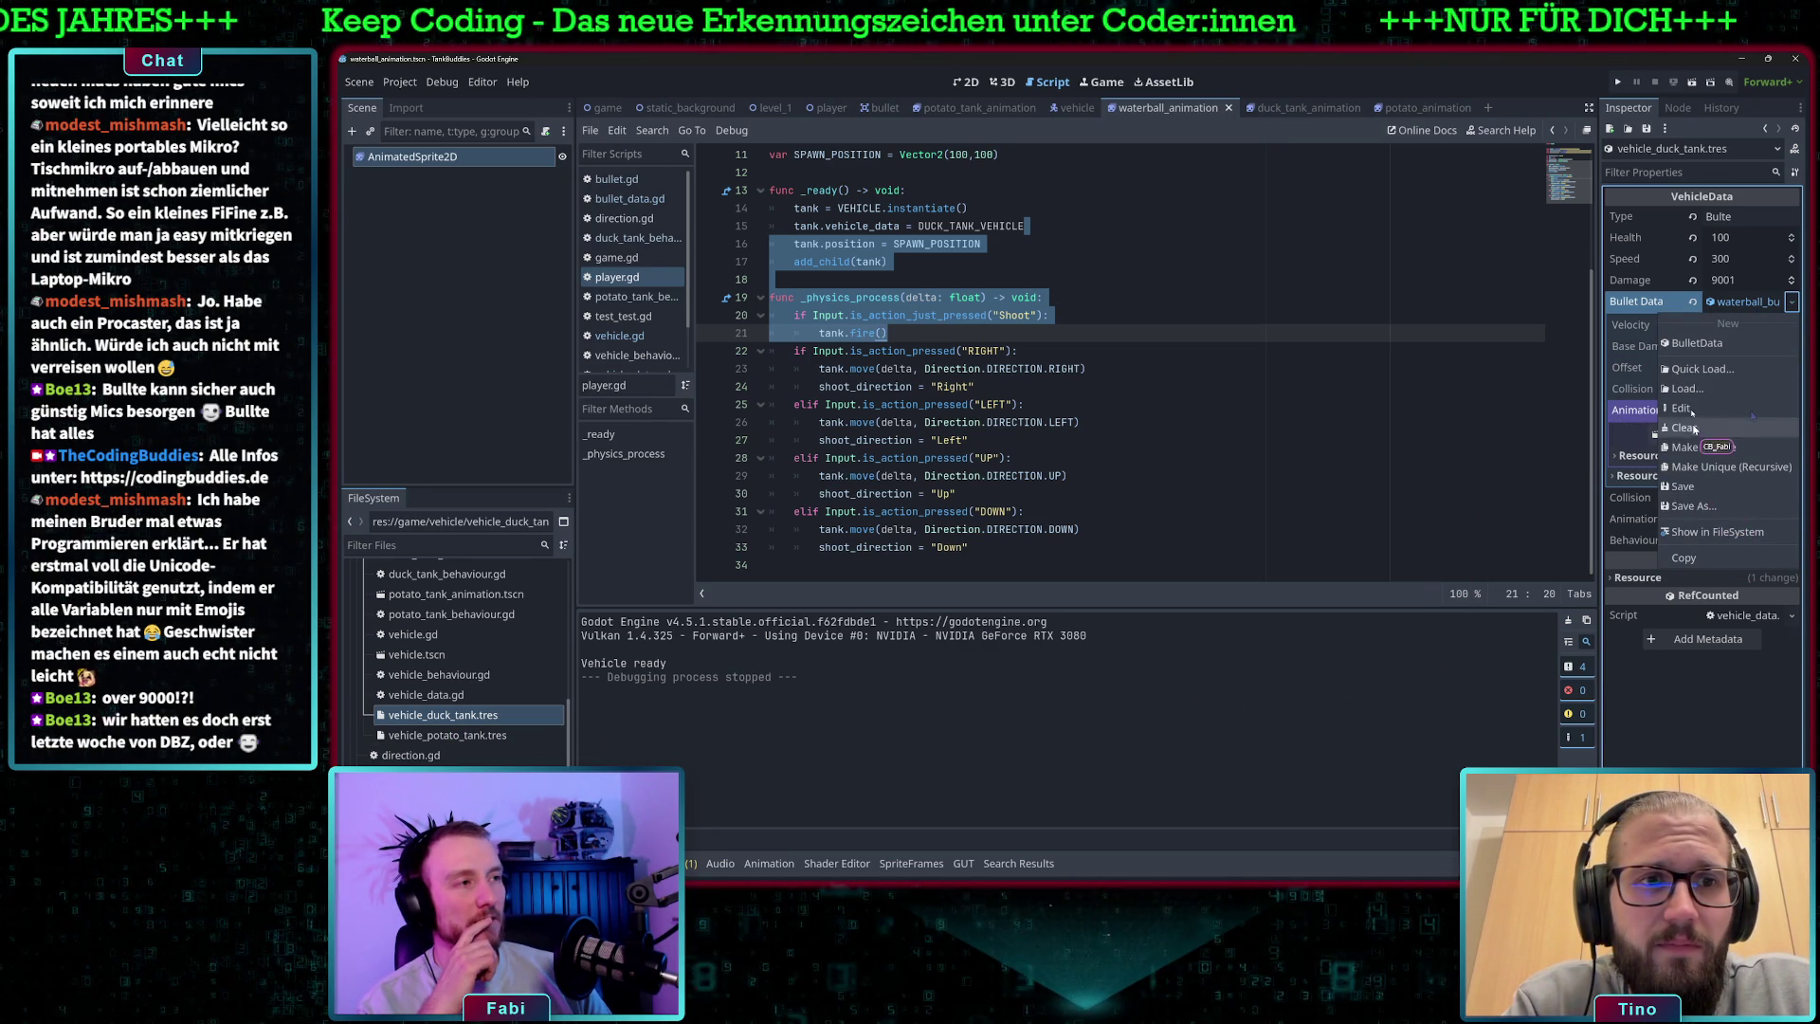
click(1750, 428)
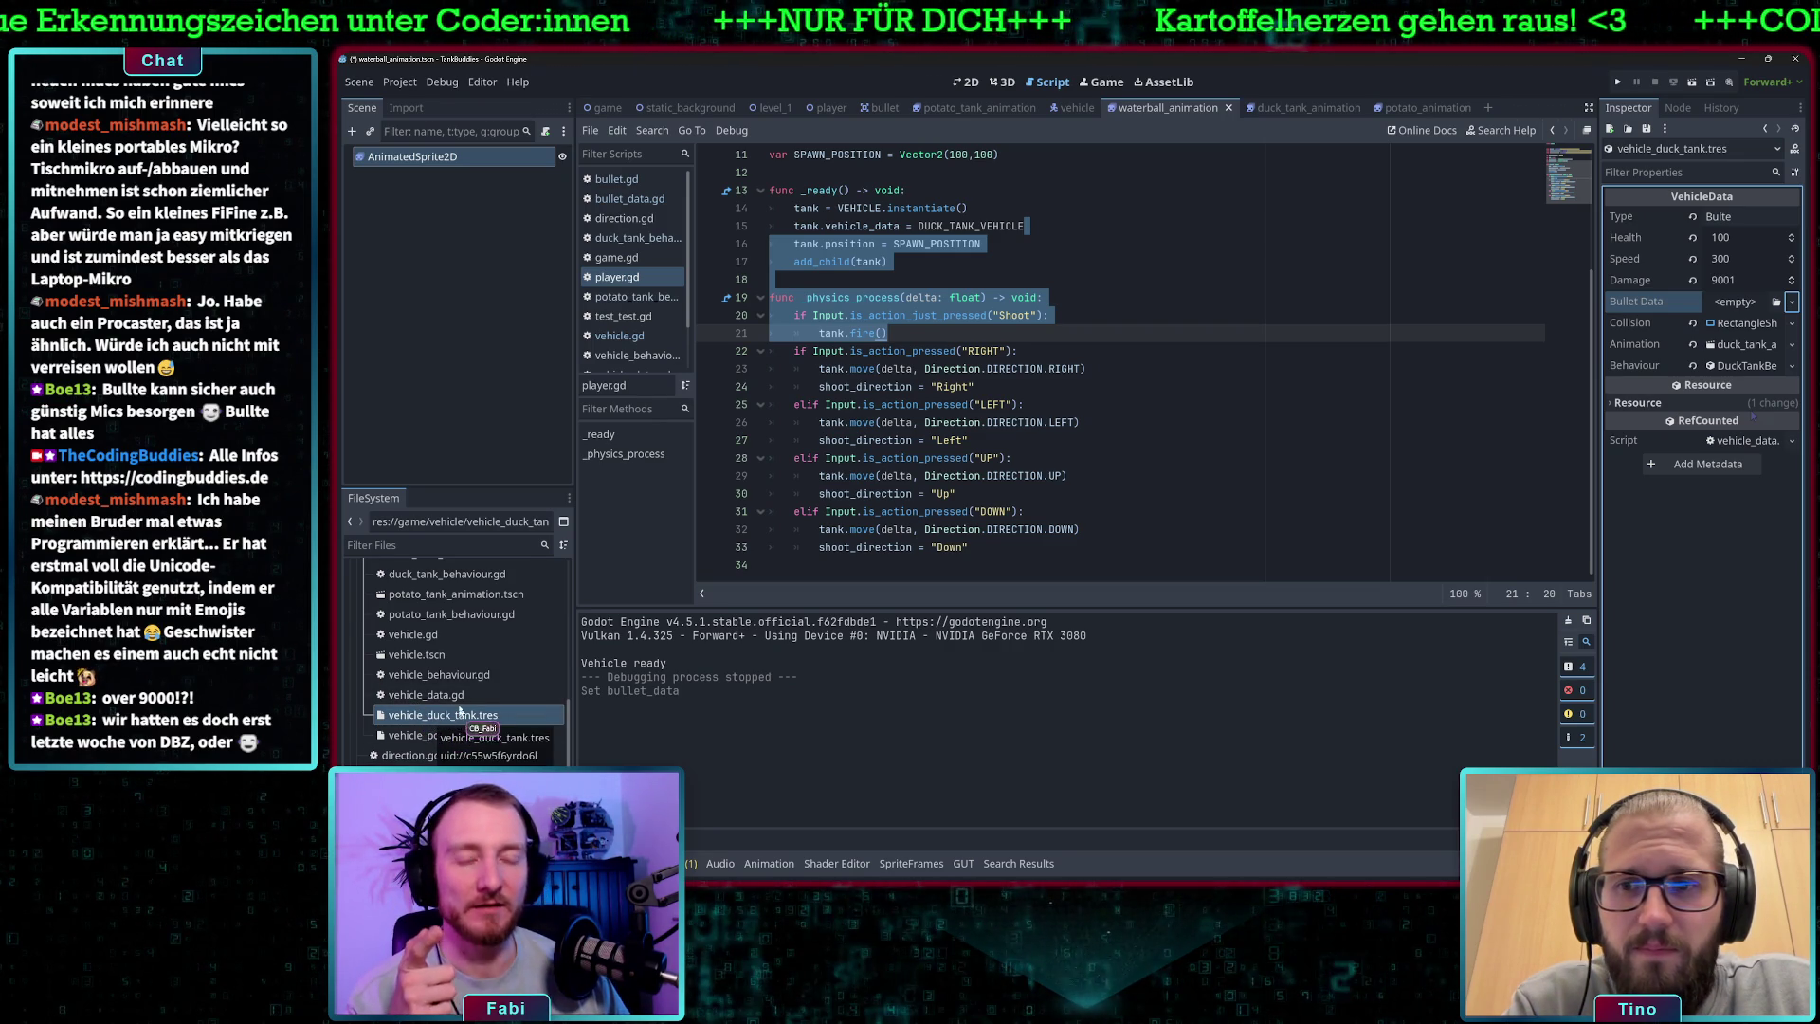
- Clear waterball_bullet.tres's Animation, assign waterball_animation.tscn, then select potato_bullet.tres
scroll(453, 723, up, 10)
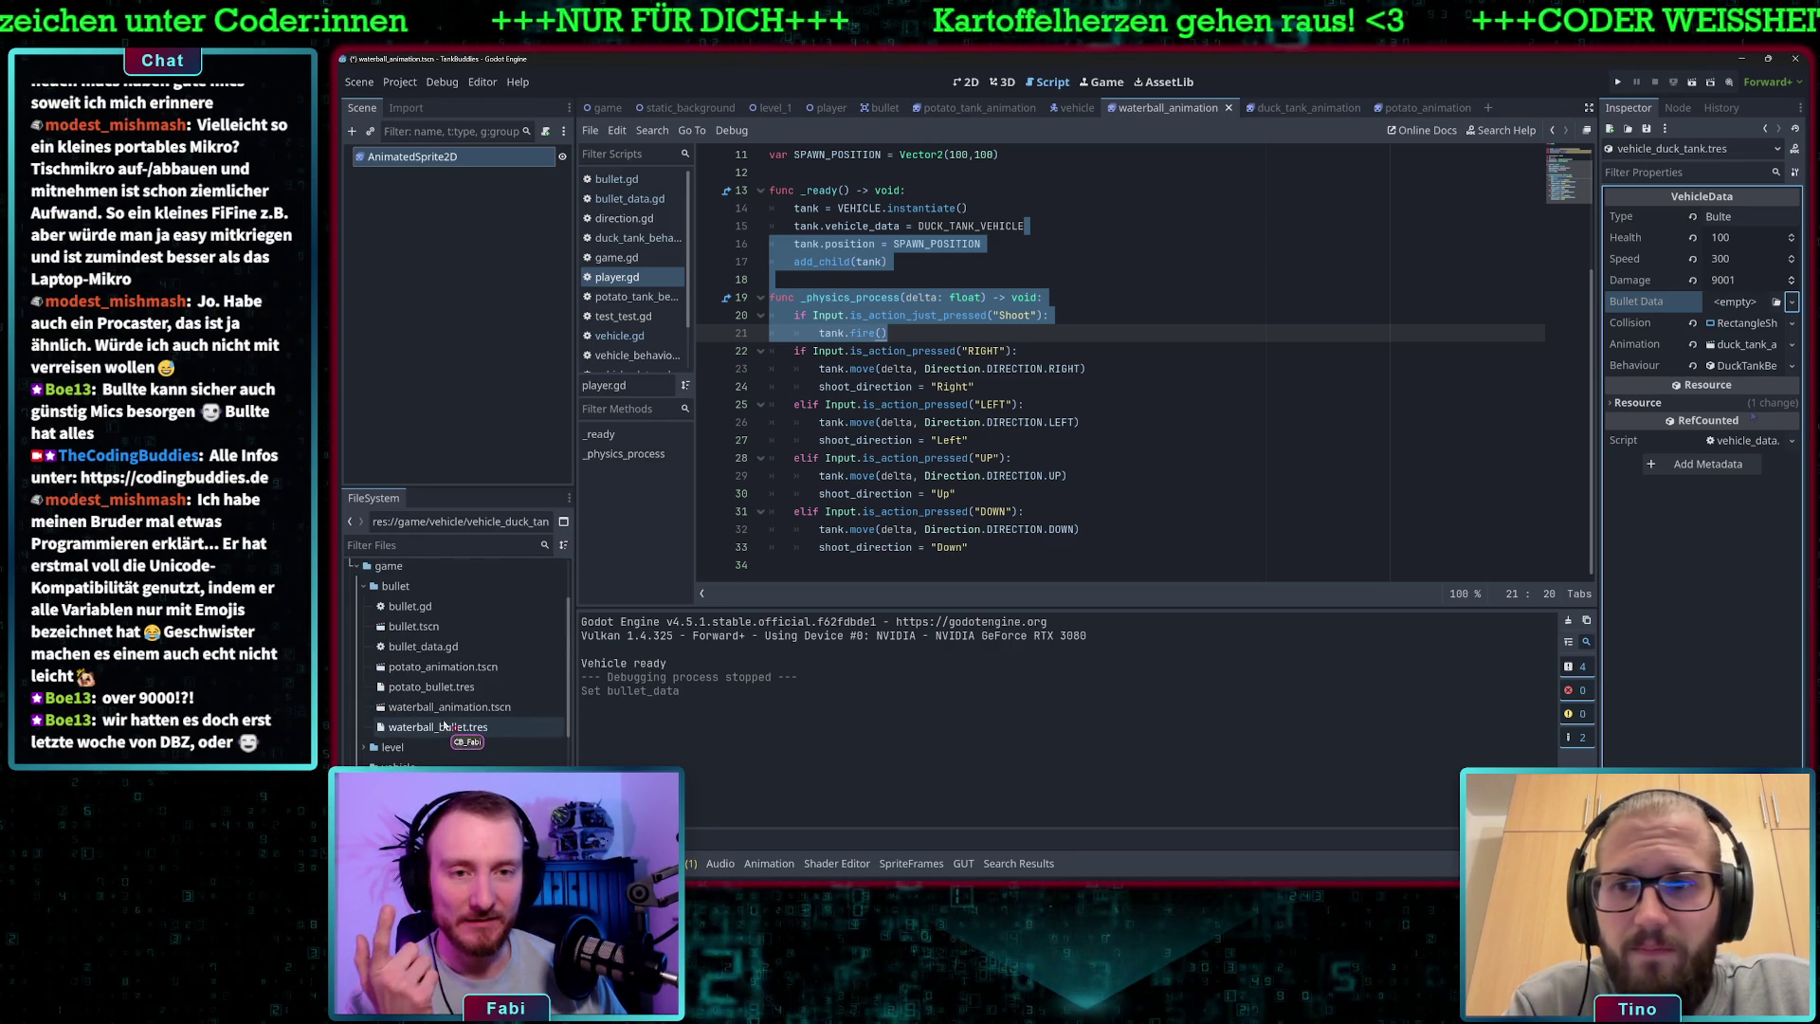
scroll(455, 726, down, 2)
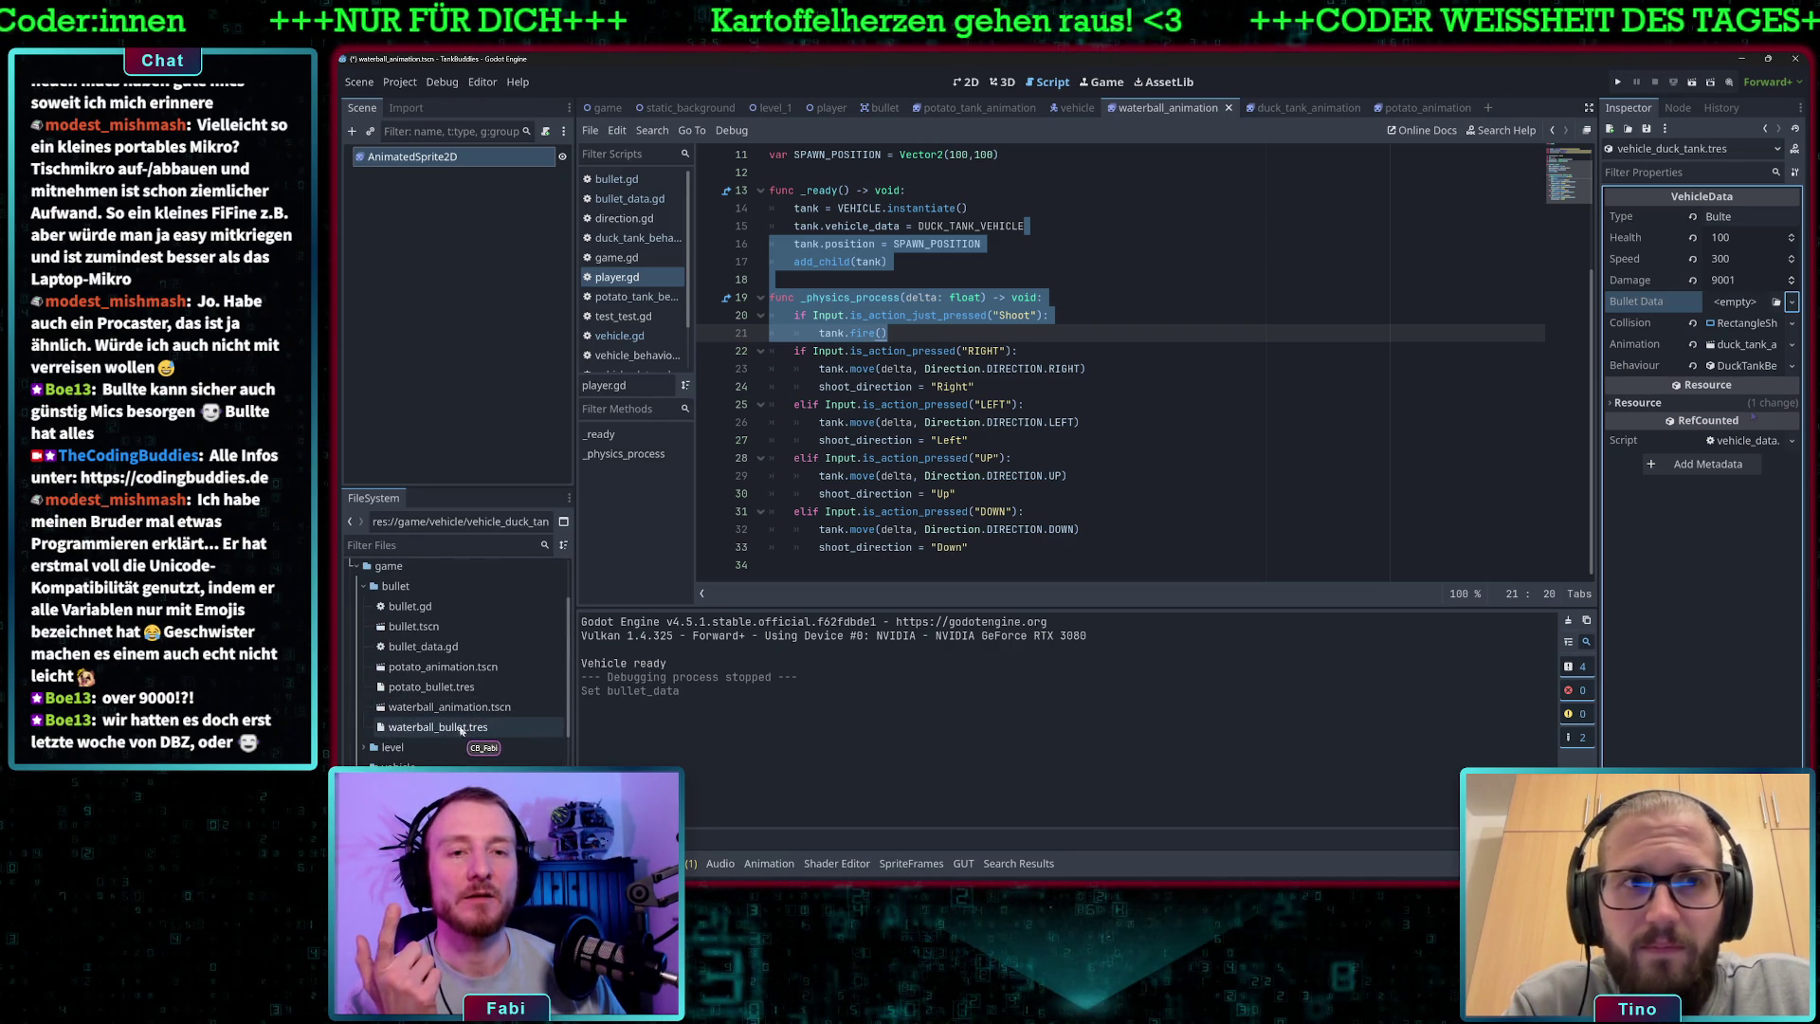
click(451, 732)
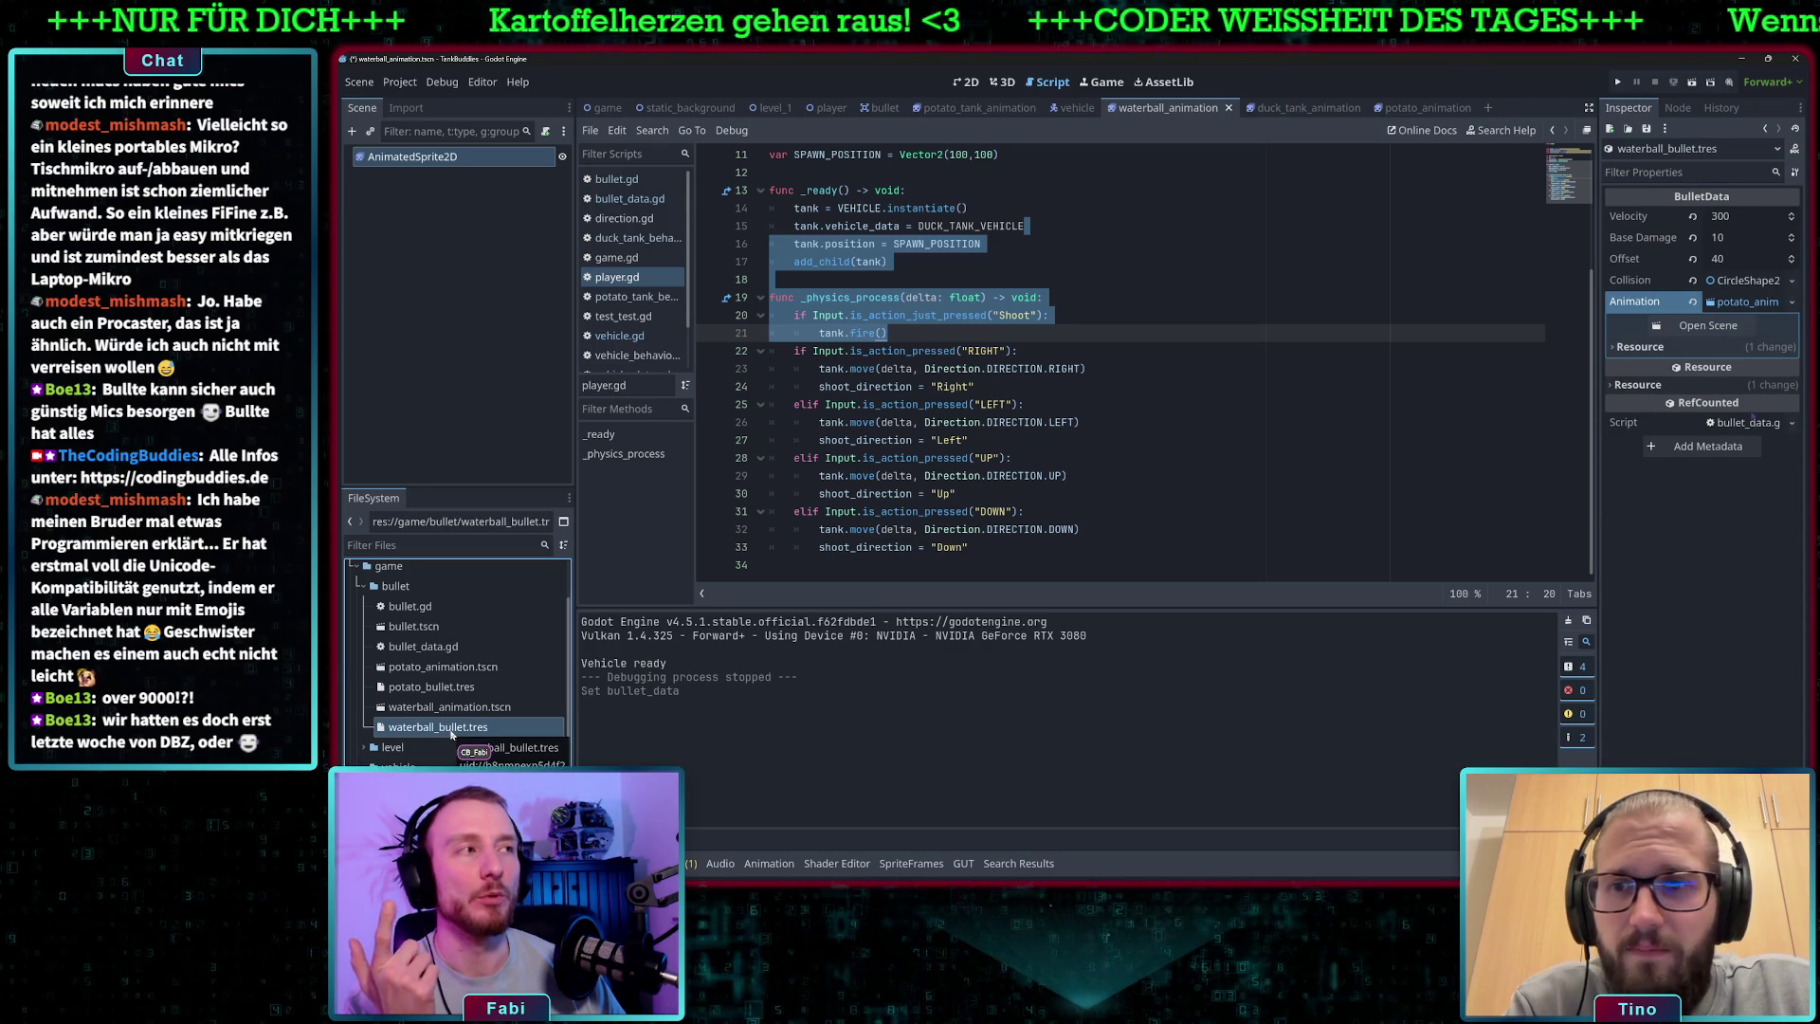
click(1733, 303)
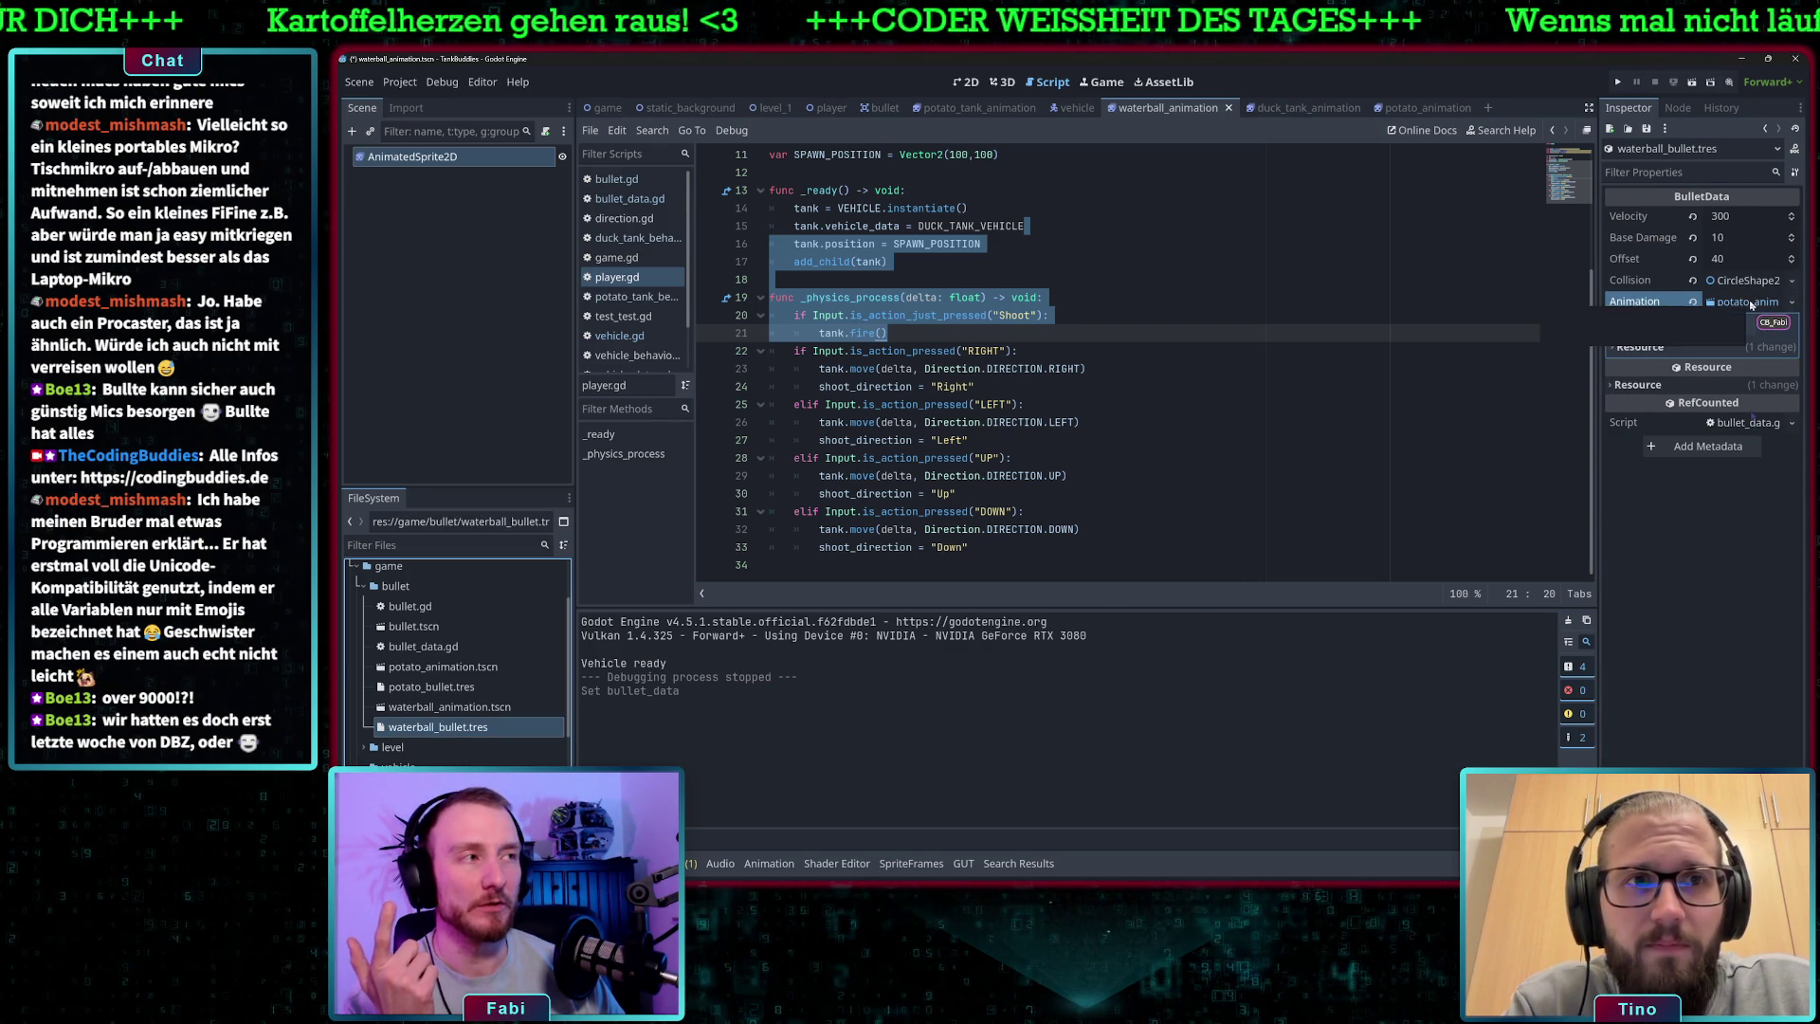
click(1771, 302)
click(1792, 301)
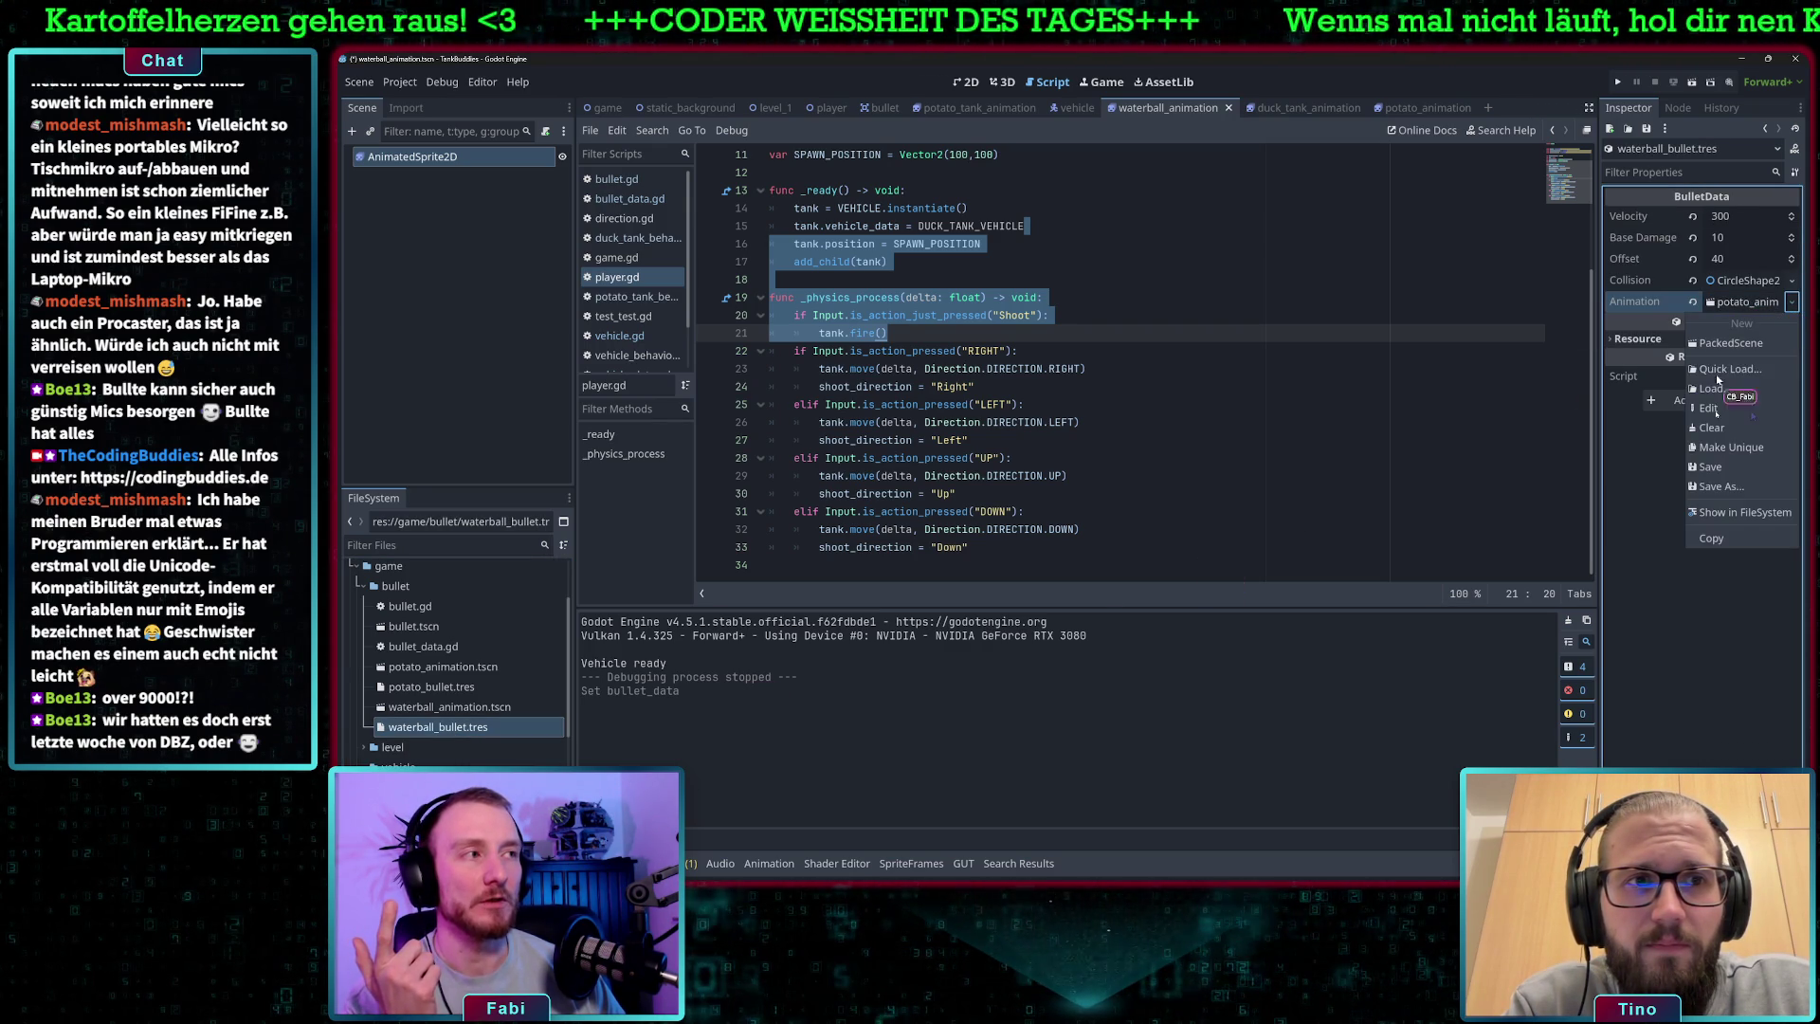
click(1712, 427)
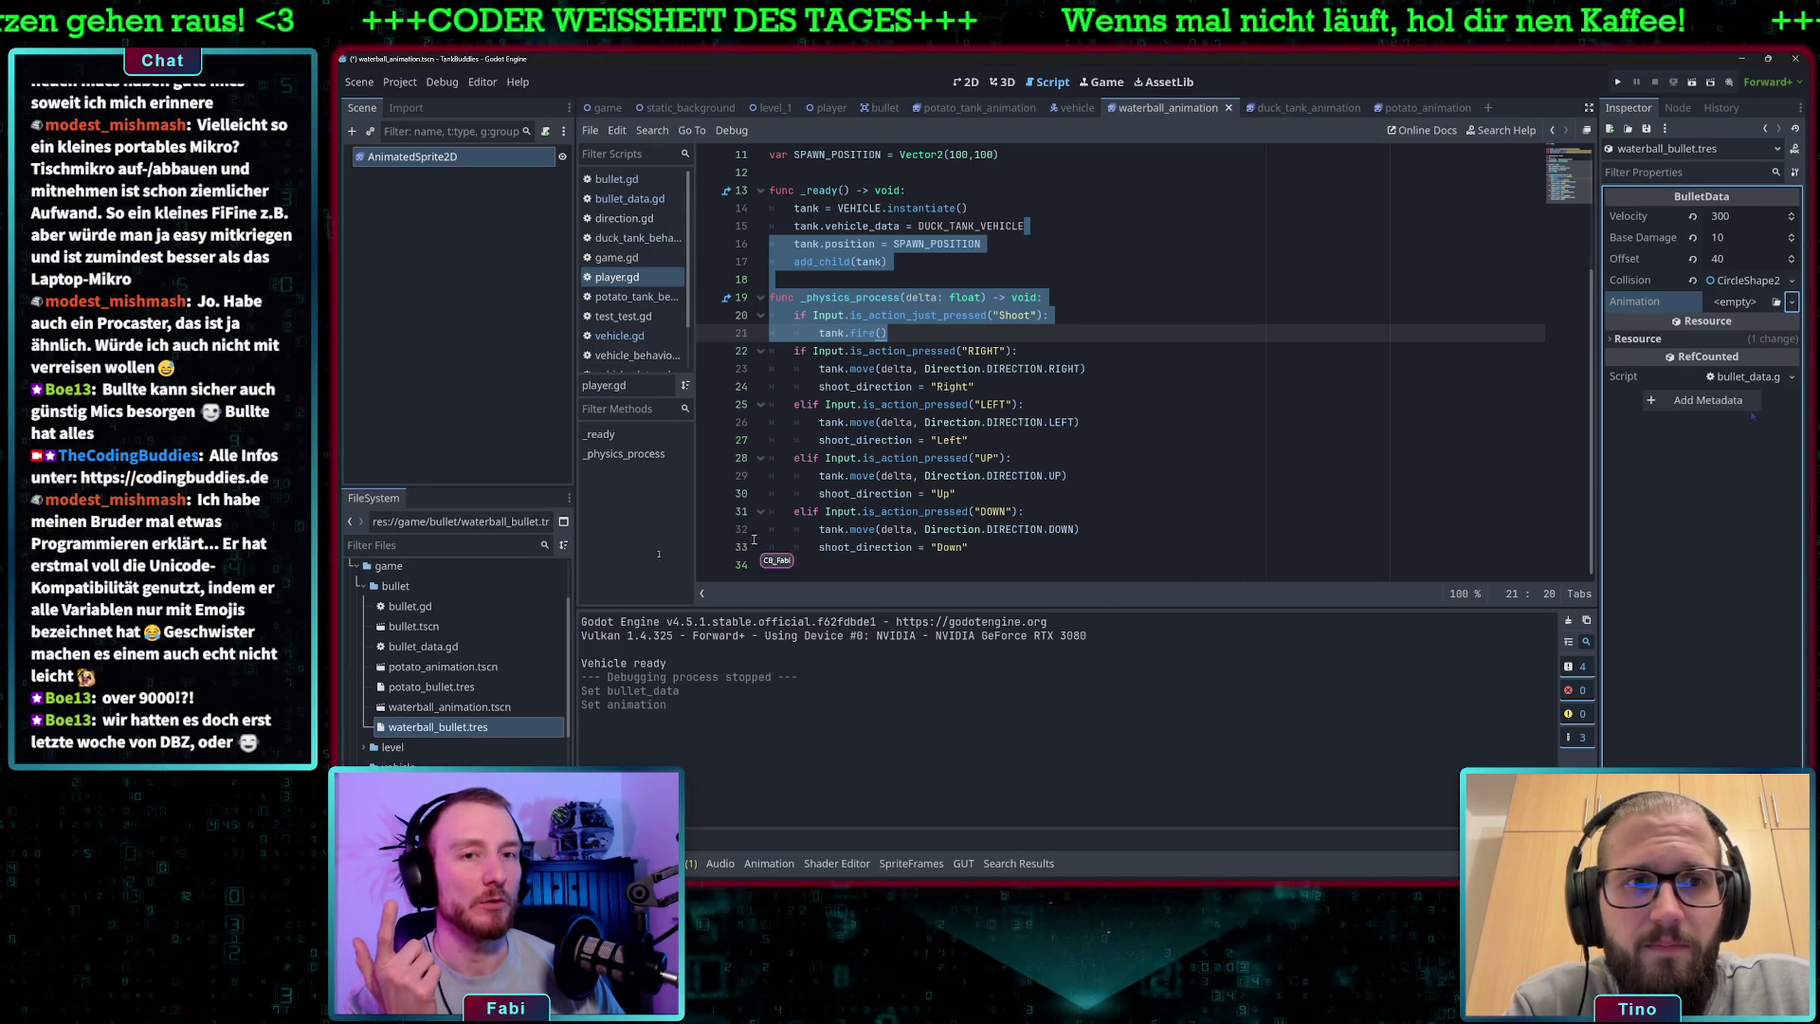
mouse_move(445, 706)
mouse_down()
mouse_move(444, 725)
mouse_move(1043, 548)
mouse_move(1736, 308)
mouse_up()
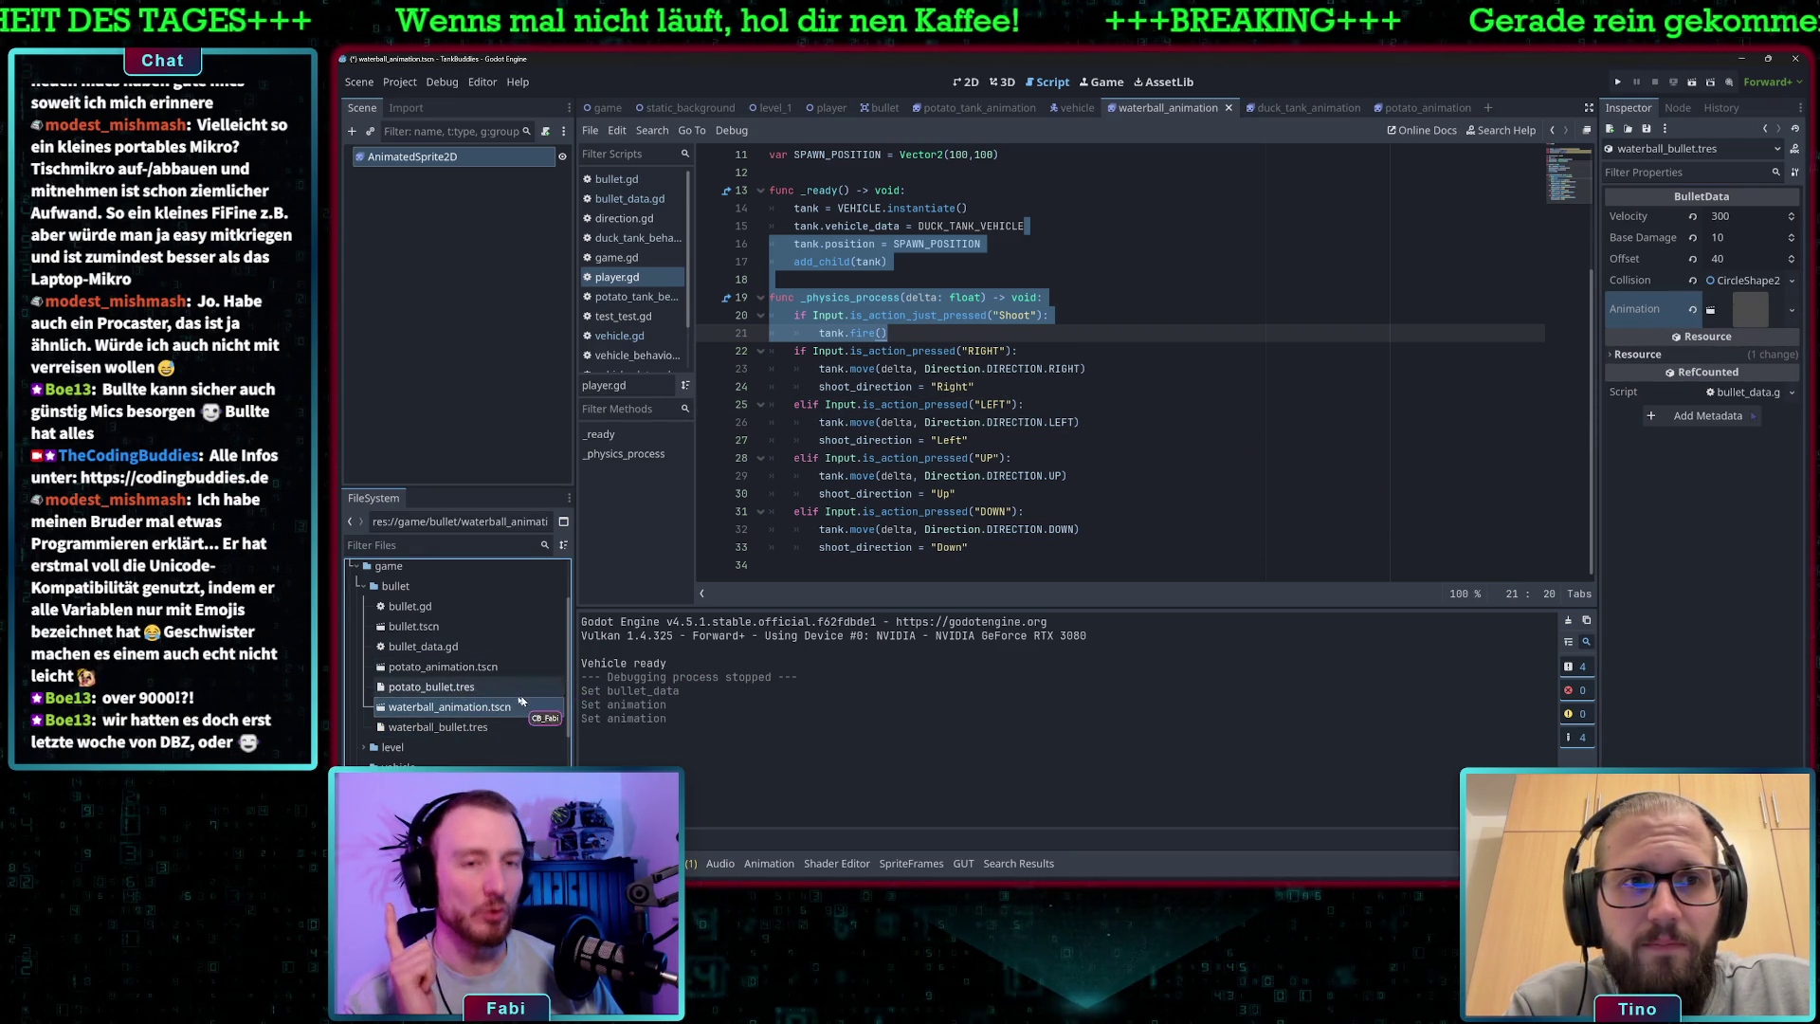
click(448, 689)
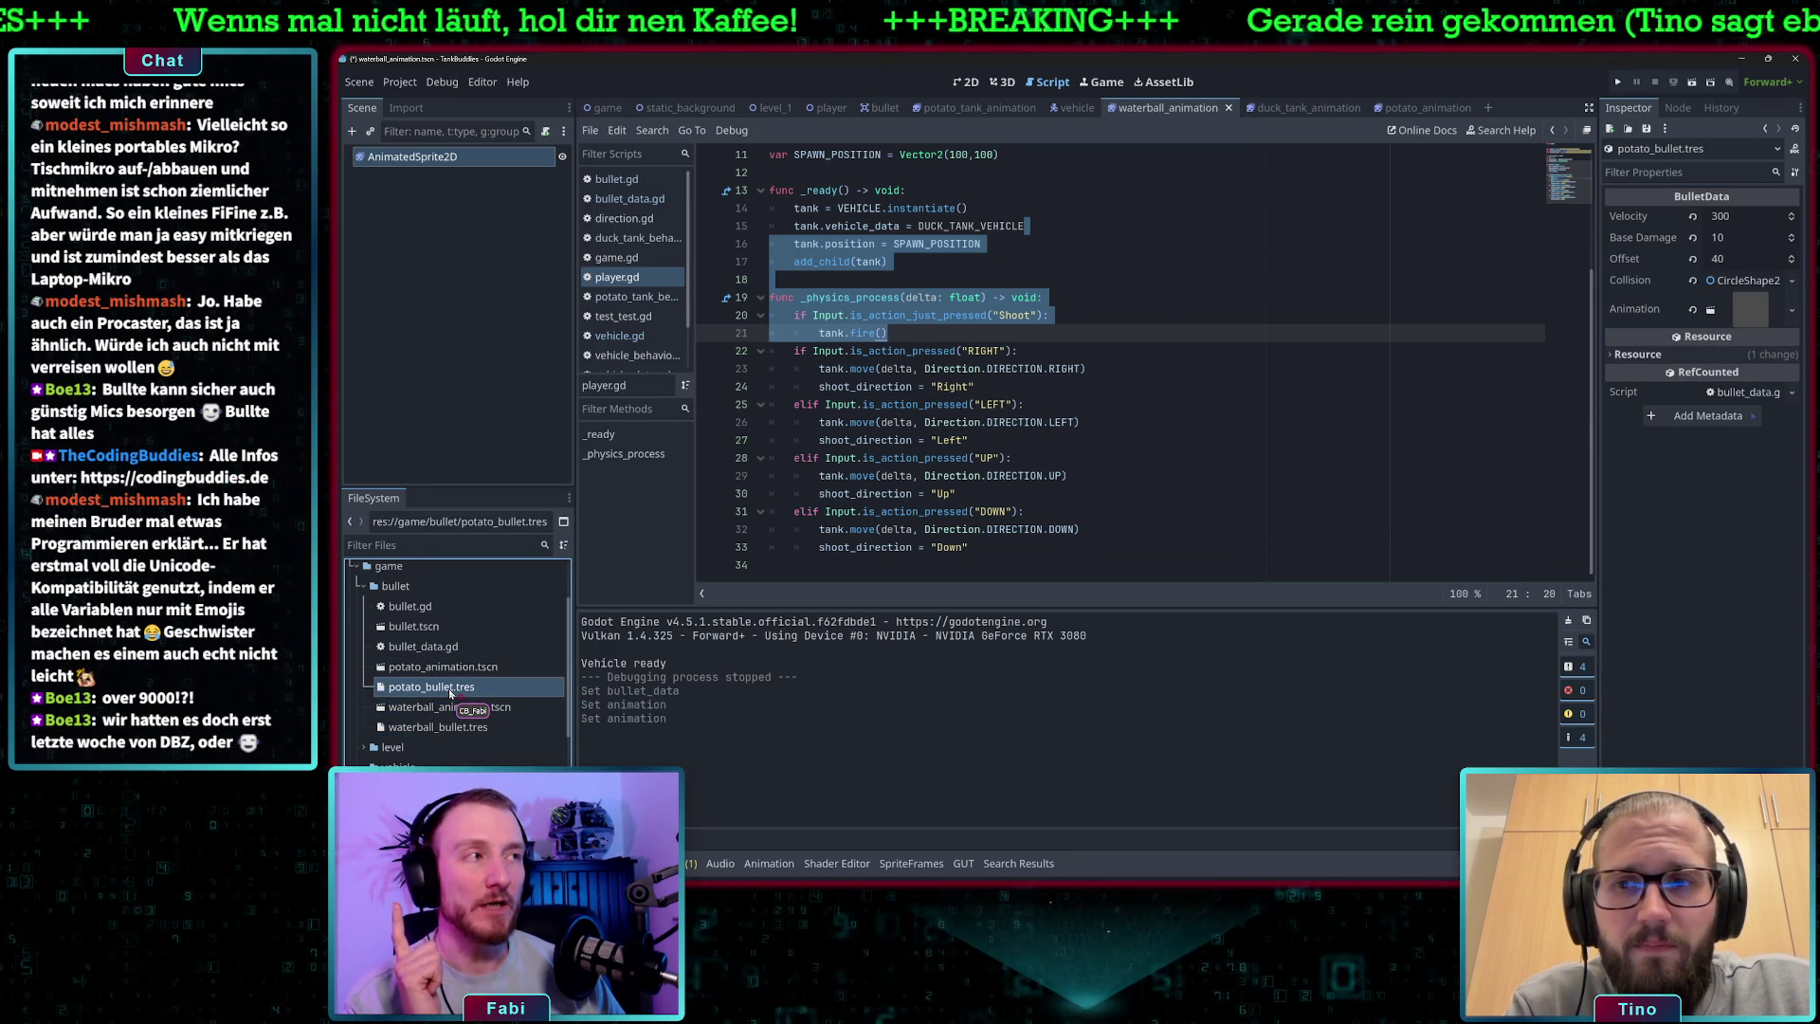
- Clear potato_bullet.tres's Animation and assign potato_animation.tscn to it
click(1790, 310)
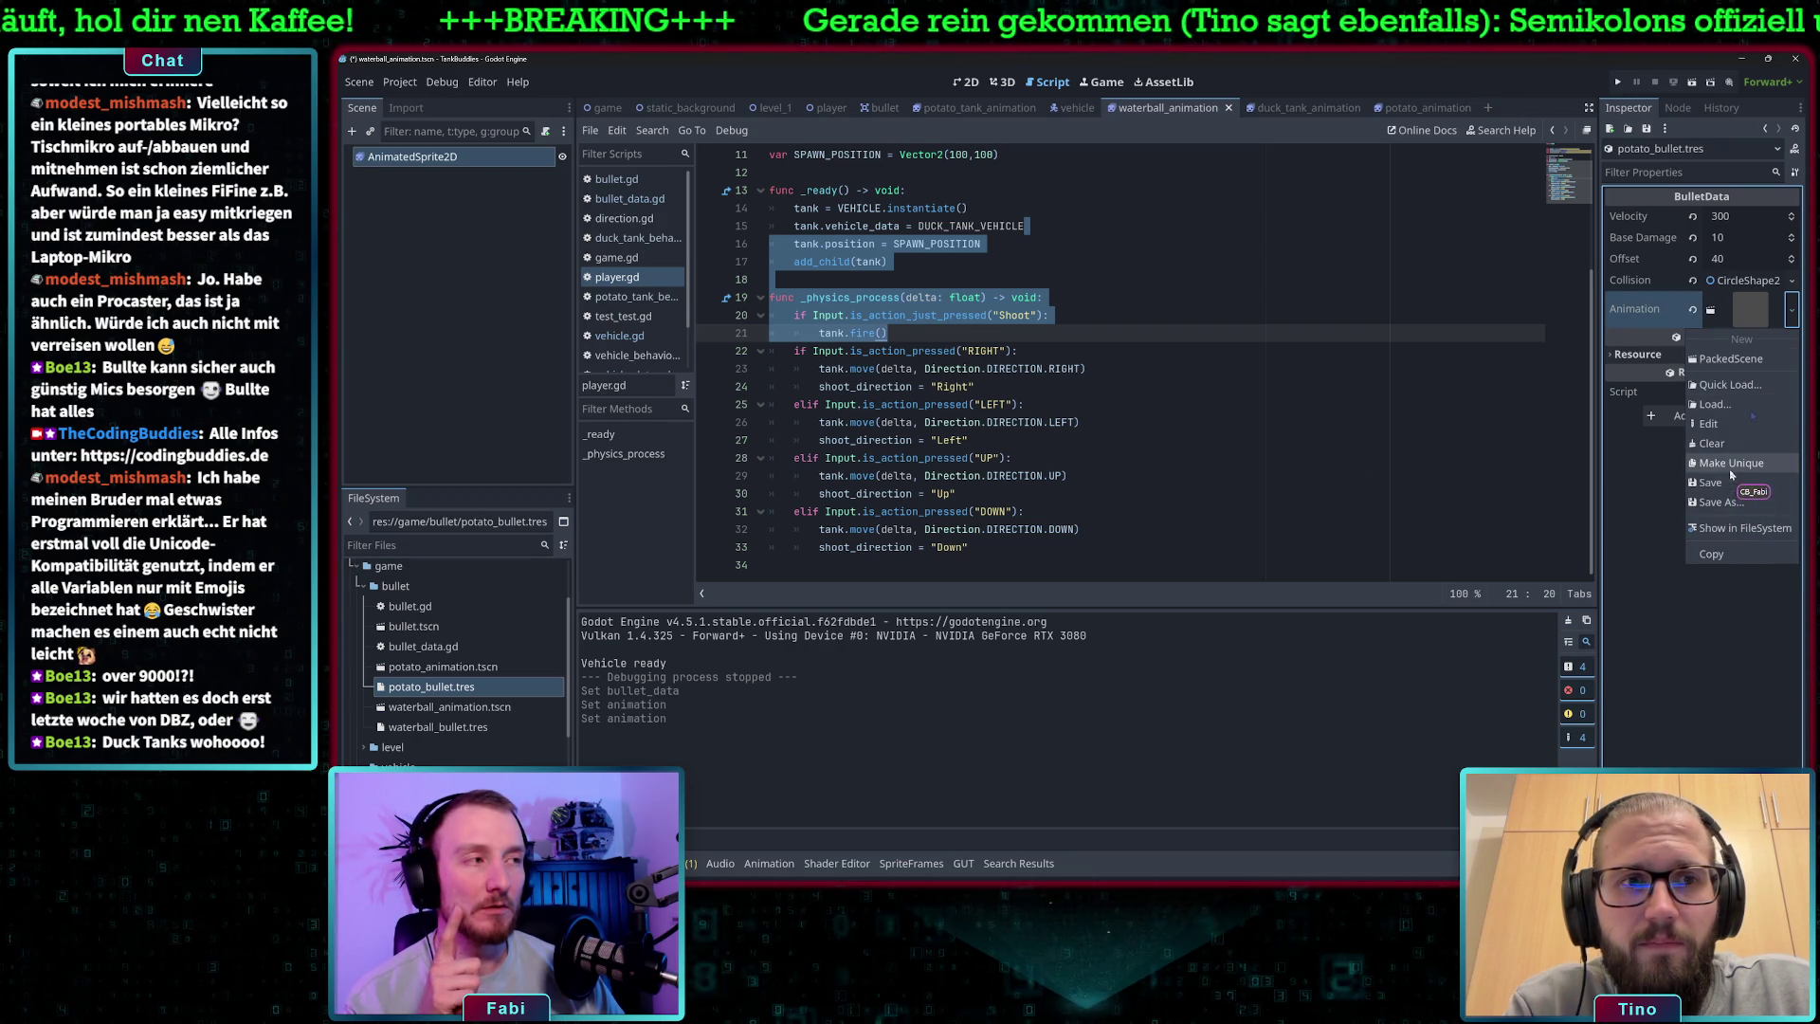
click(1711, 443)
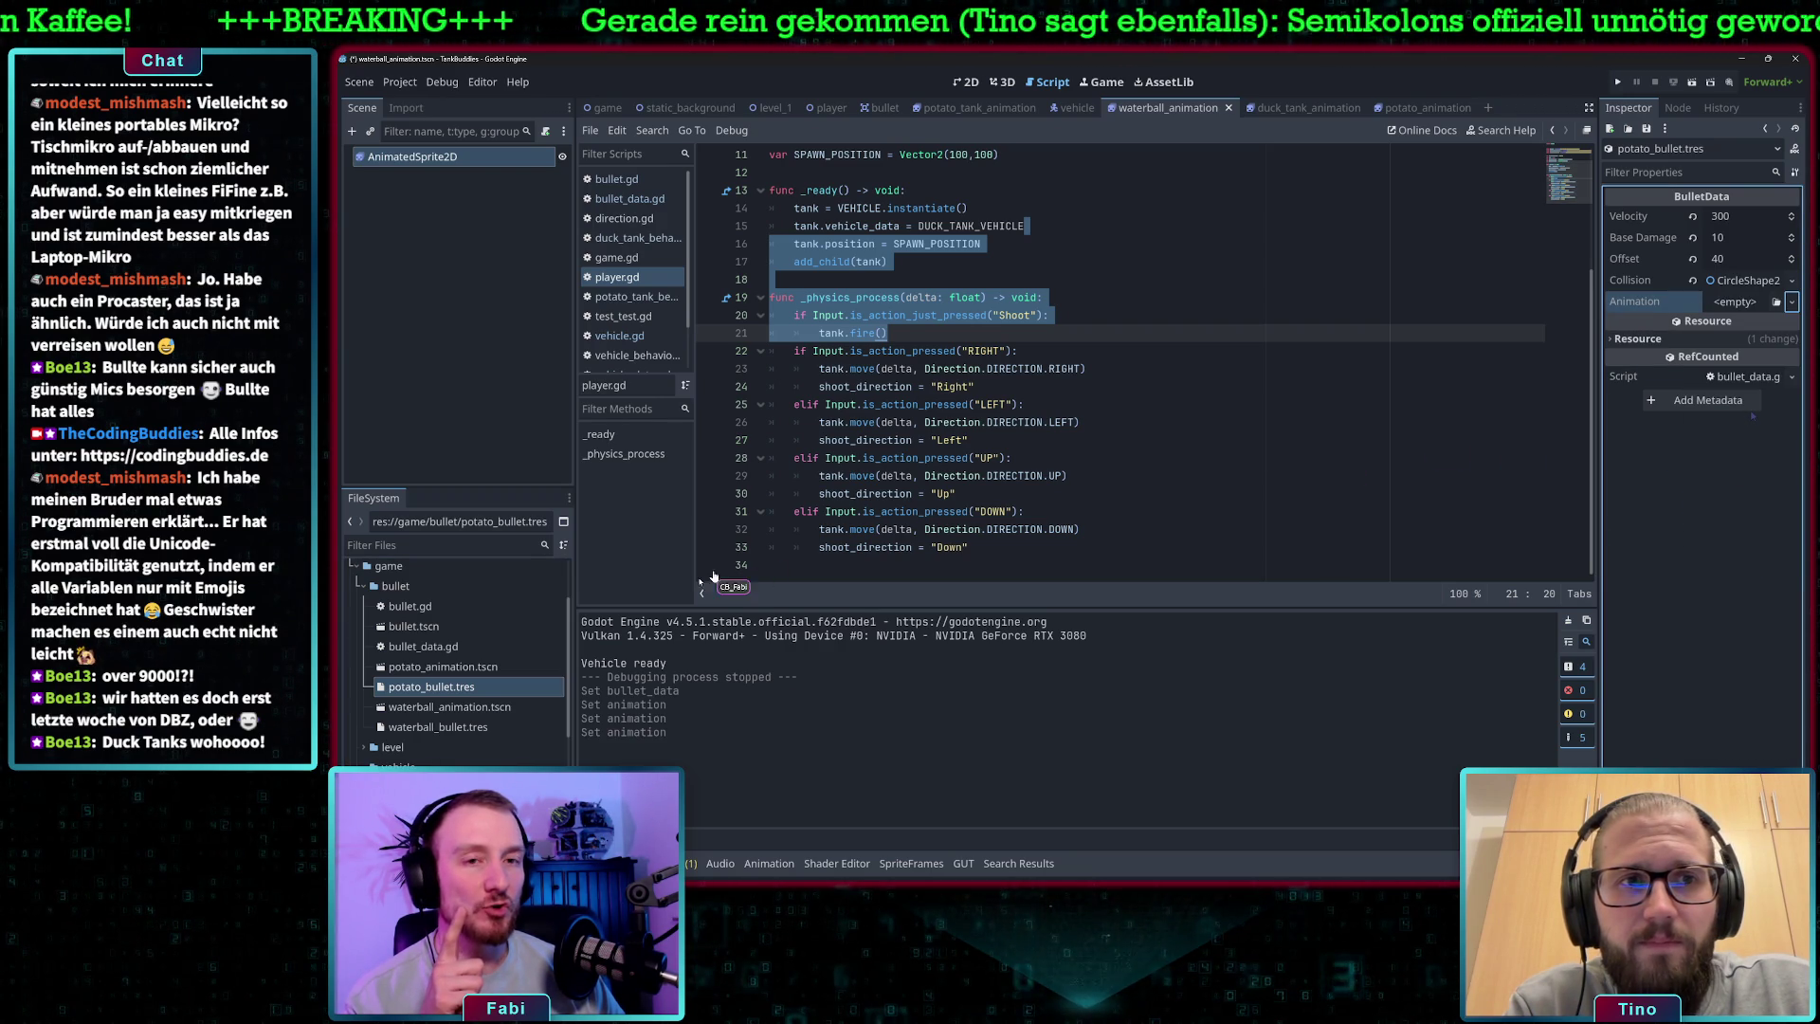
click(429, 669)
drag(481, 668, 1741, 308)
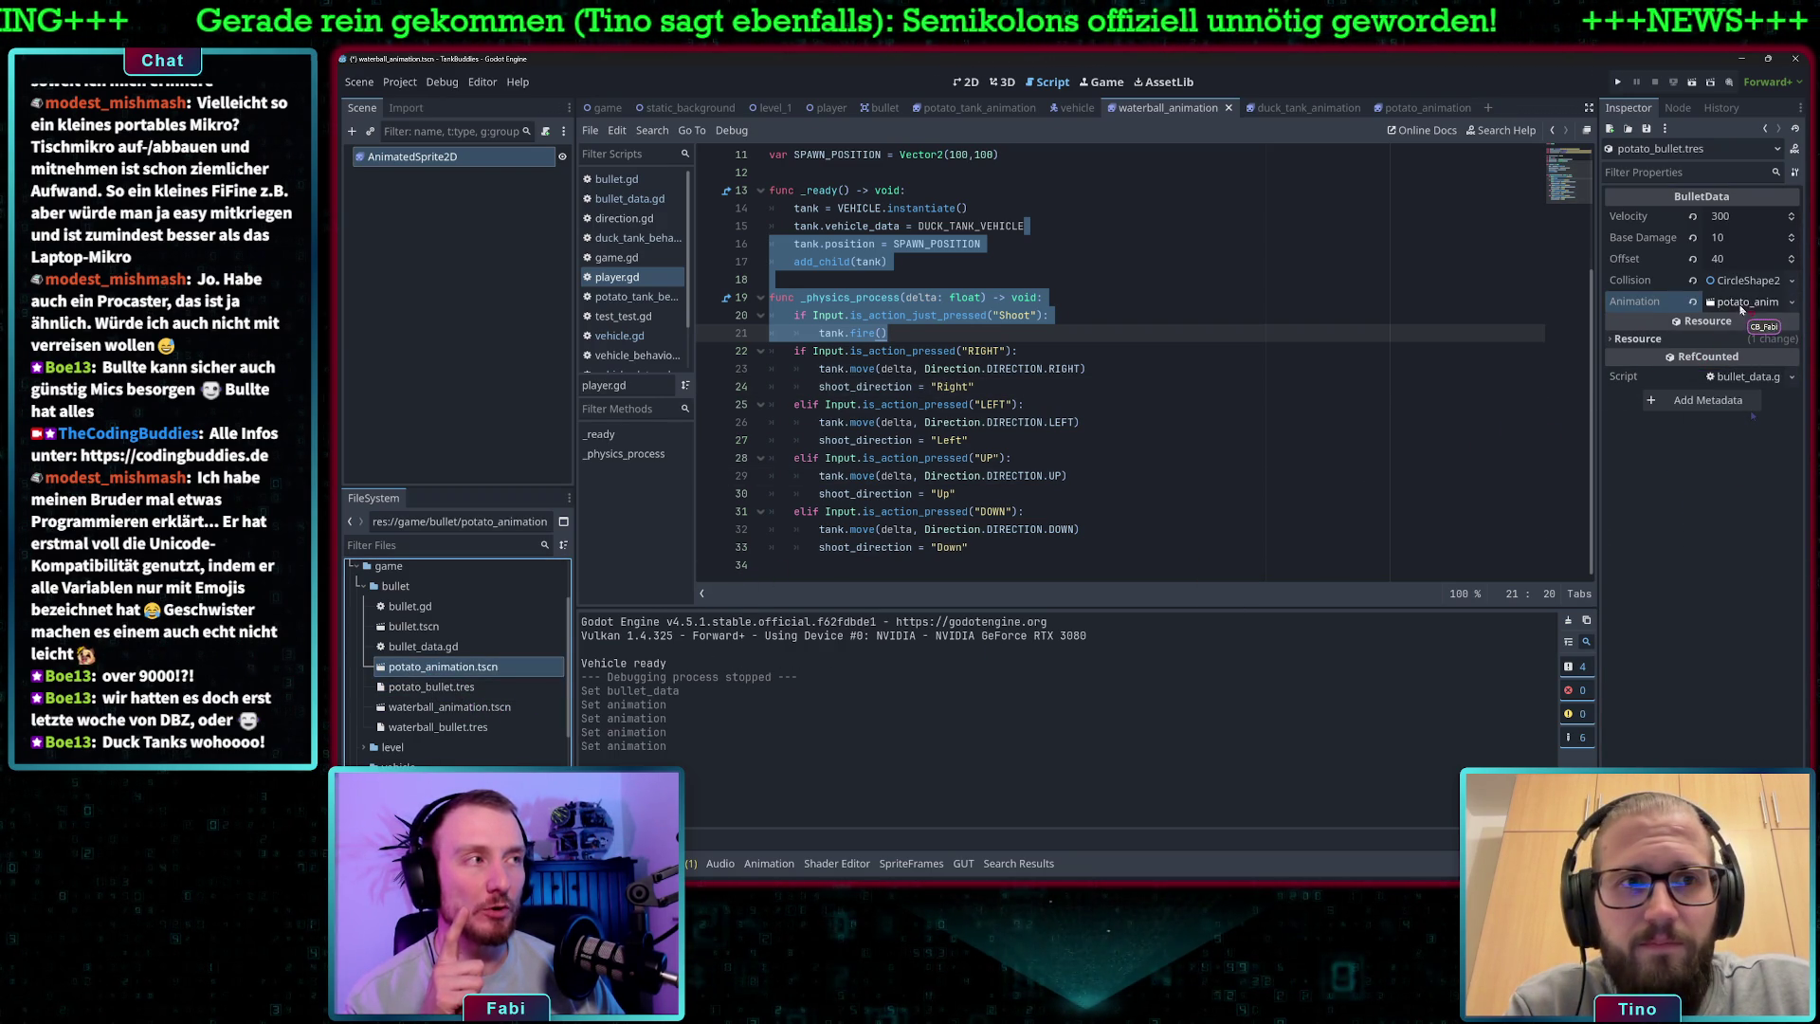
click(1381, 418)
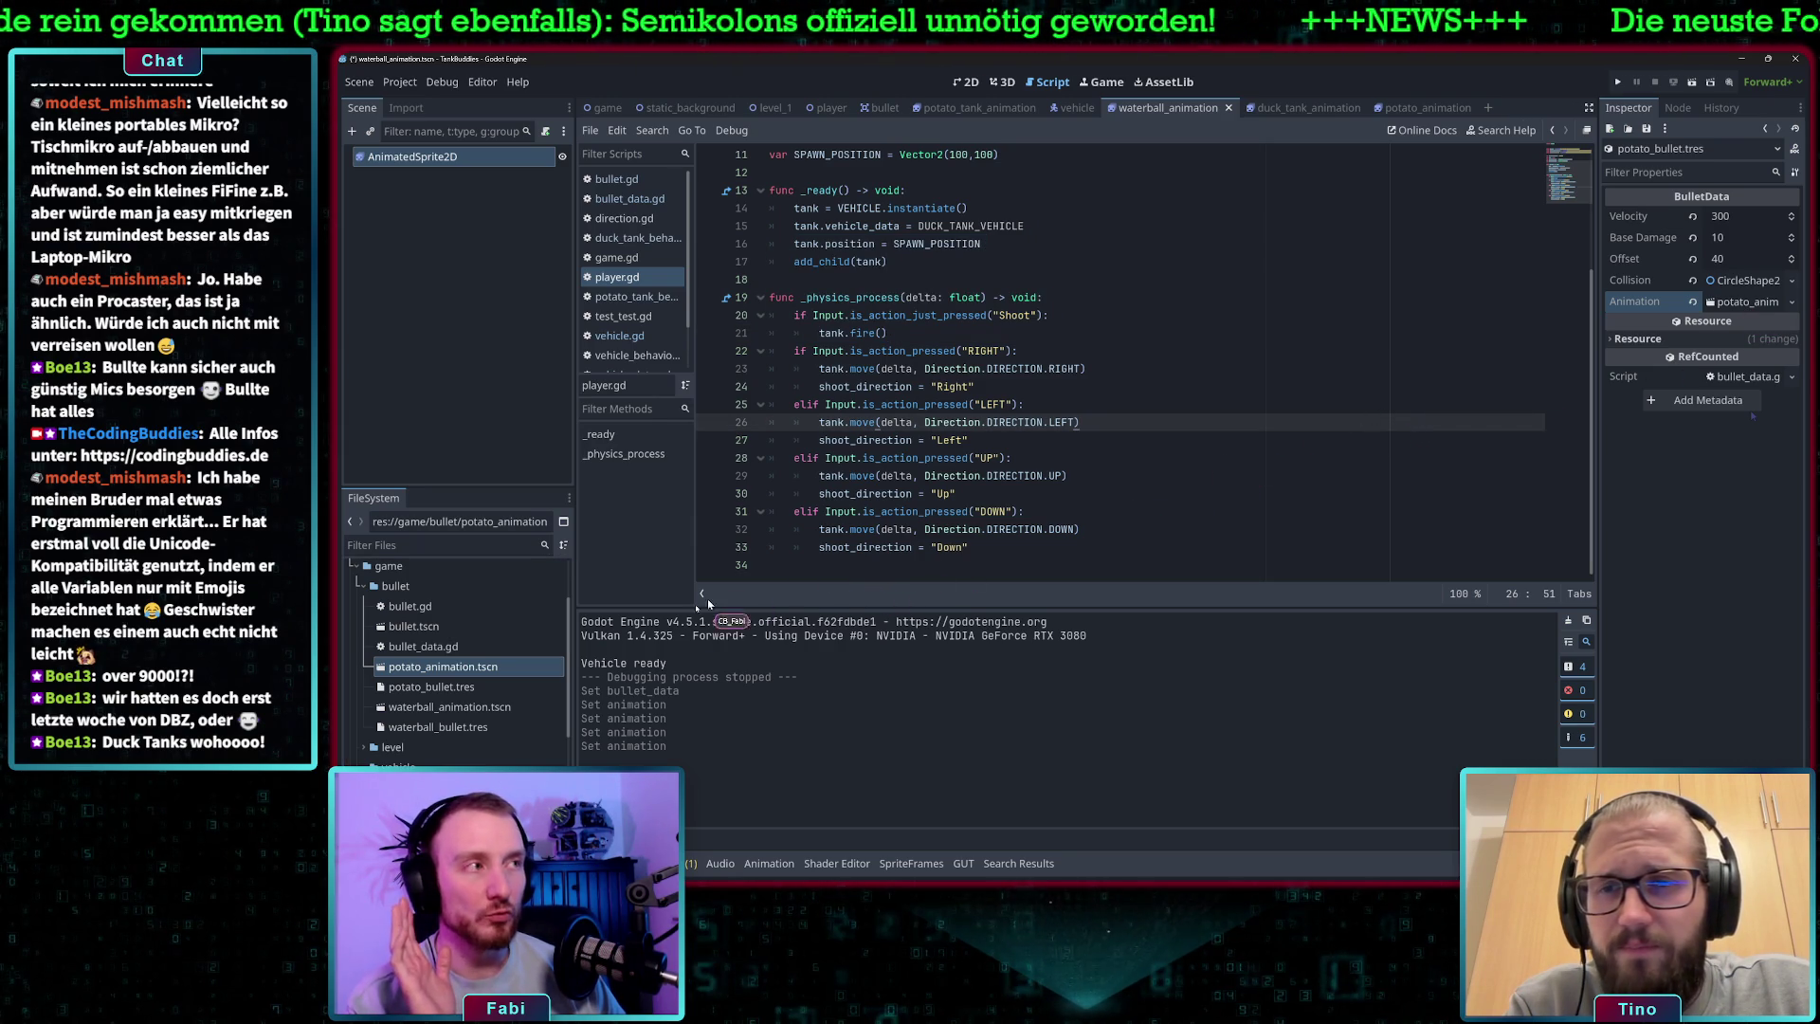
scroll(469, 739, down, 10)
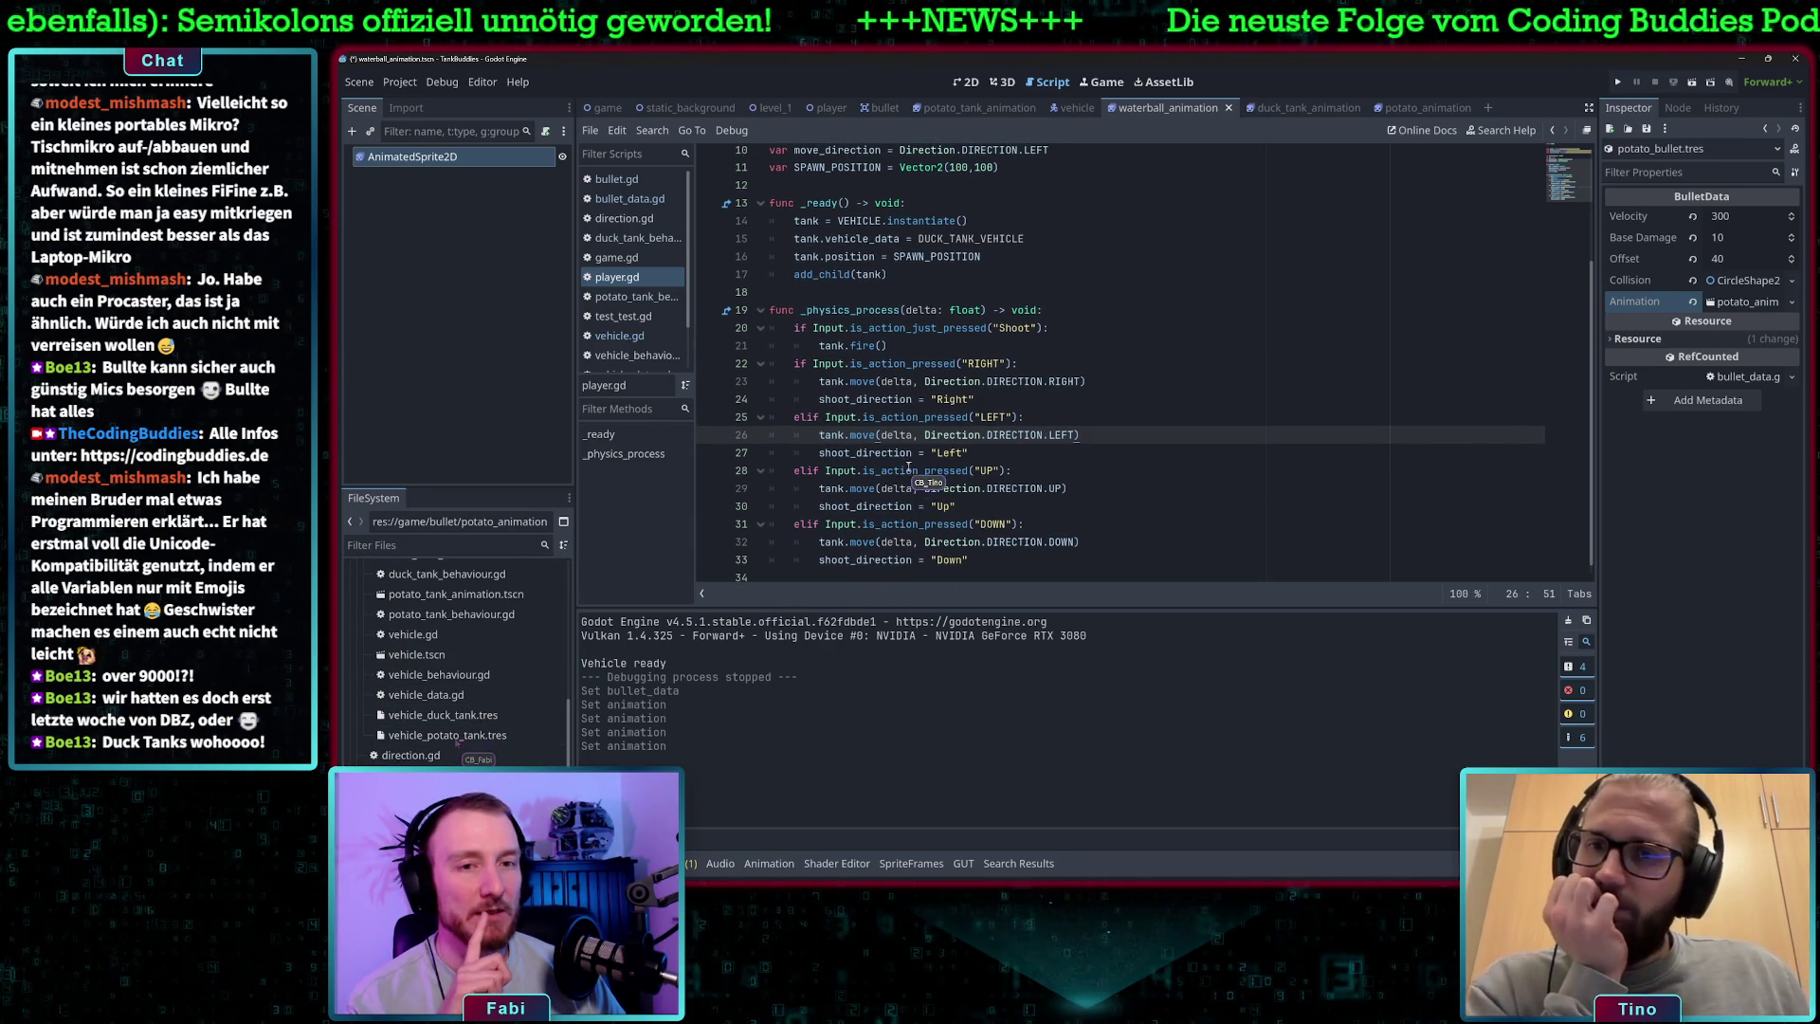
- Clear vehicle_potato_tank.tres's Bullet Data and assign potato_bullet.tres
click(456, 736)
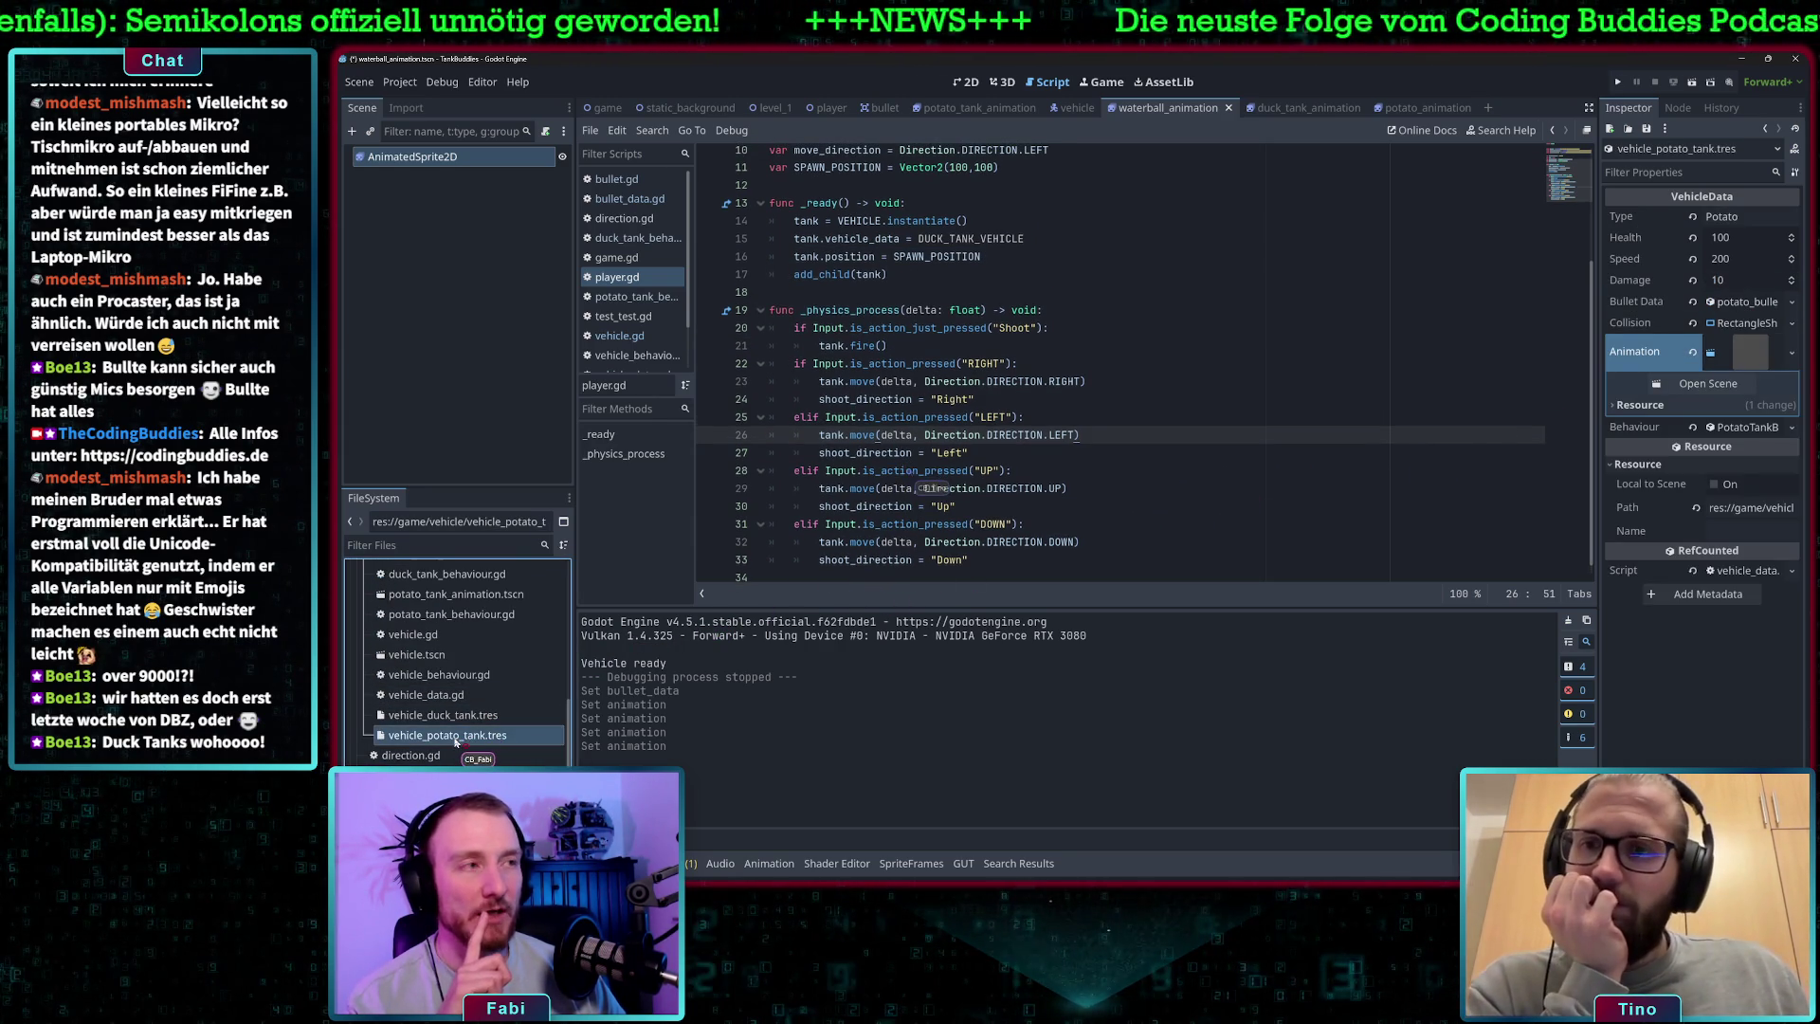
click(1792, 301)
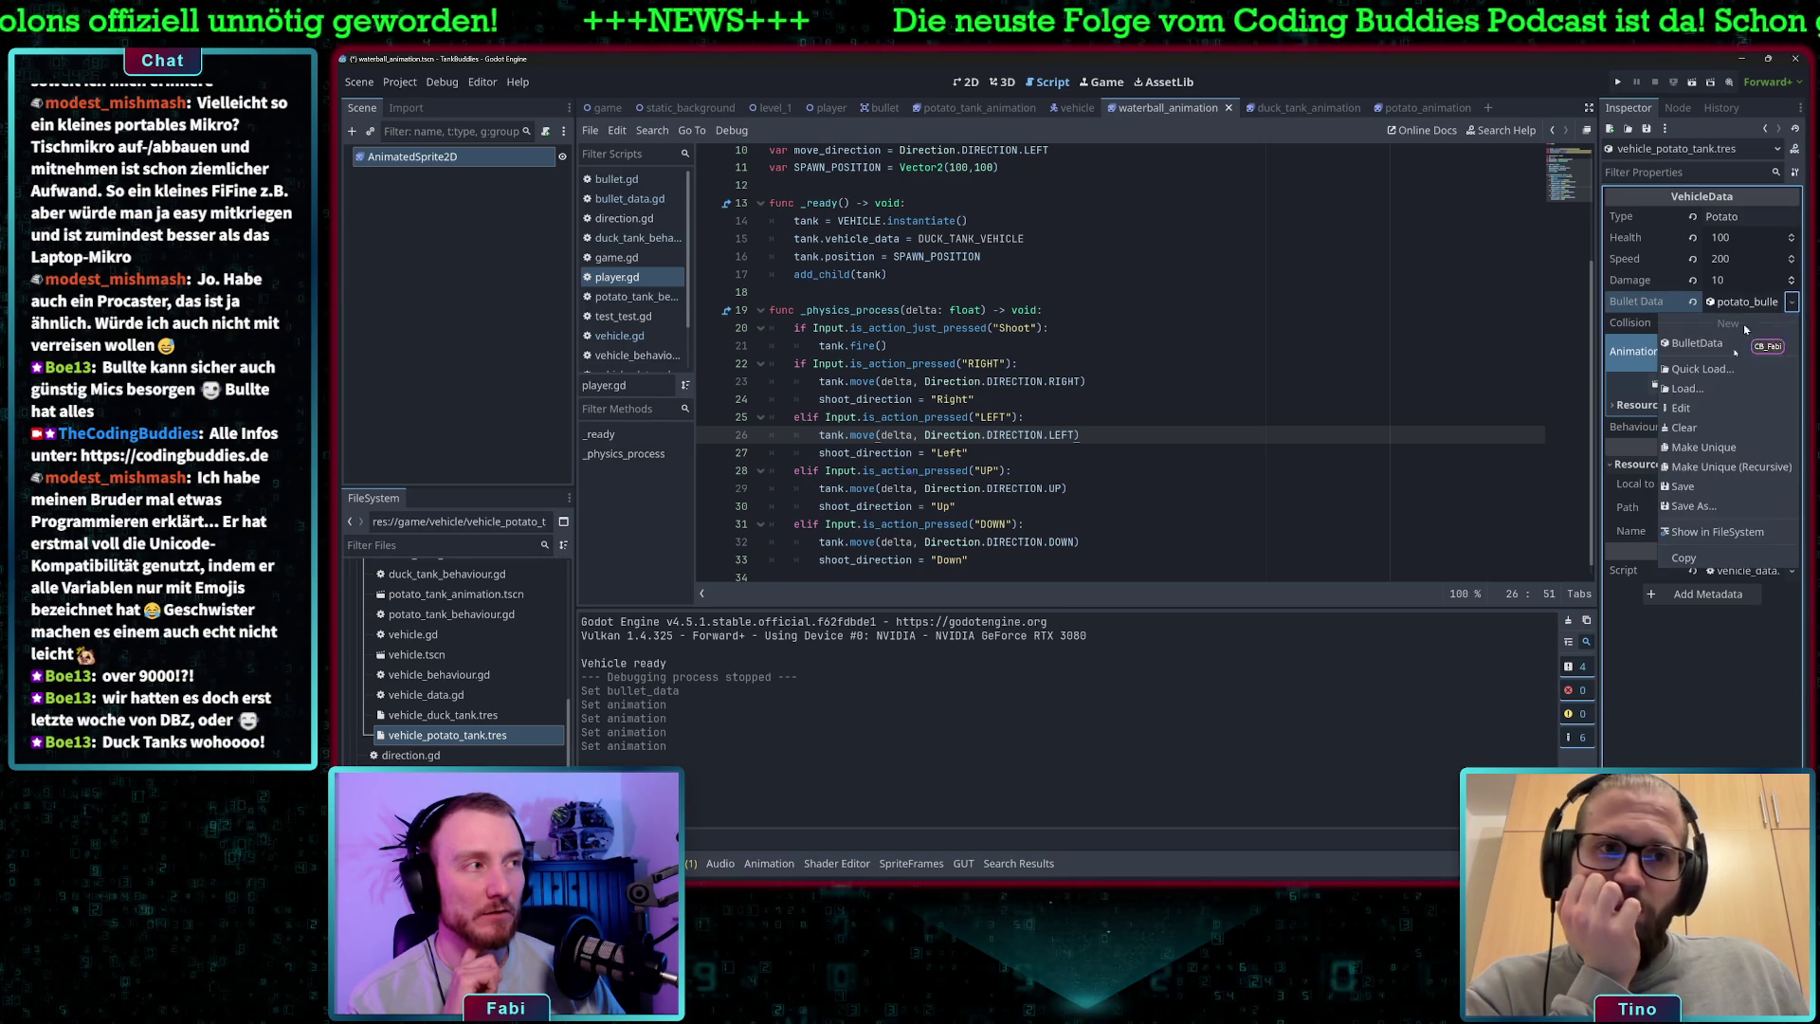
click(1692, 428)
scroll(441, 721, up, 8)
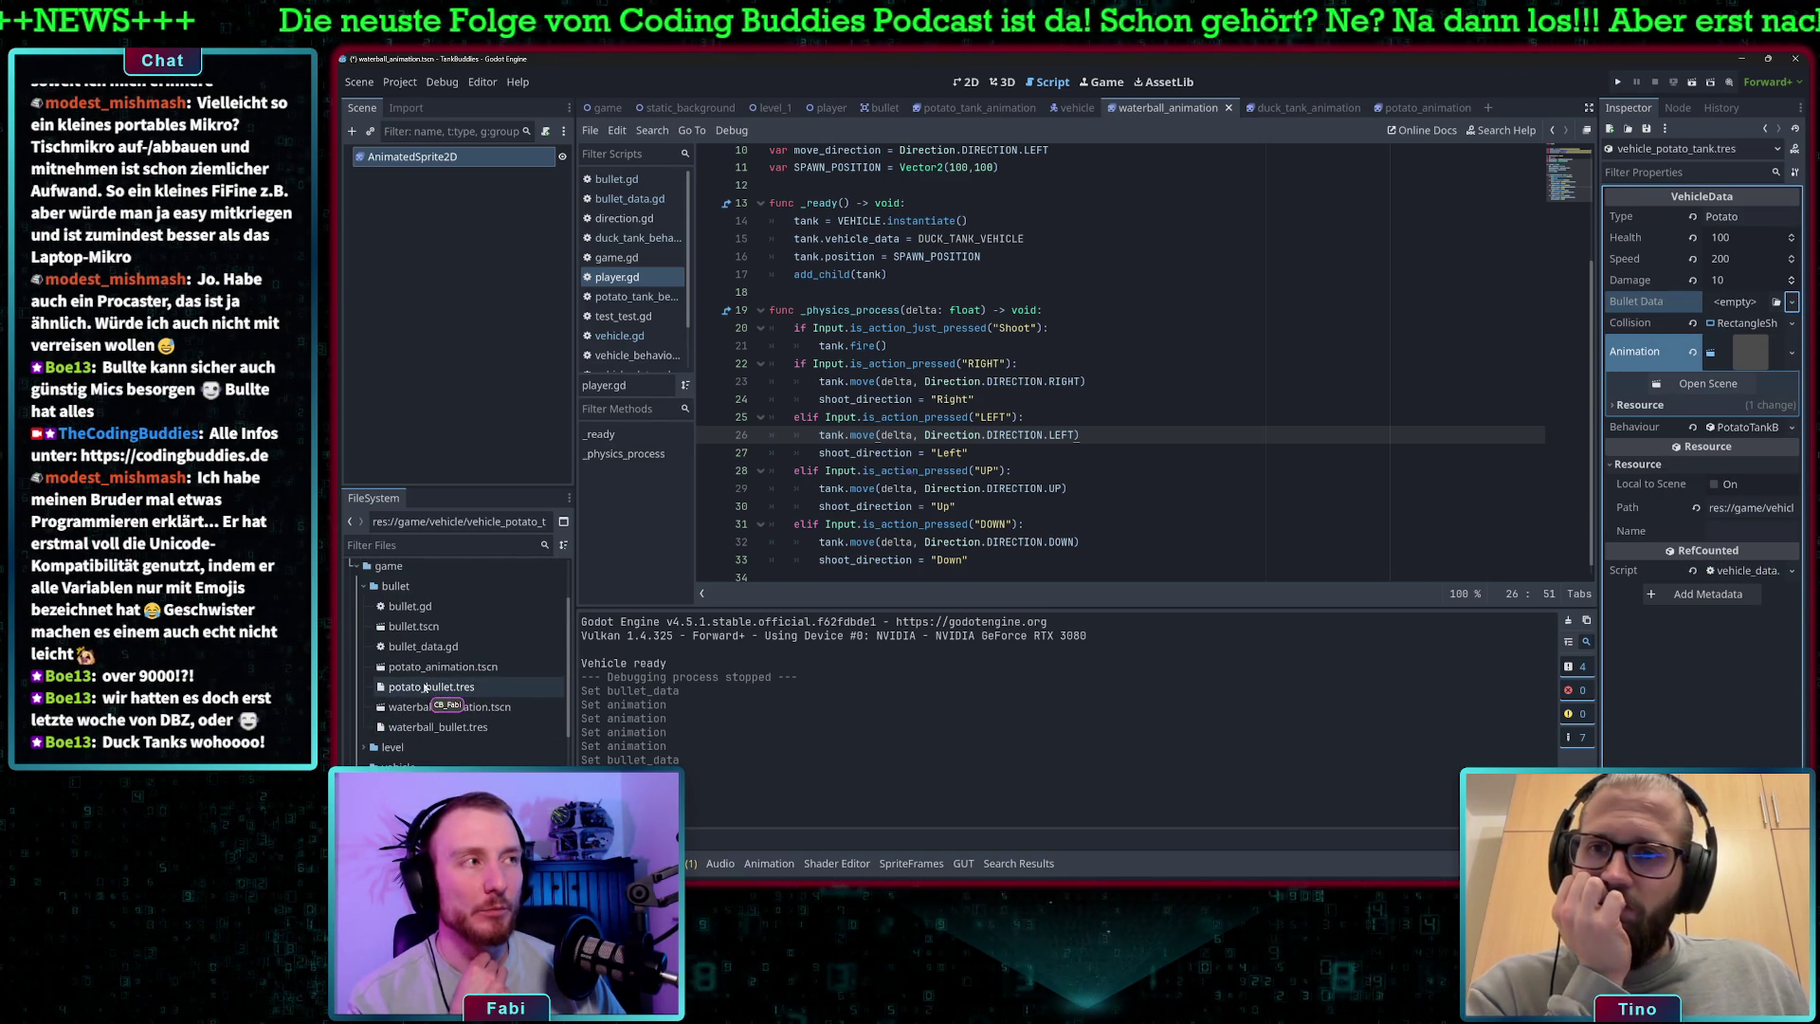
mouse_move(422, 688)
mouse_down()
mouse_move(1807, 324)
mouse_move(1740, 310)
mouse_up()
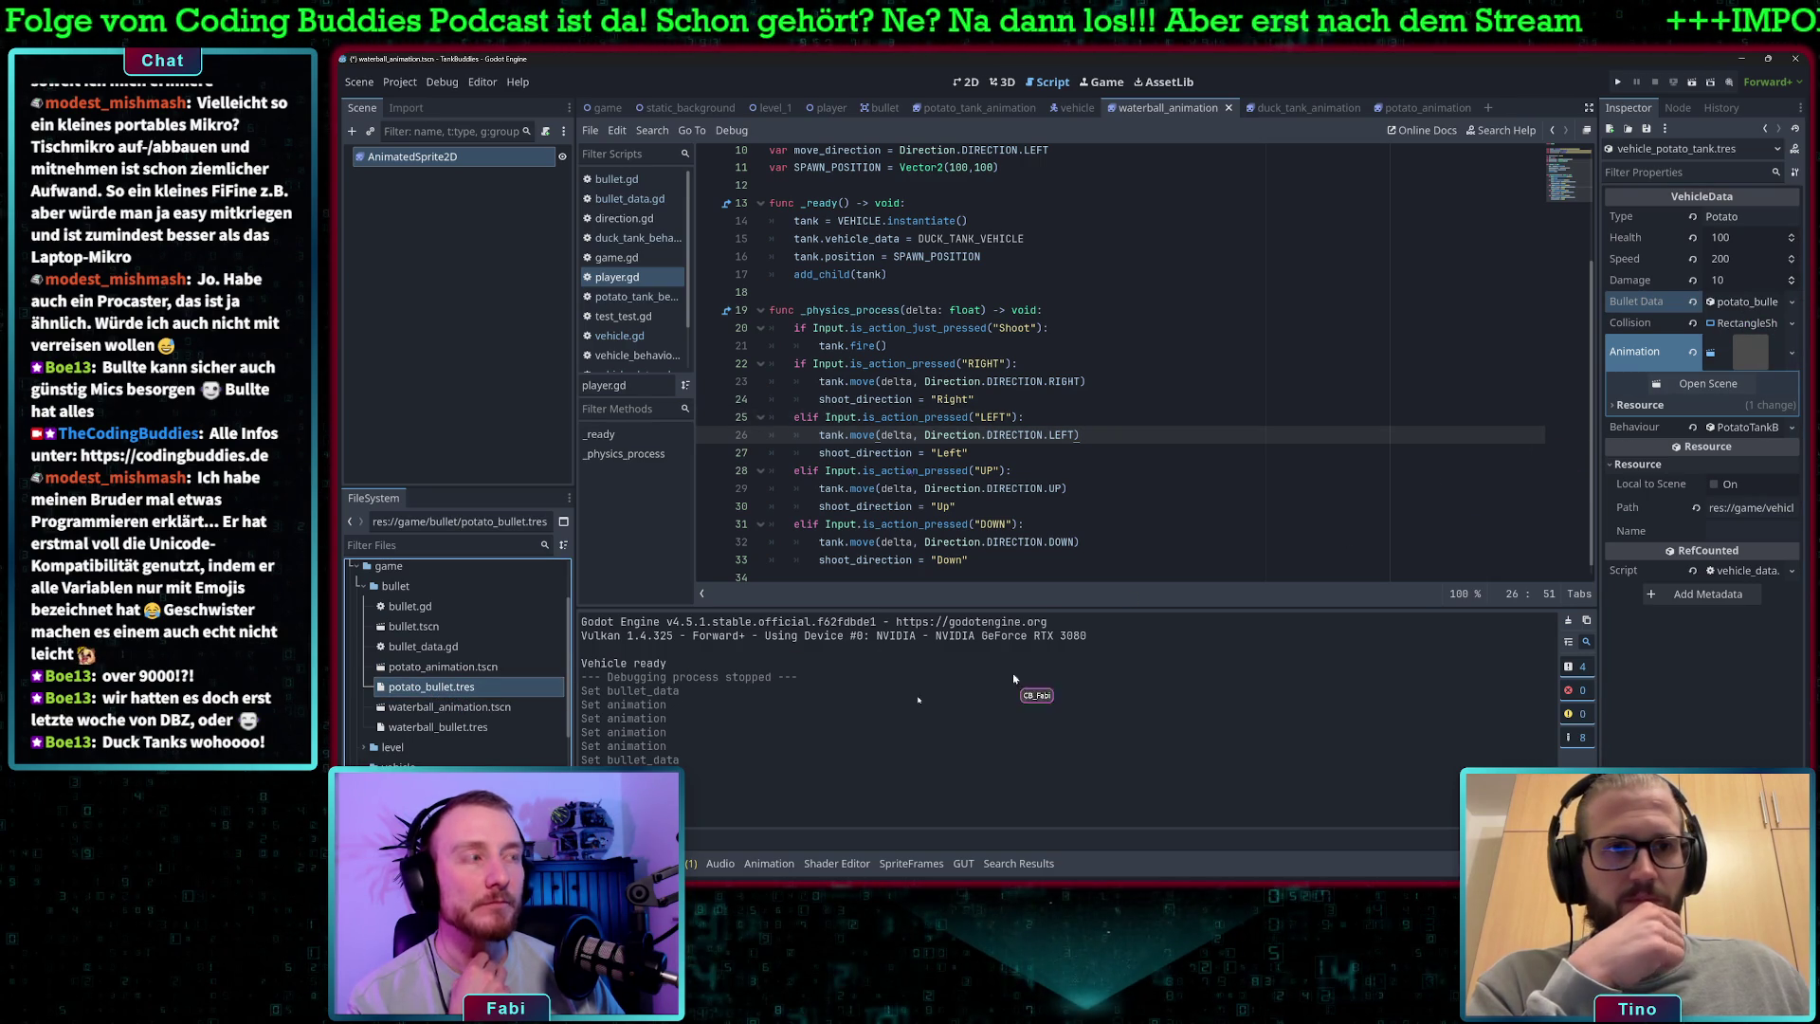
scroll(456, 663, down, 5)
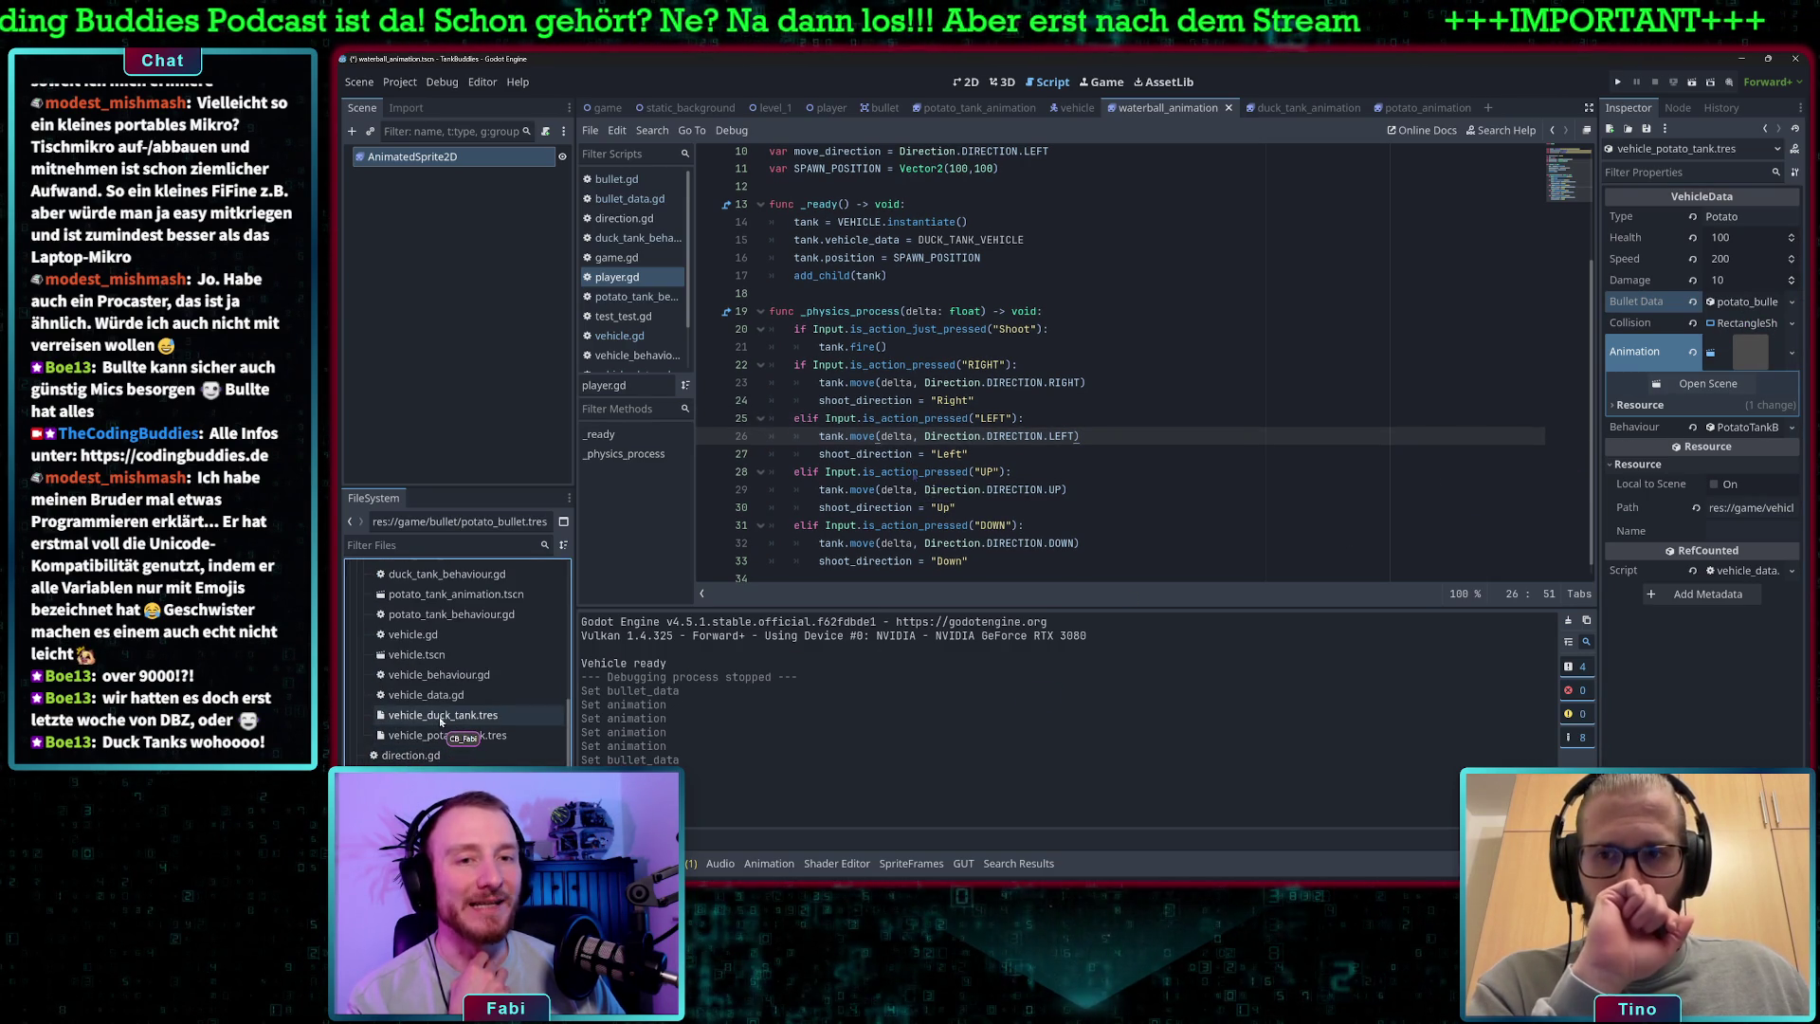
- Assign waterball_bullet.tres as vehicle_duck_tank.tres's Bullet Data and run the game
click(441, 718)
scroll(441, 722, up, 8)
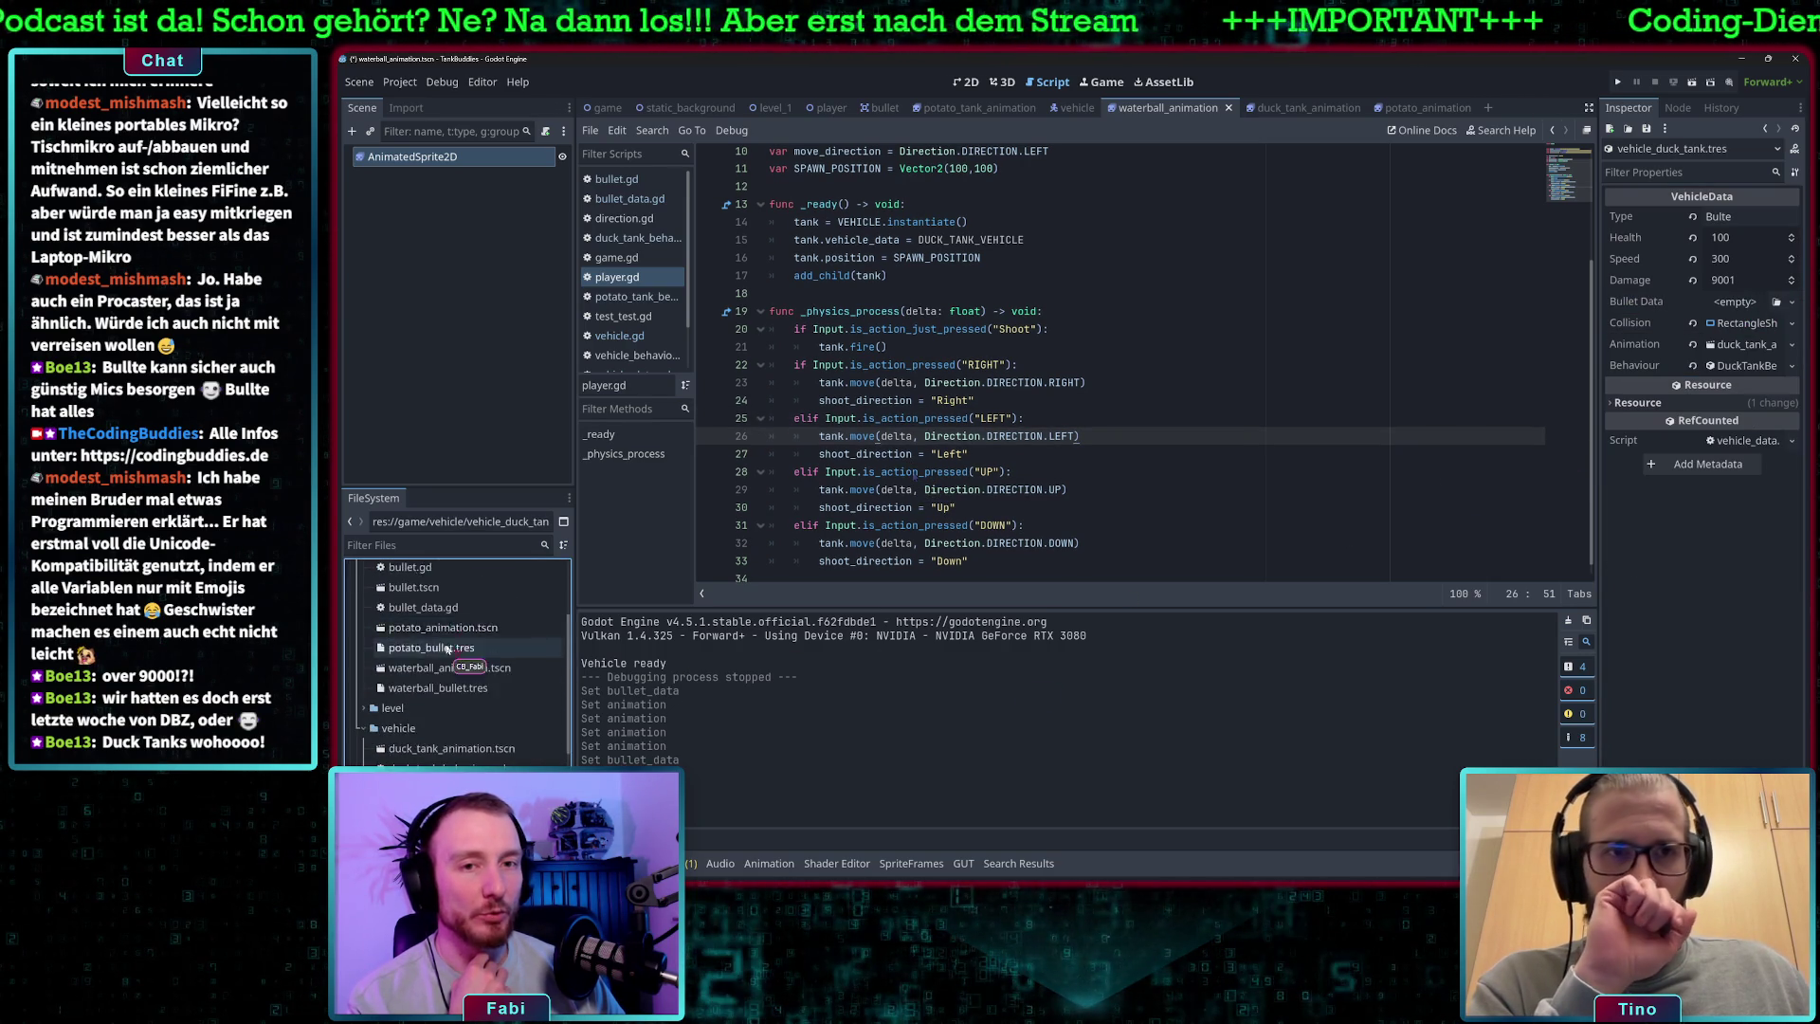
click(438, 764)
mouse_move(1268, 589)
mouse_down()
mouse_move(1763, 313)
mouse_move(1744, 303)
mouse_up()
click(1359, 382)
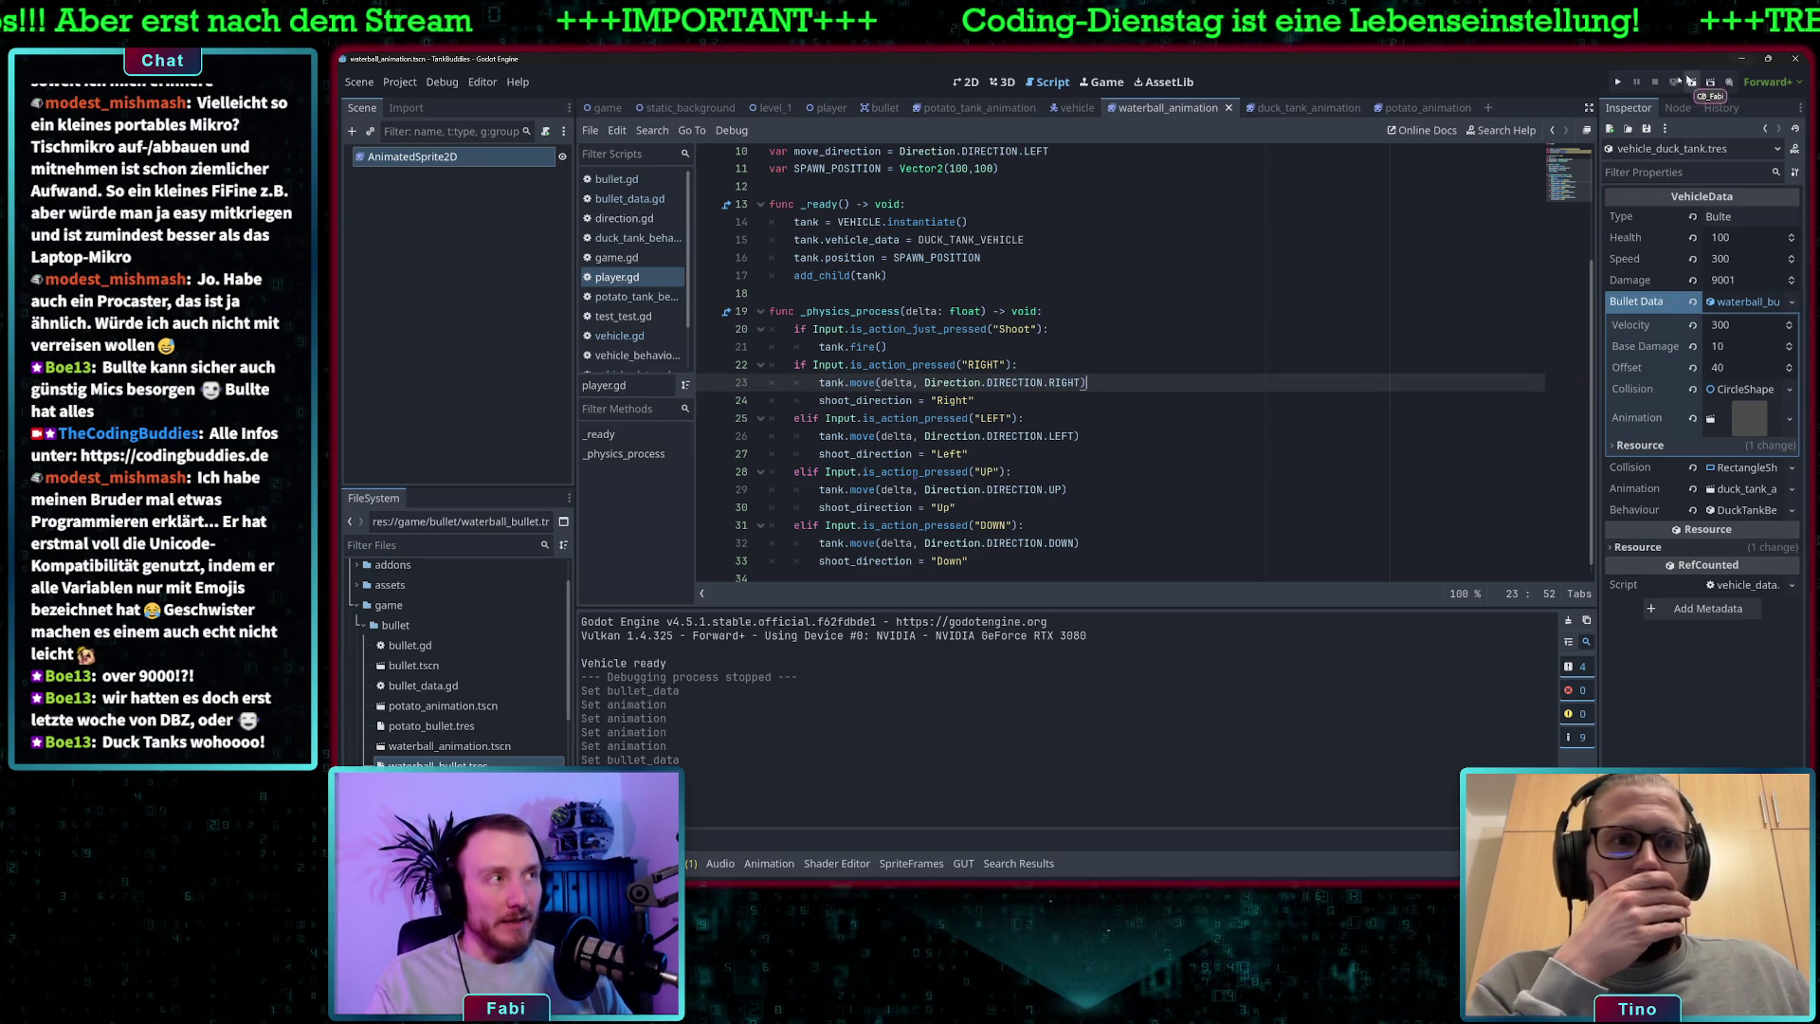
click(1617, 84)
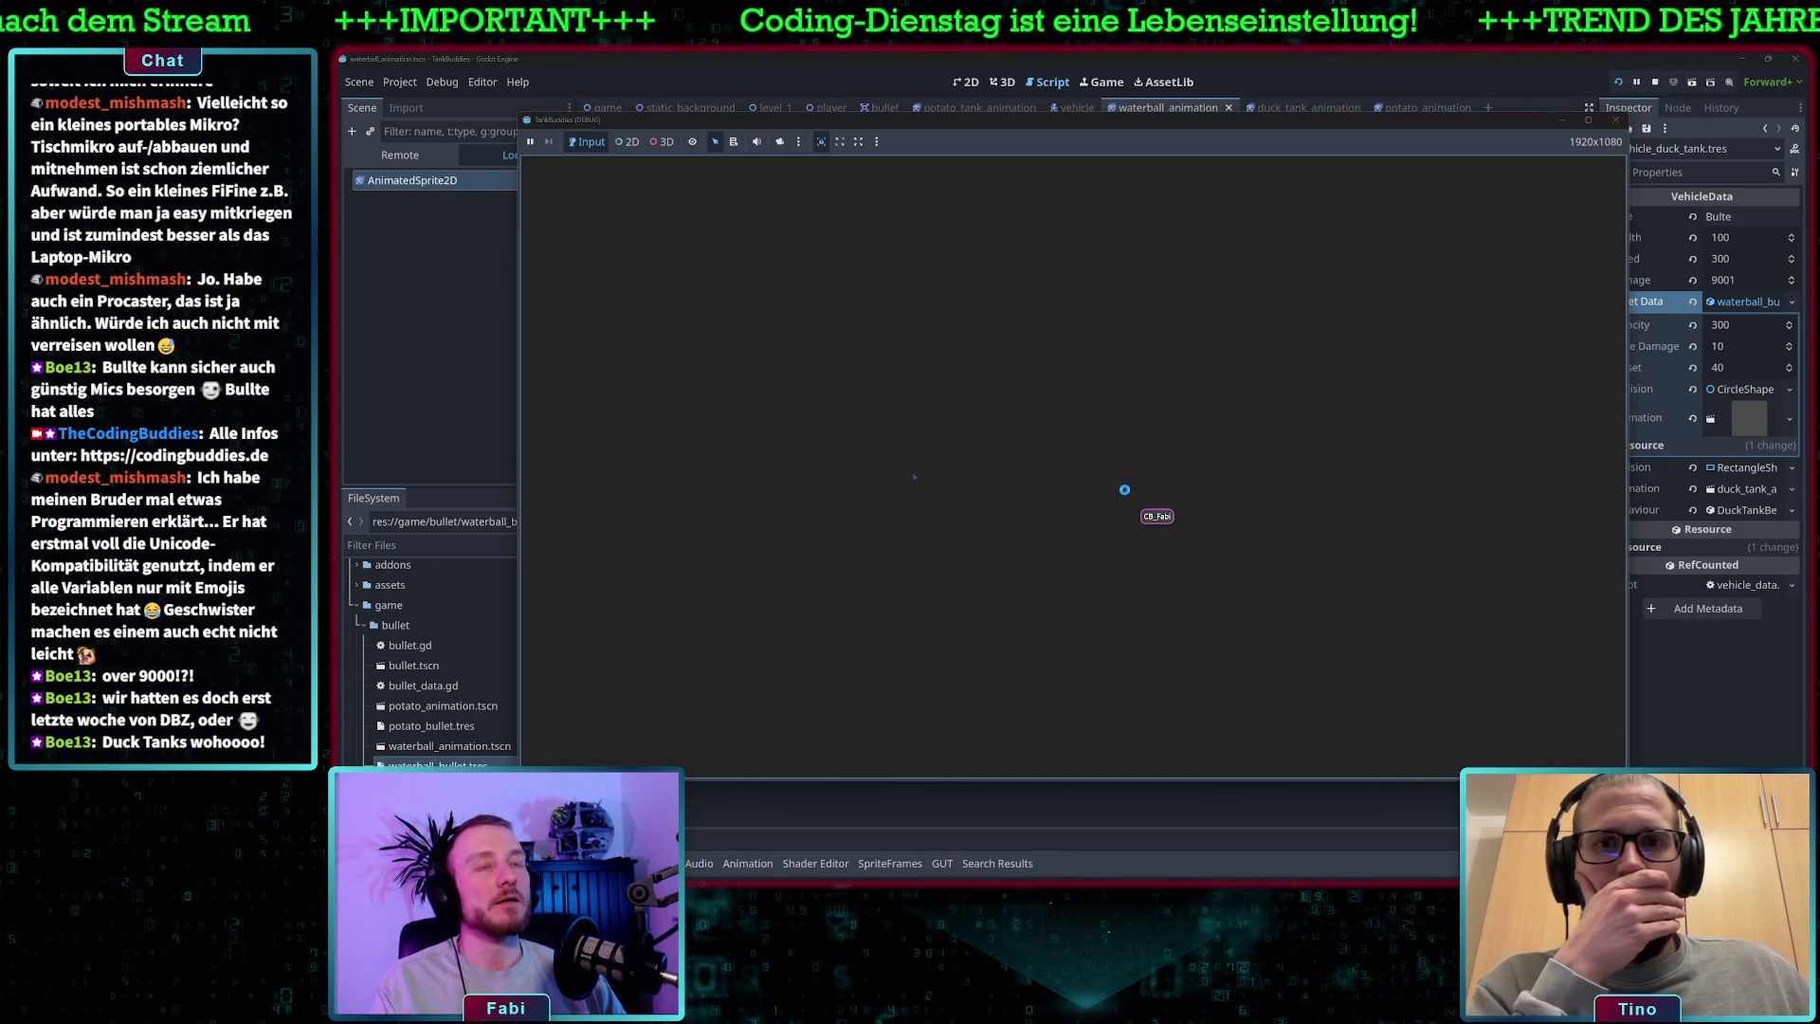
- Drive the duck tank right, down and left, firing waterballs in each direction
key(Right)
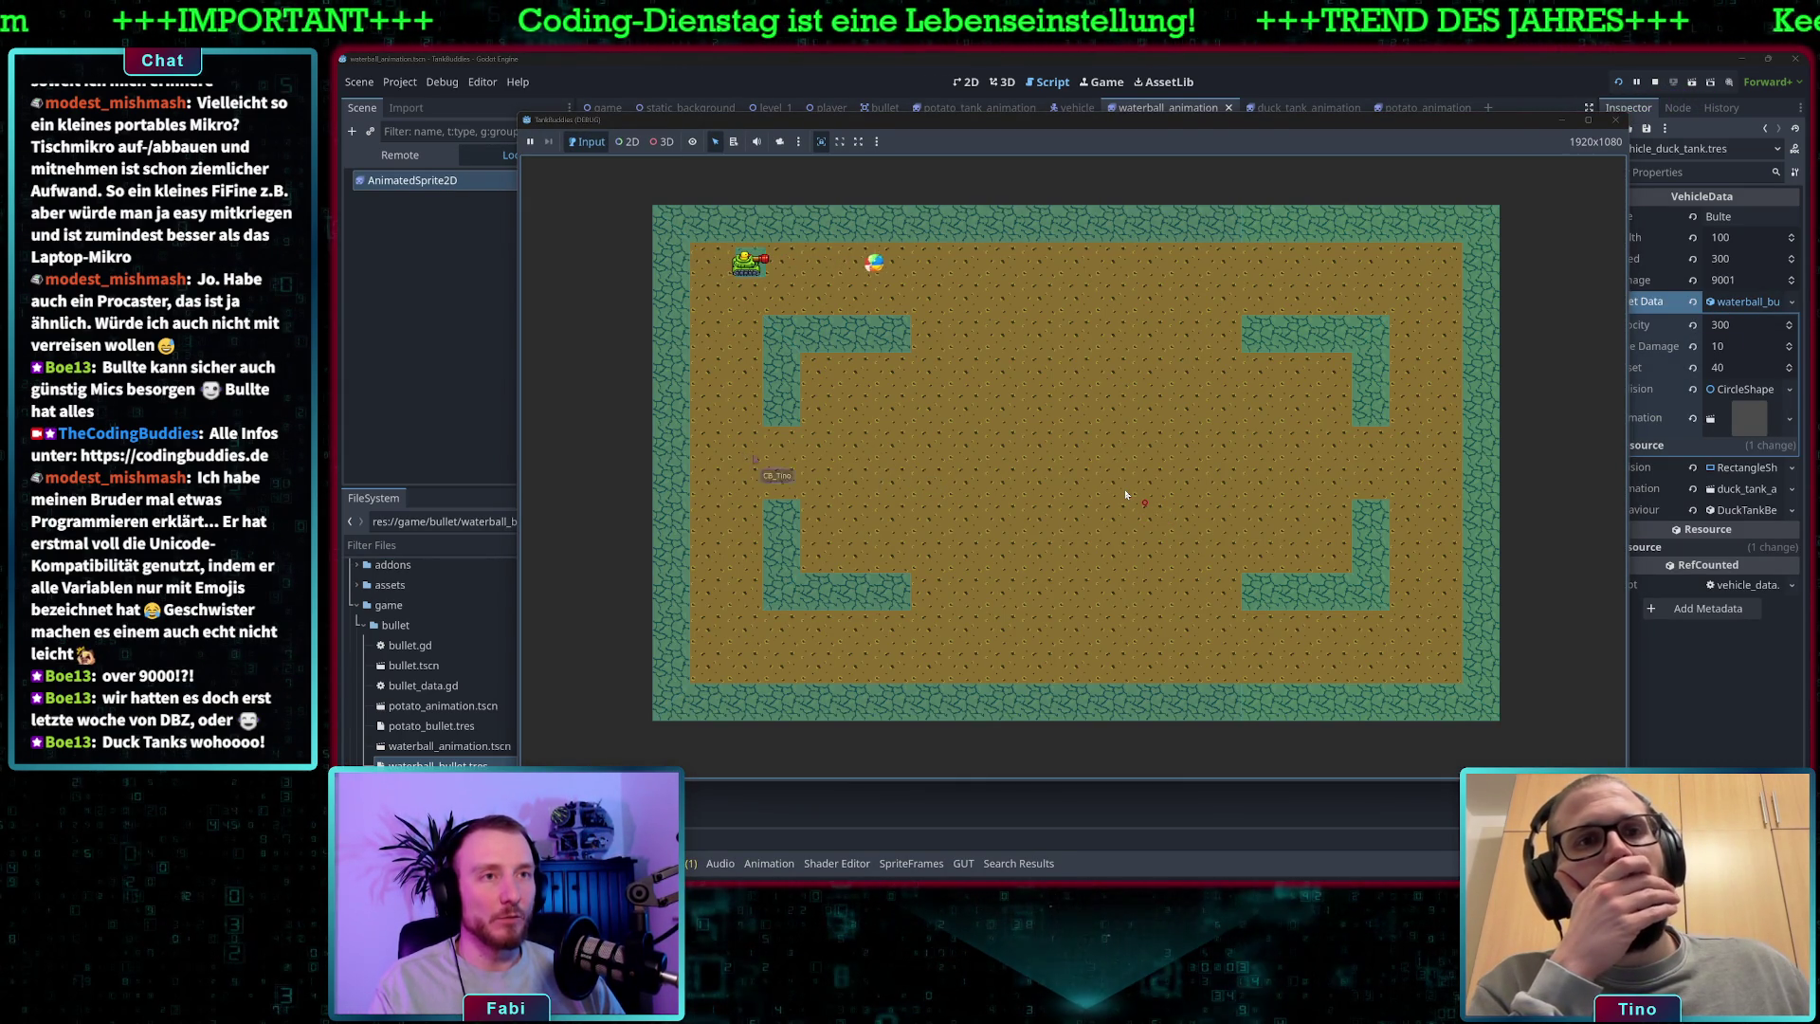
key(space)
key(Right)
key(space)
key(Down)
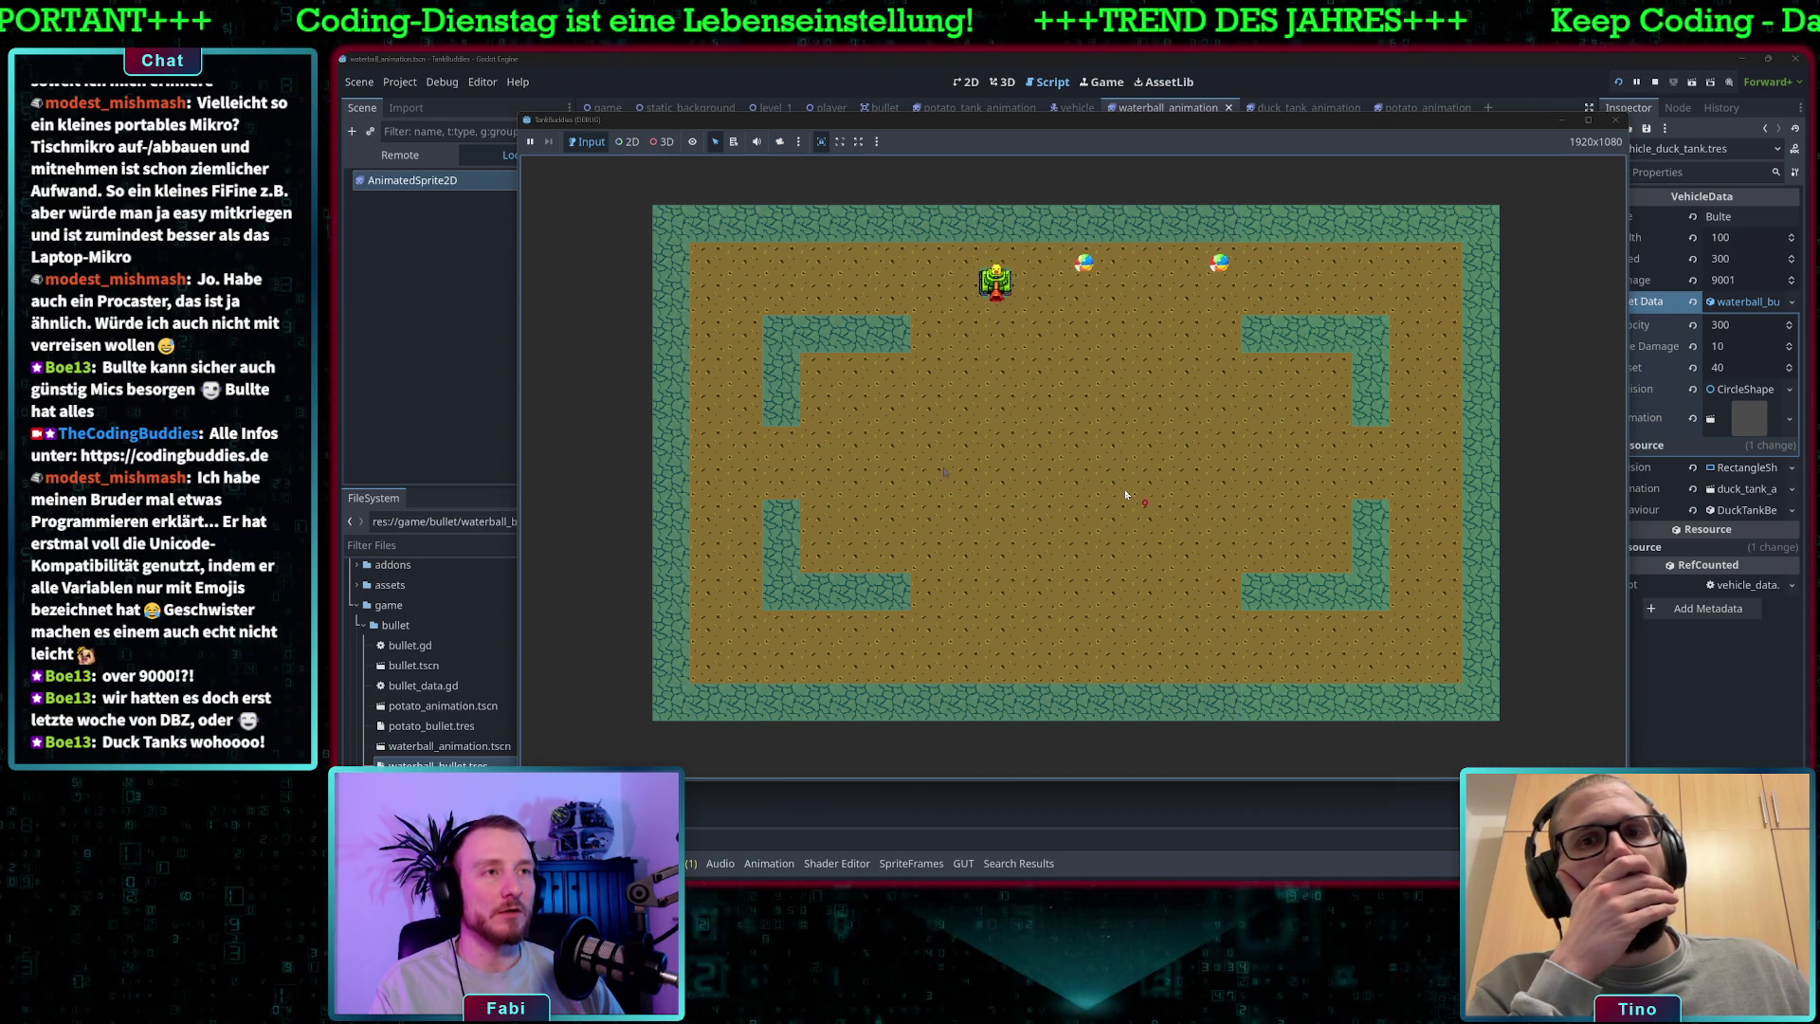
key(space)
key(space)
key(Down)
key(Left)
key(space)
key(space)
key(Right)
key(space)
key(space)
key(space)
key(Right)
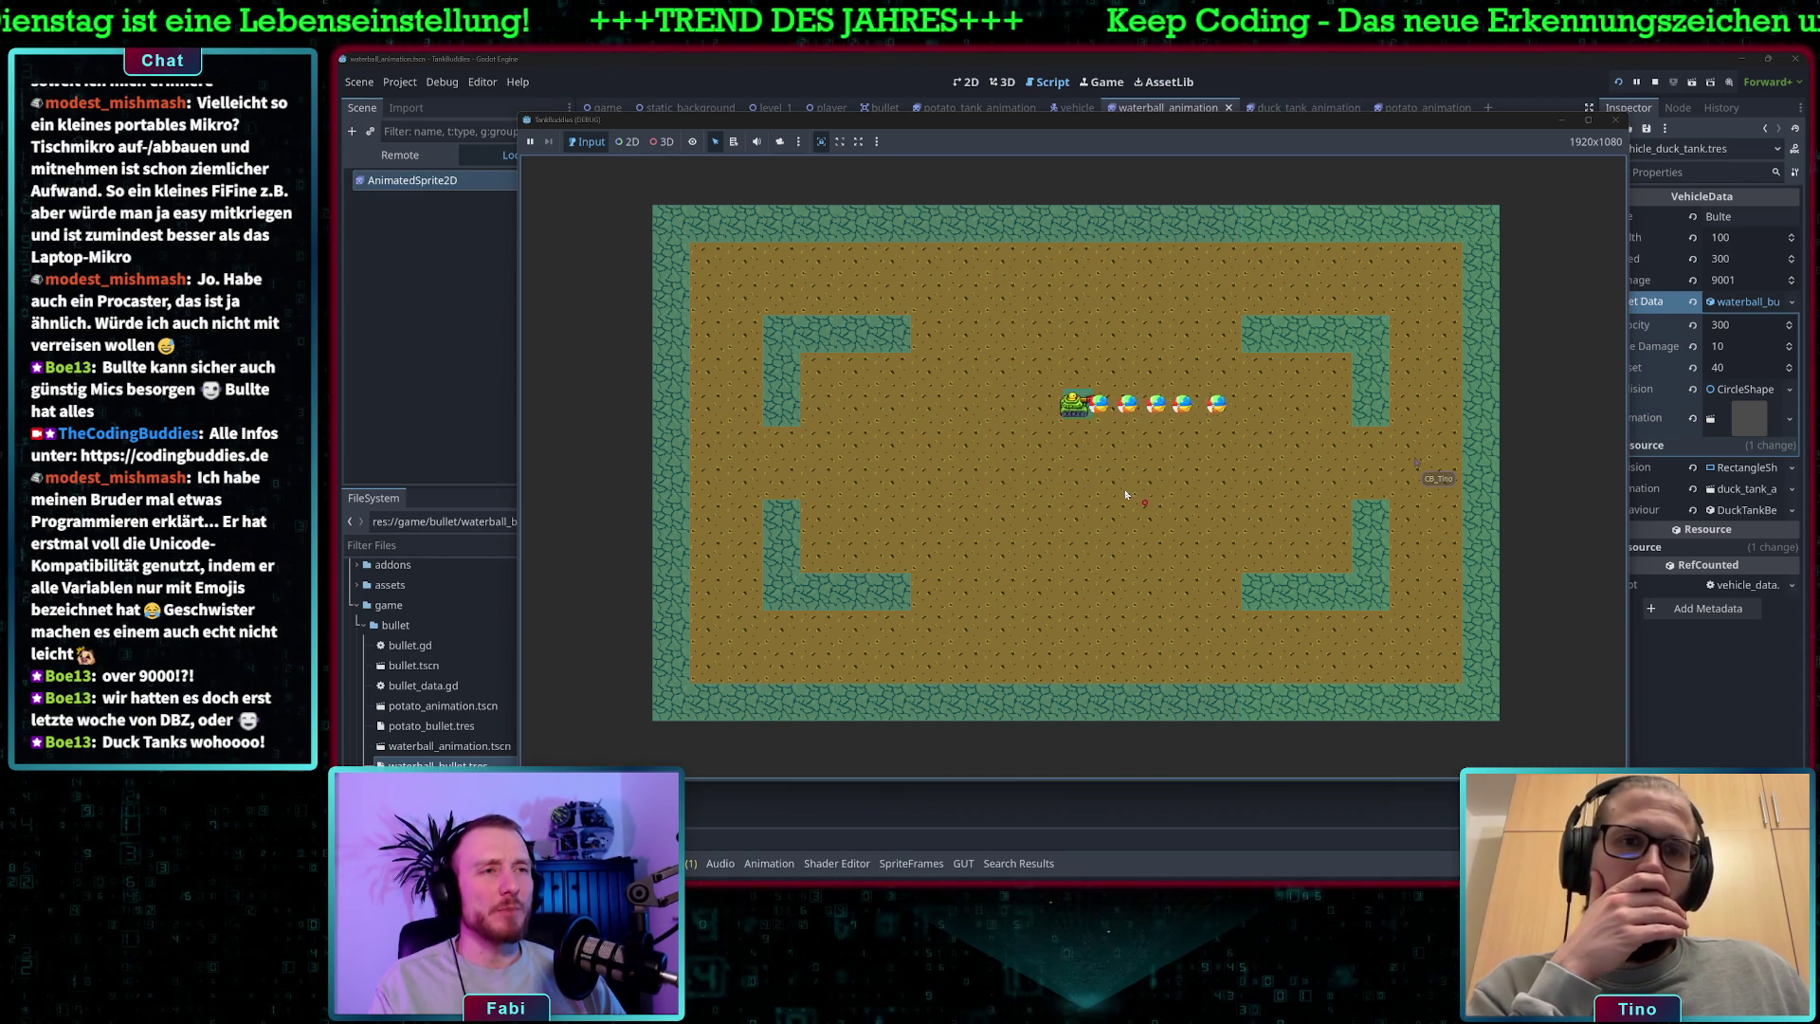
key(Left)
key(space)
key(Down)
key(Left)
key(space)
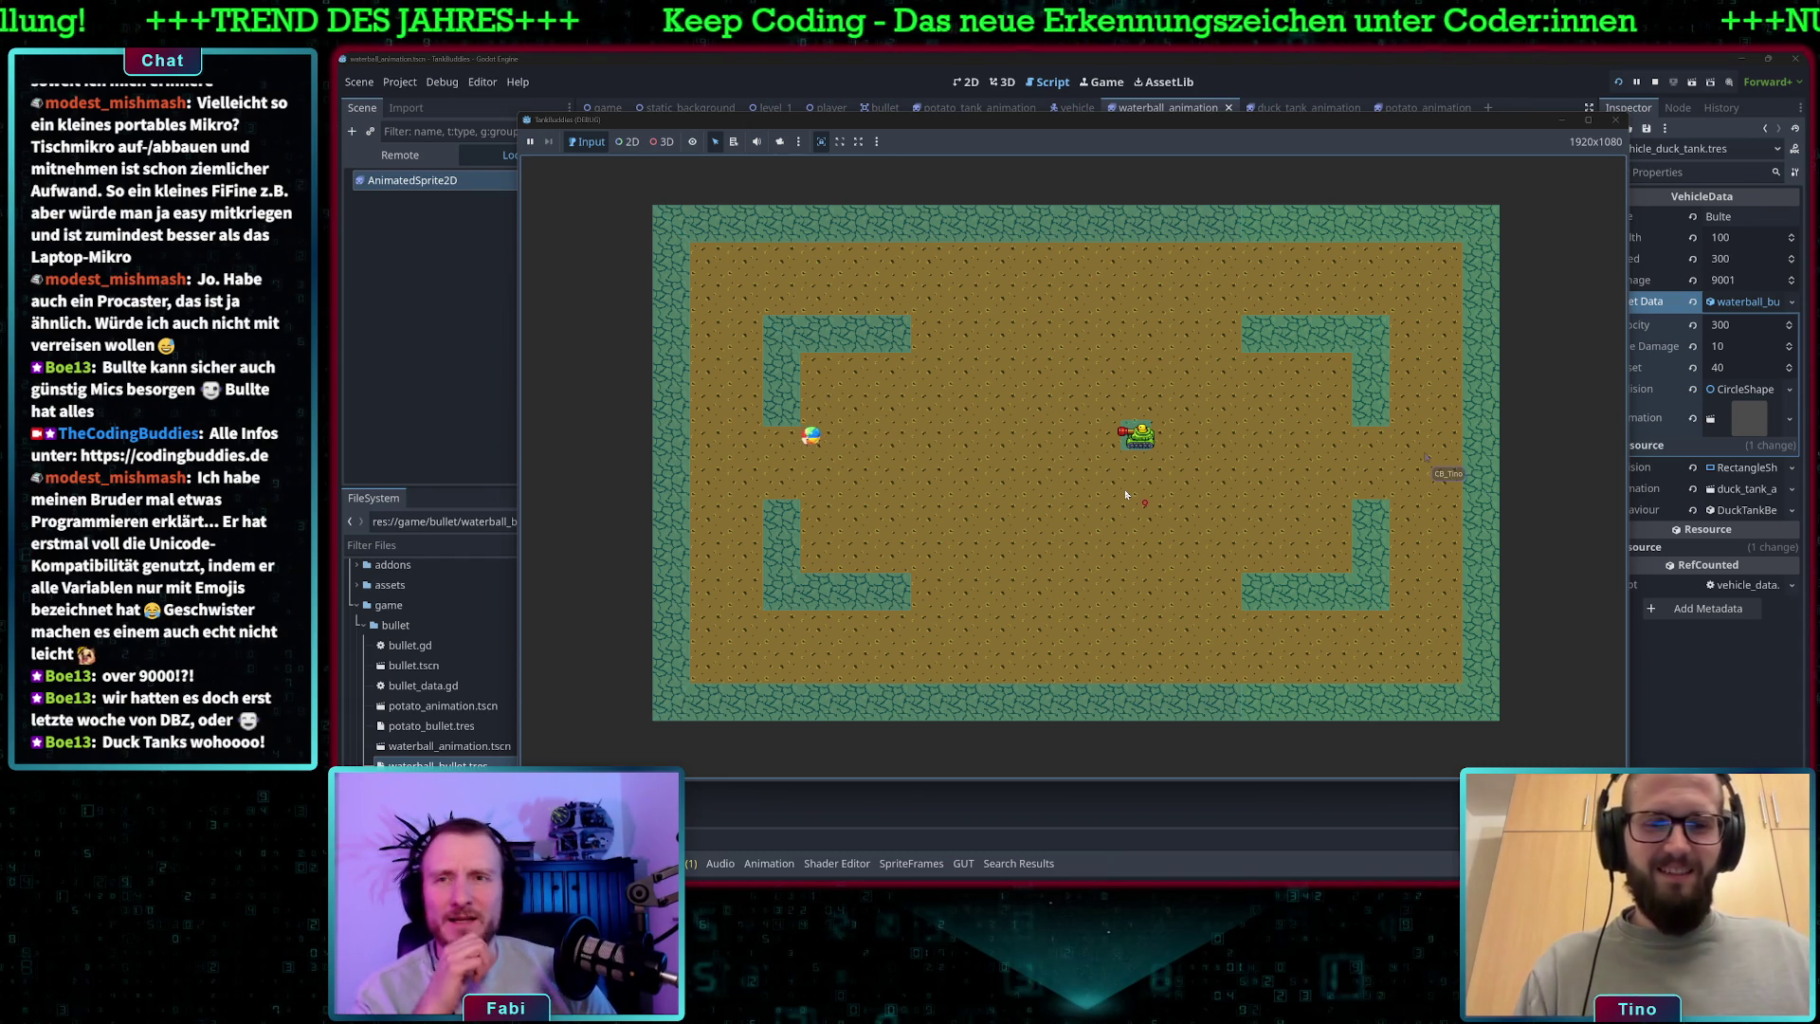
- Drive the duck tank back and forth, firing waterballs left and right
key(Left)
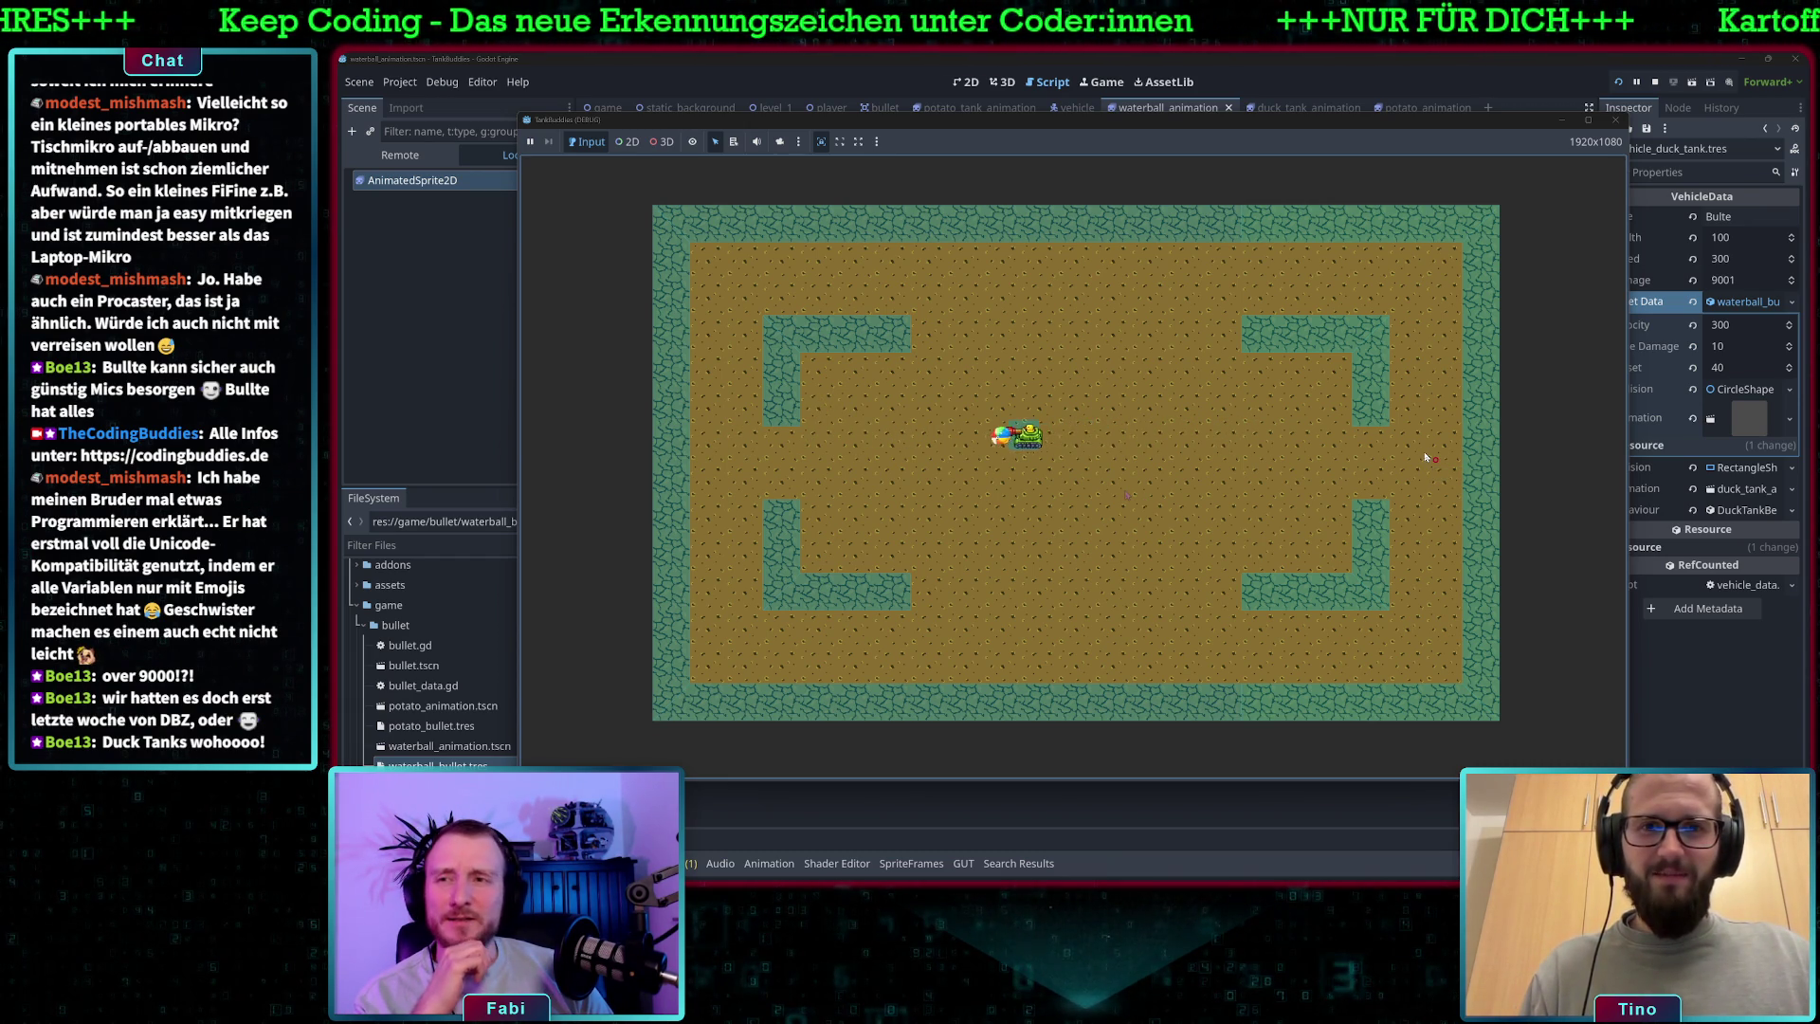
key(Right)
key(space)
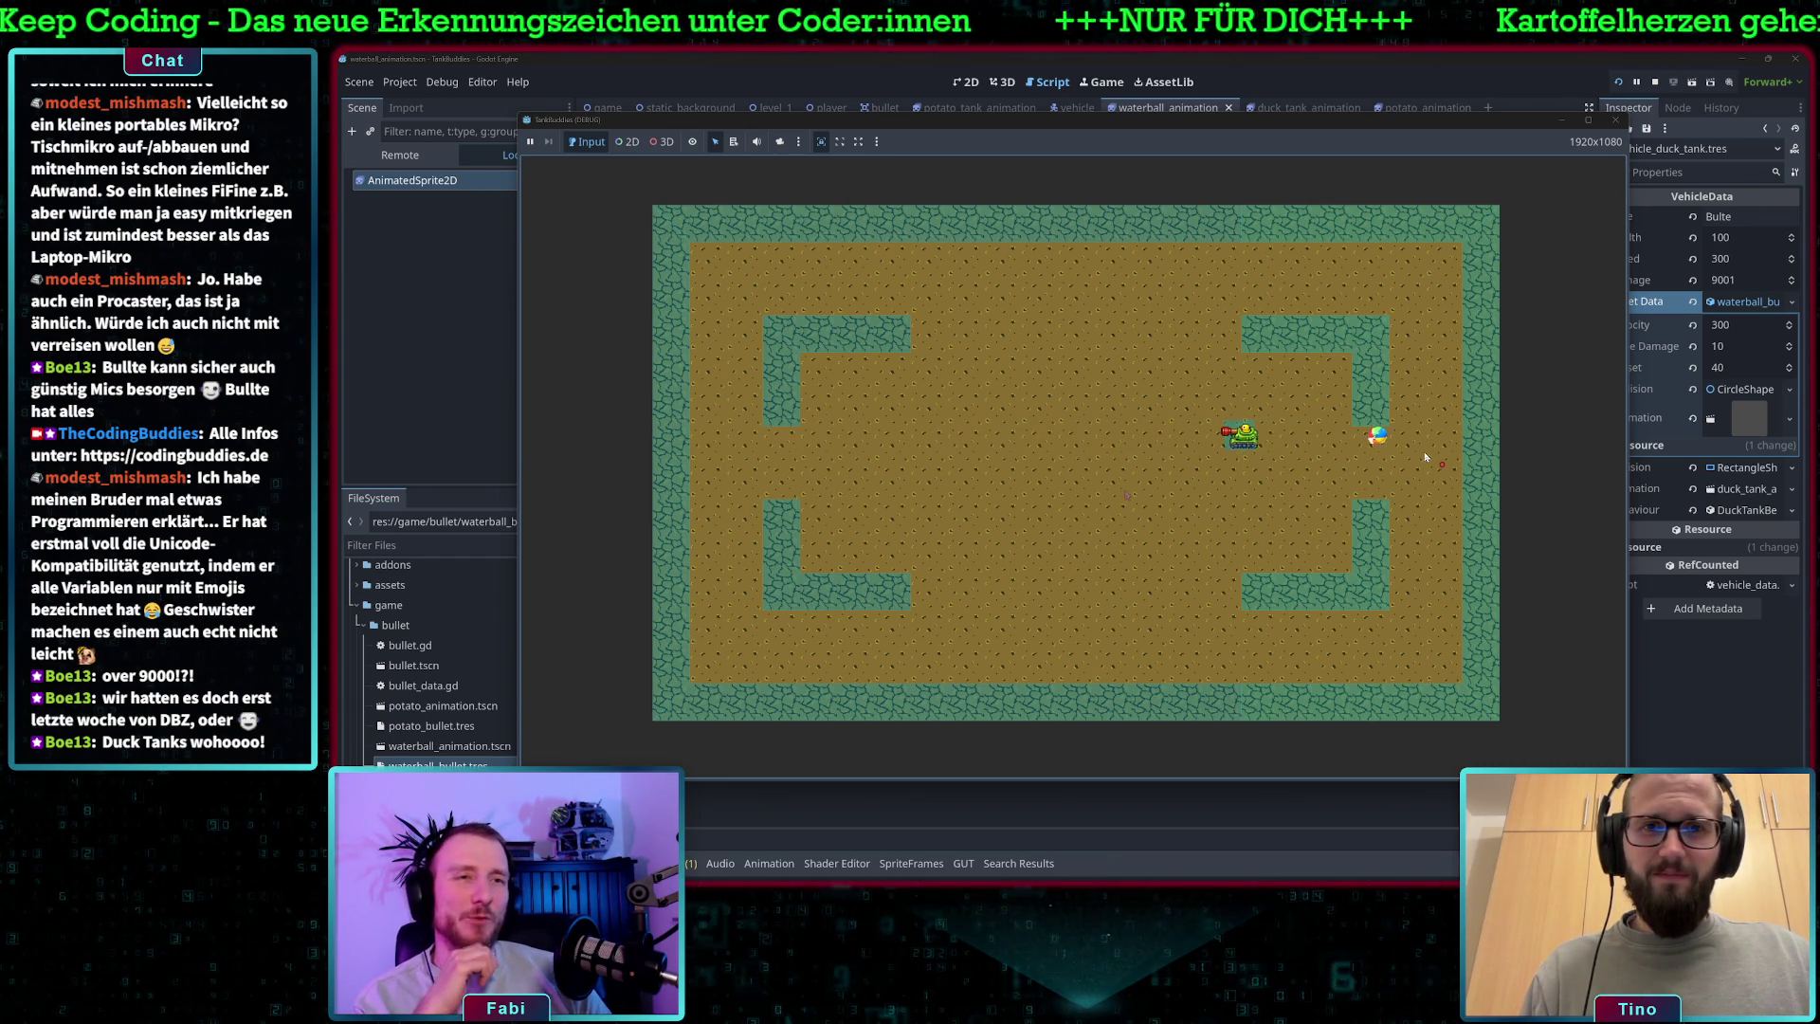
key(Left)
key(space)
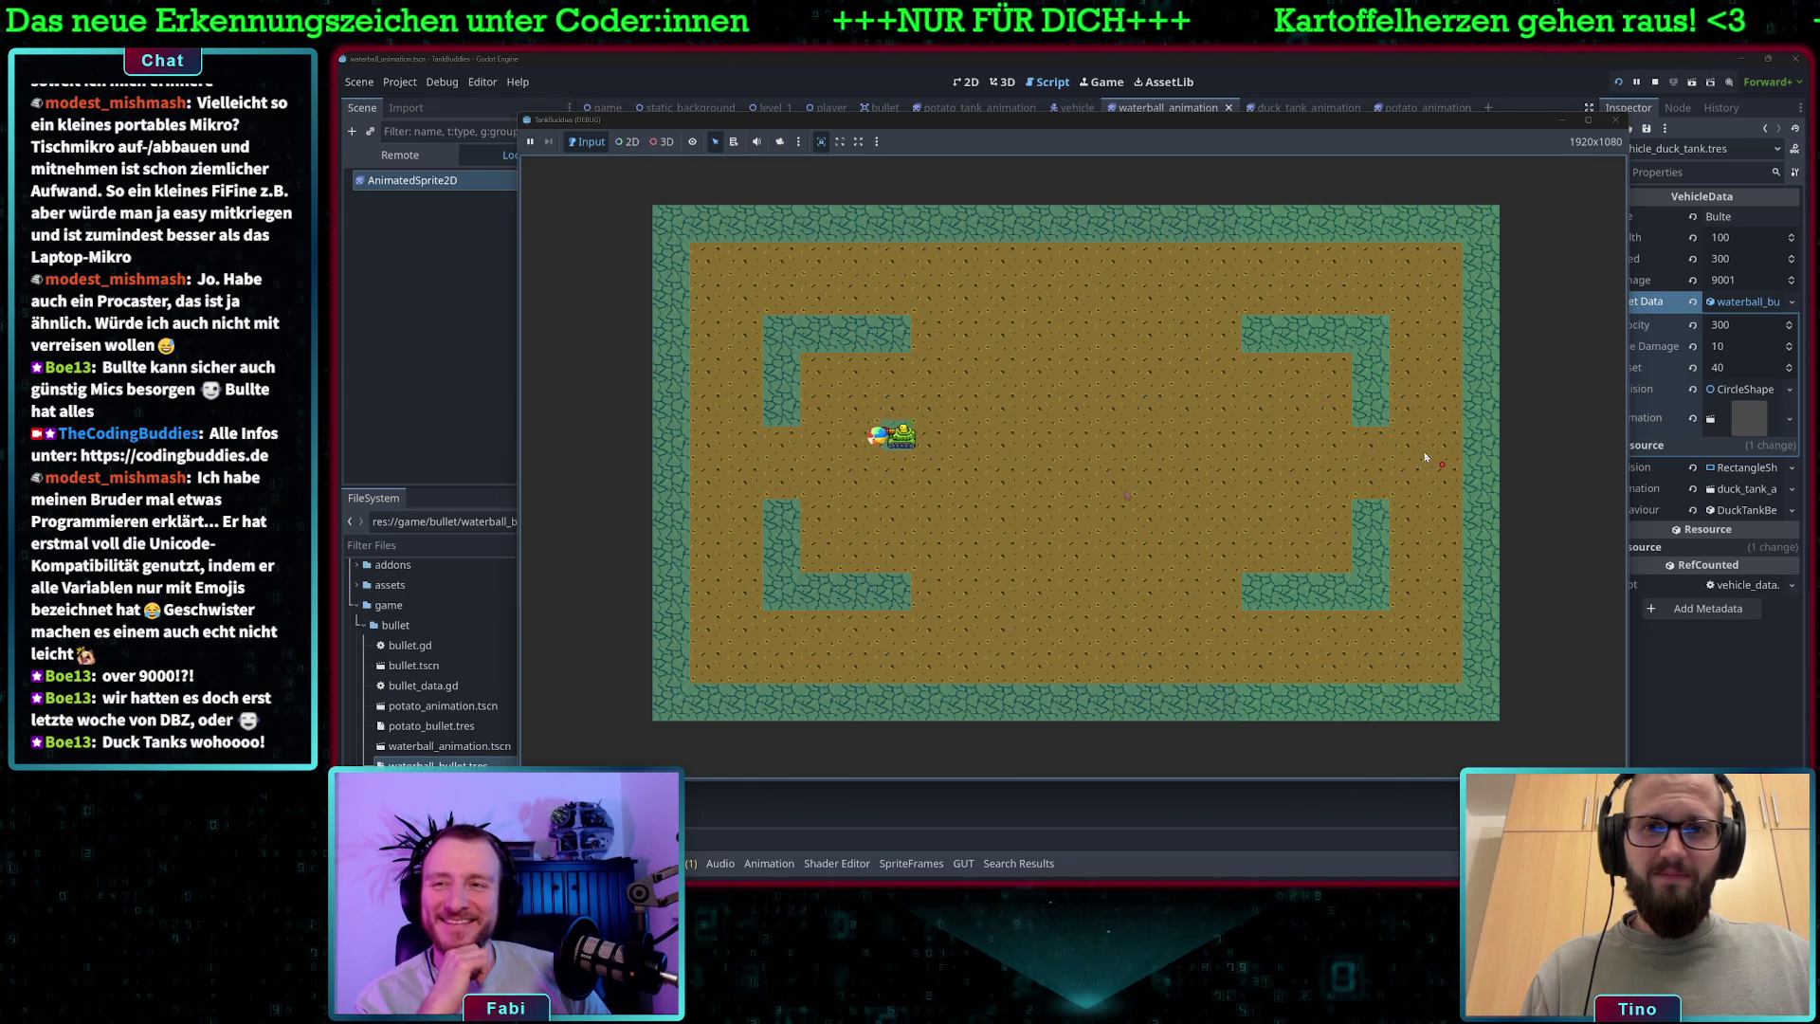
key(Right)
key(space)
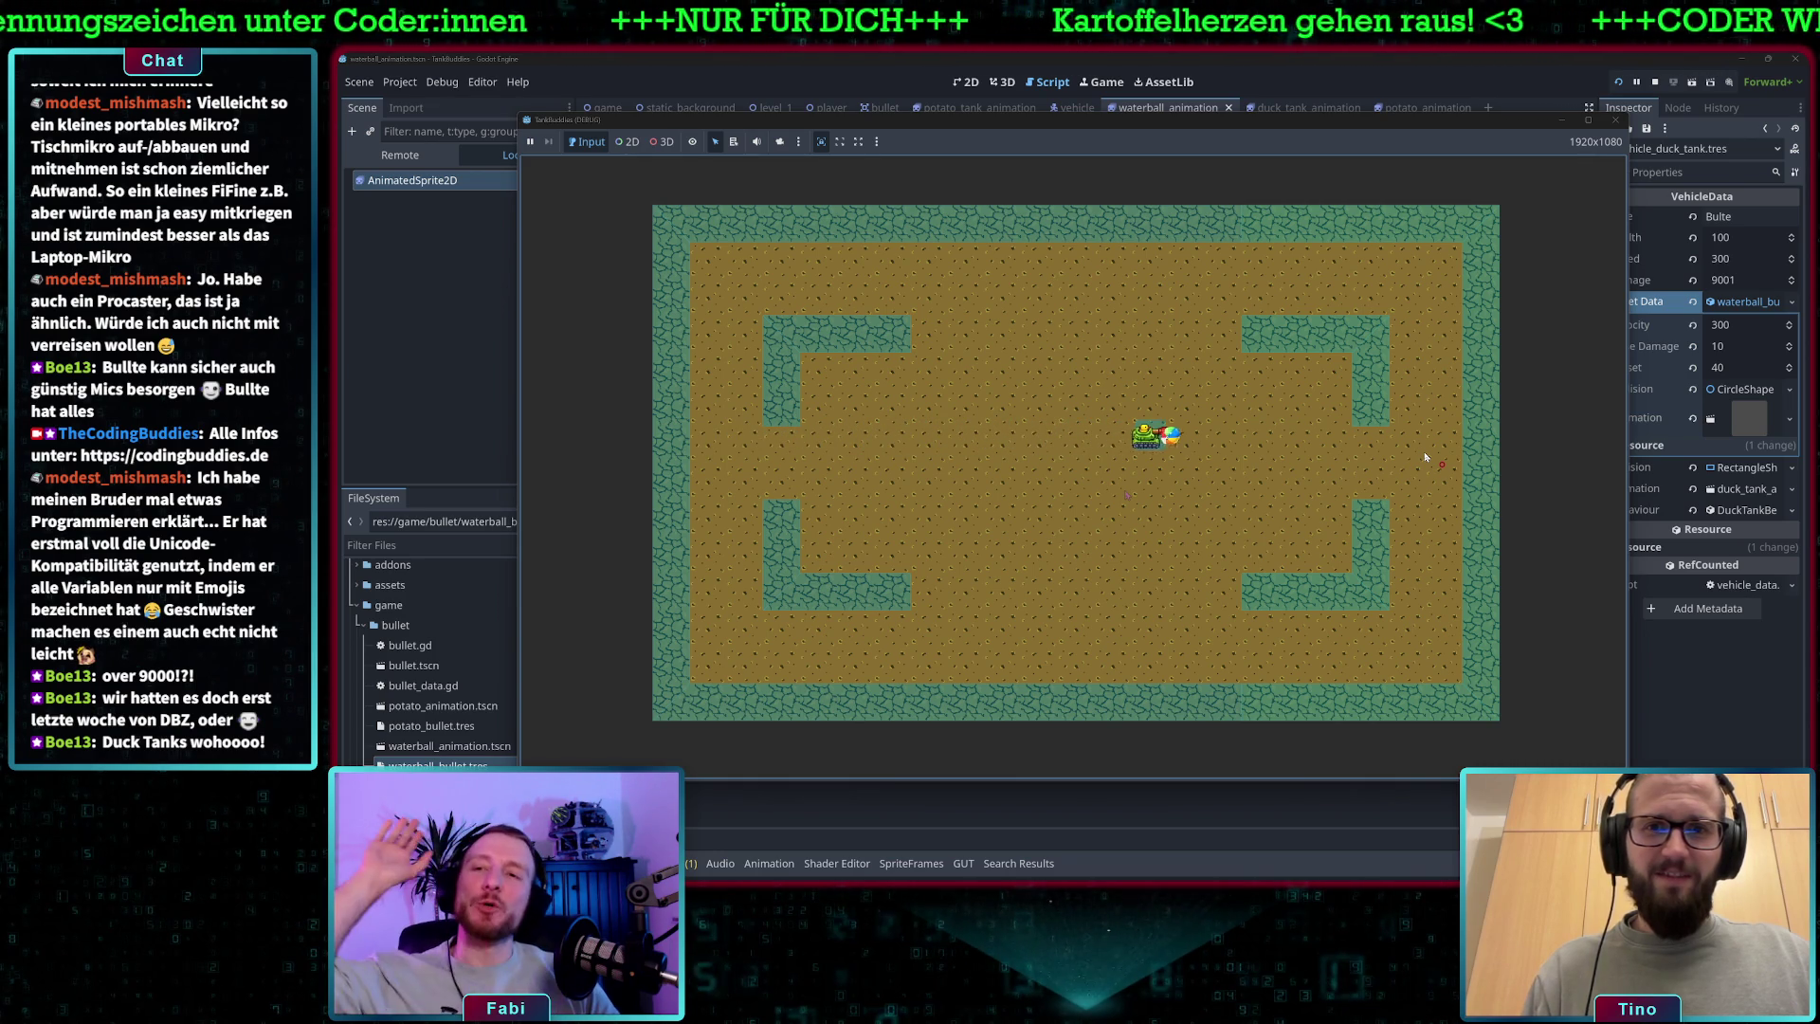
key(Right)
key(Left)
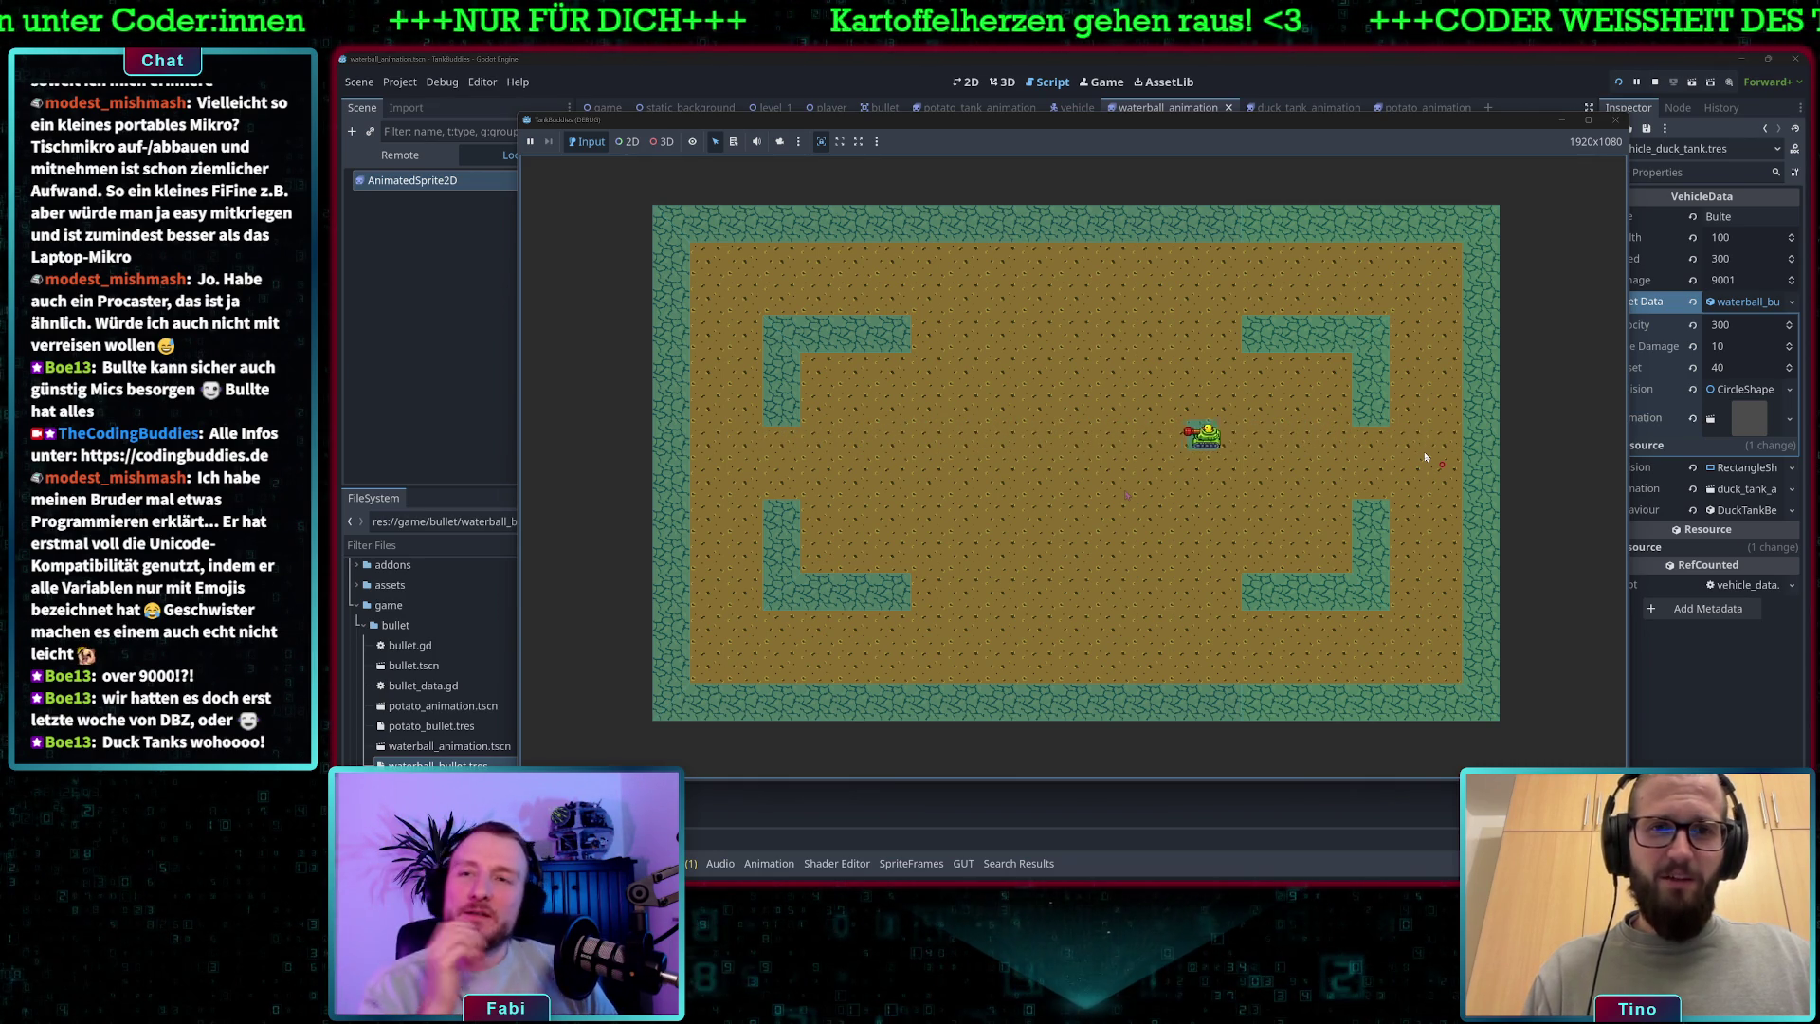
key(Left)
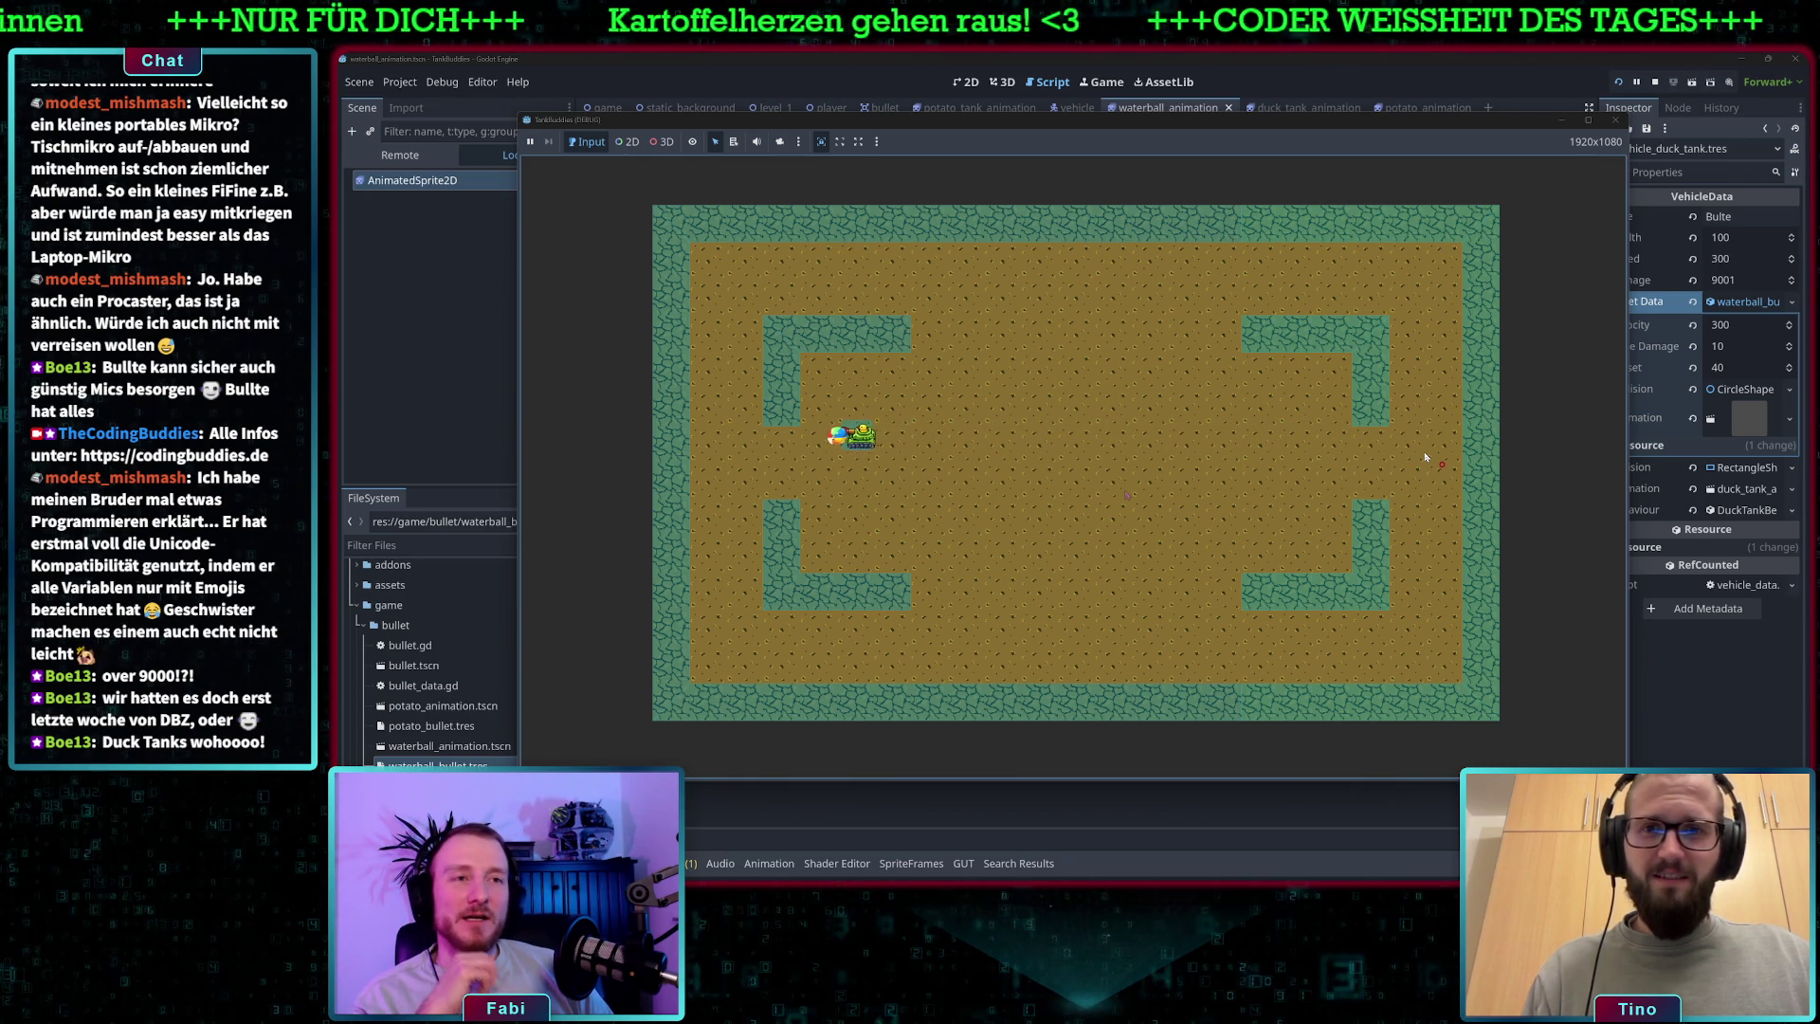
key(Right)
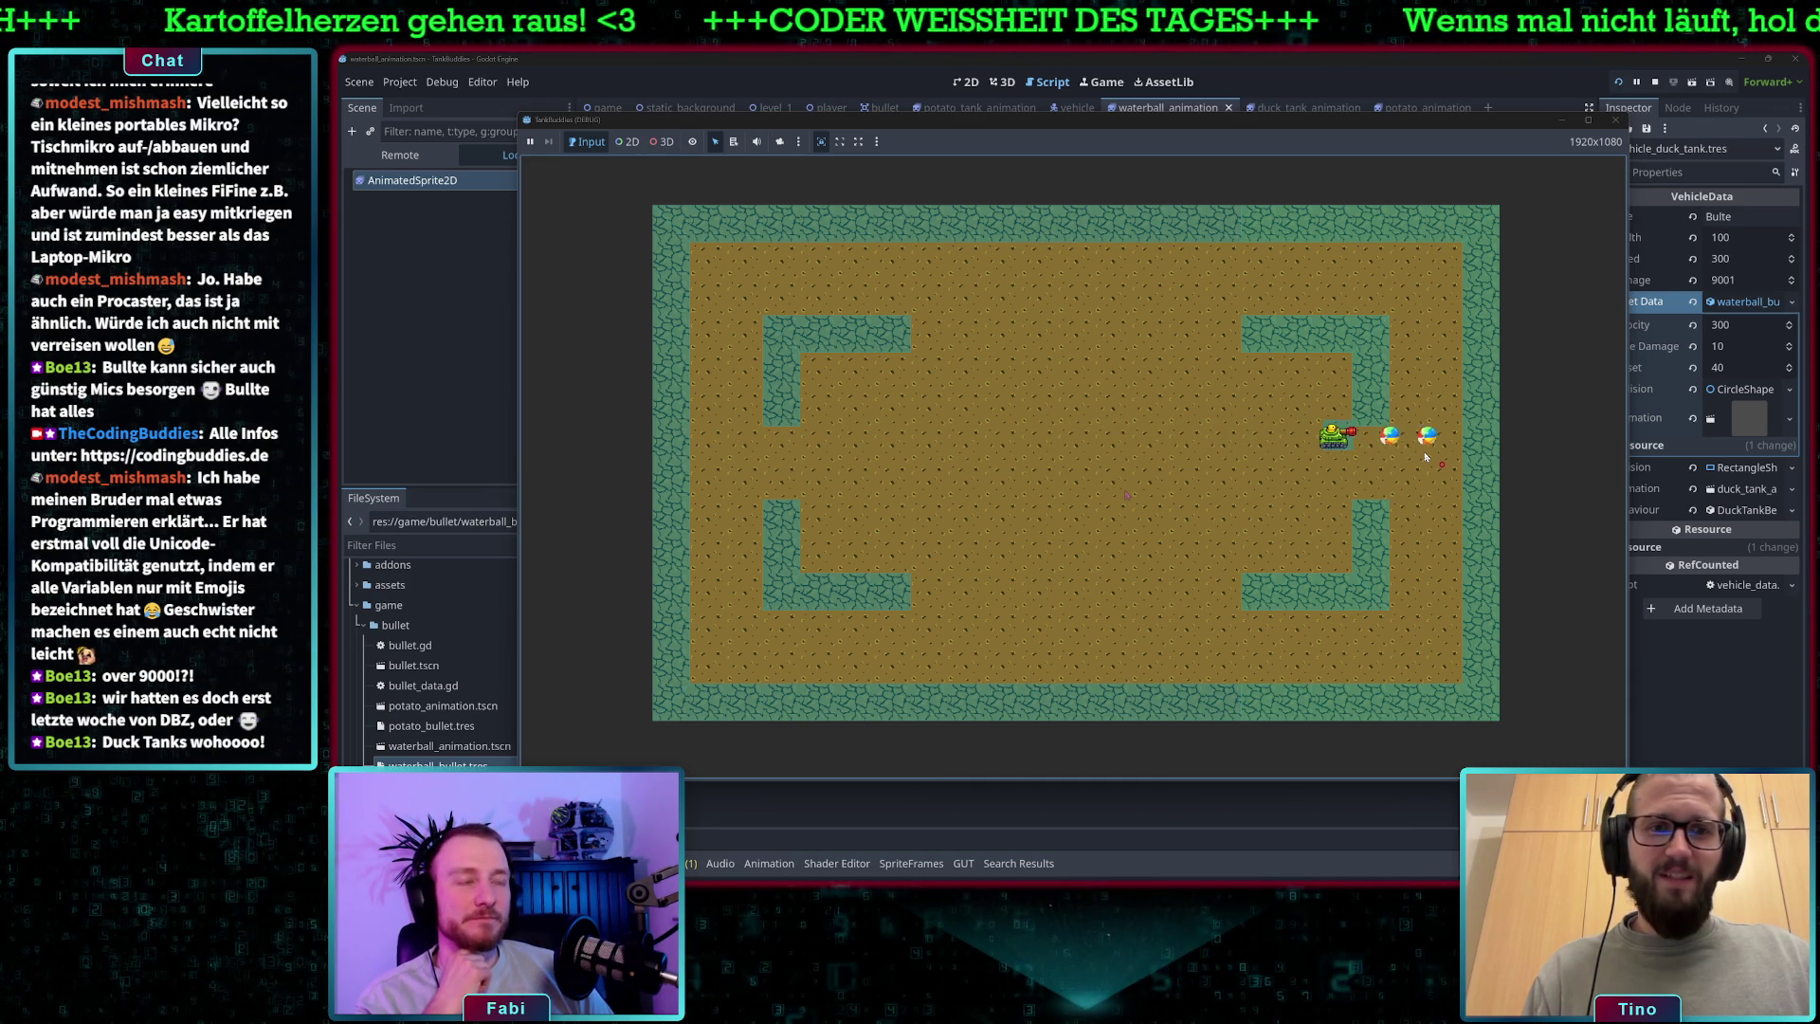
key(Left)
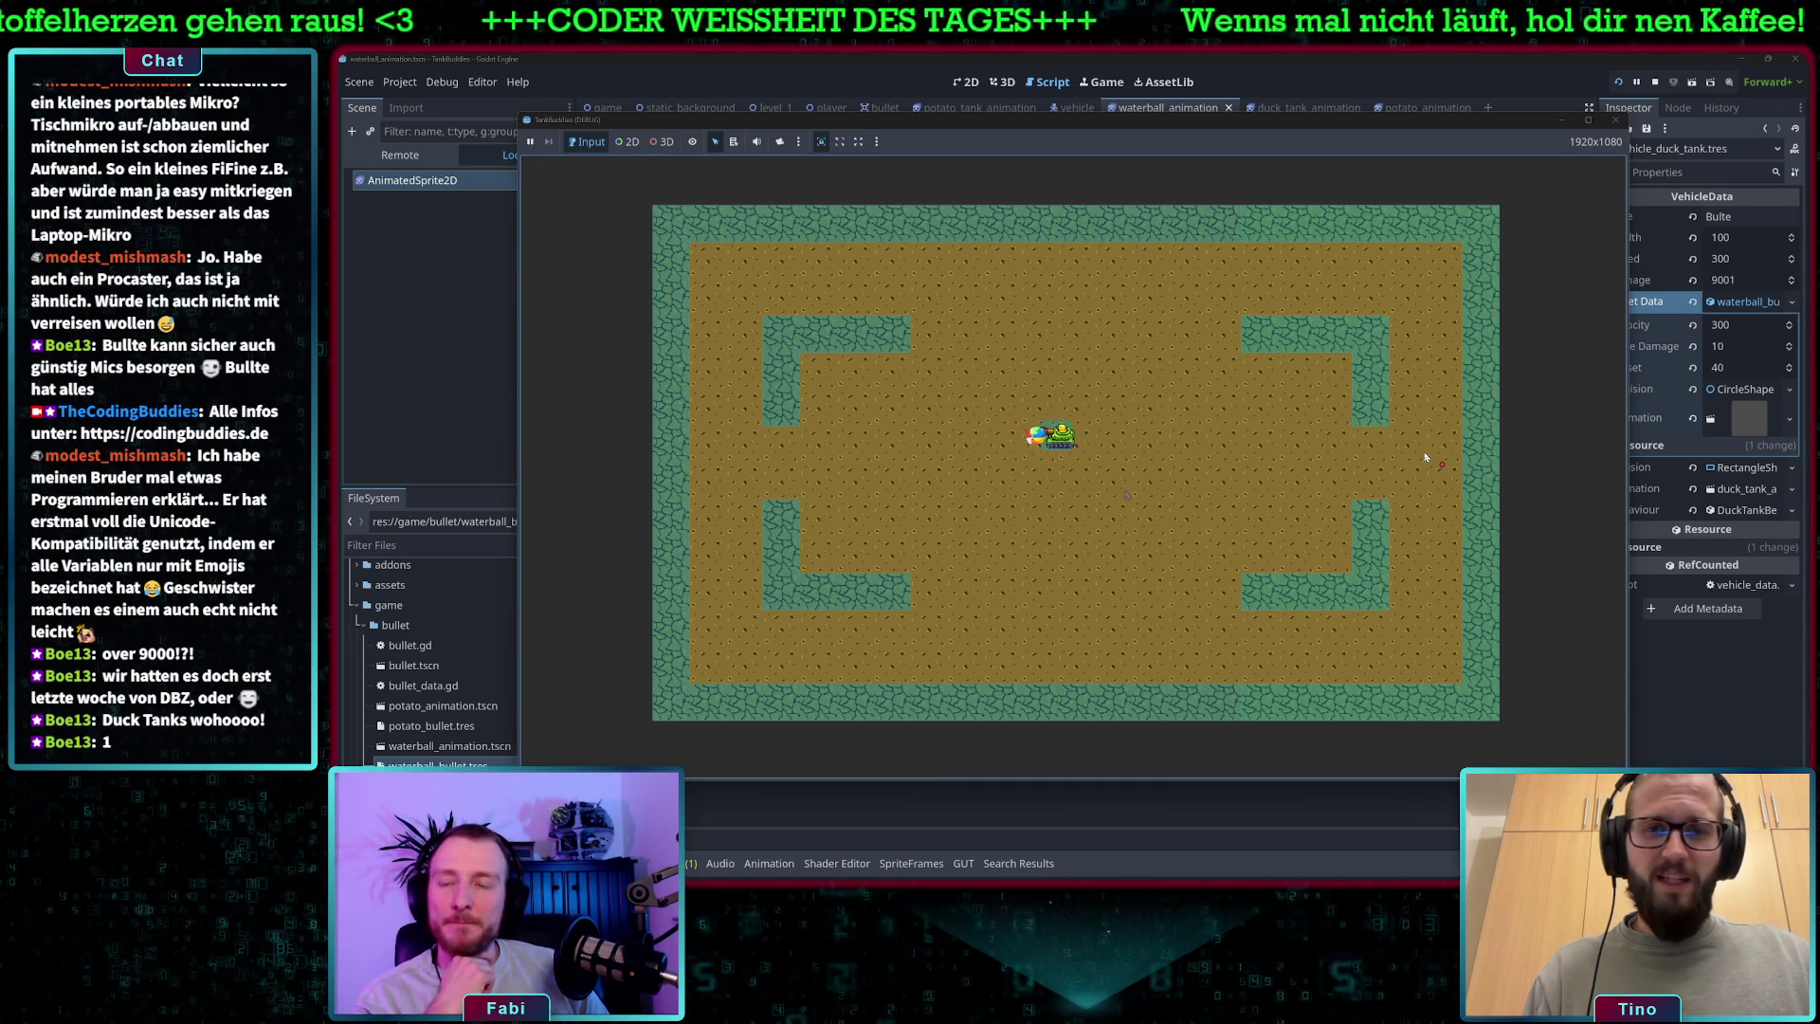
key(Right)
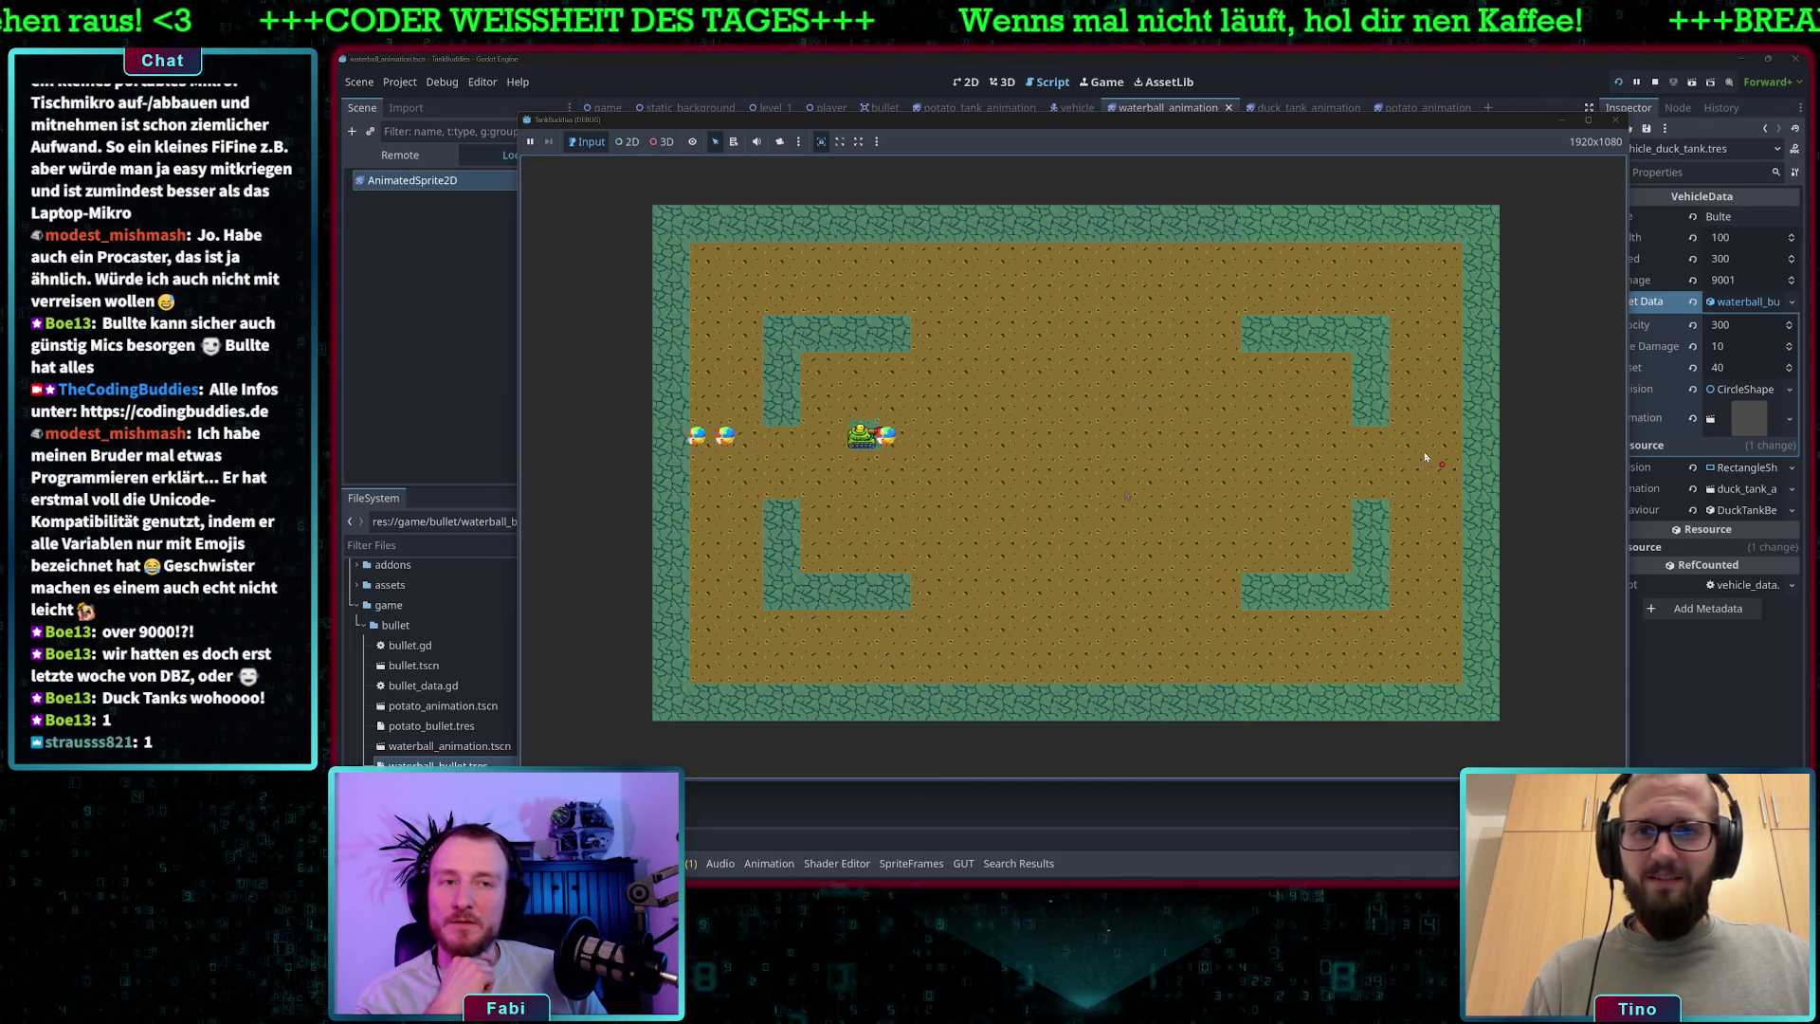
key(Right)
key(Right)
key(Left)
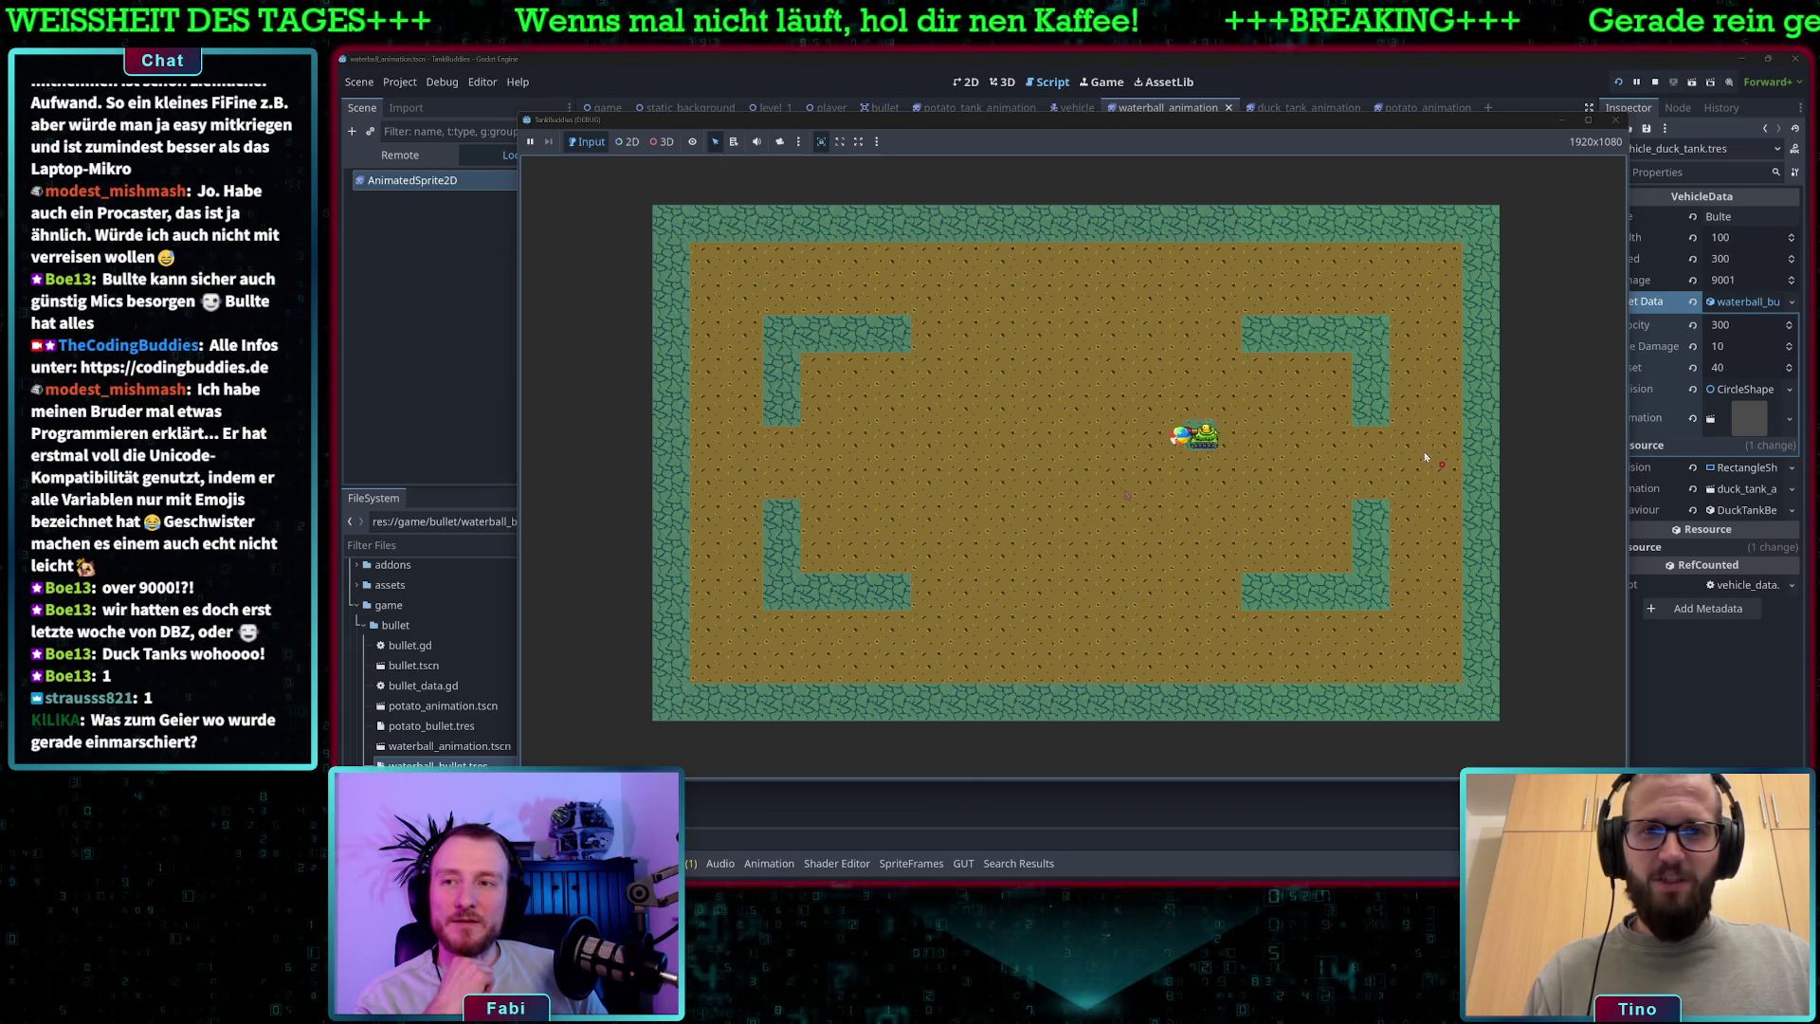
- Drive the duck tank up and down the arena, firing waterballs upward and leftward
key(space)
key(Down)
key(Right)
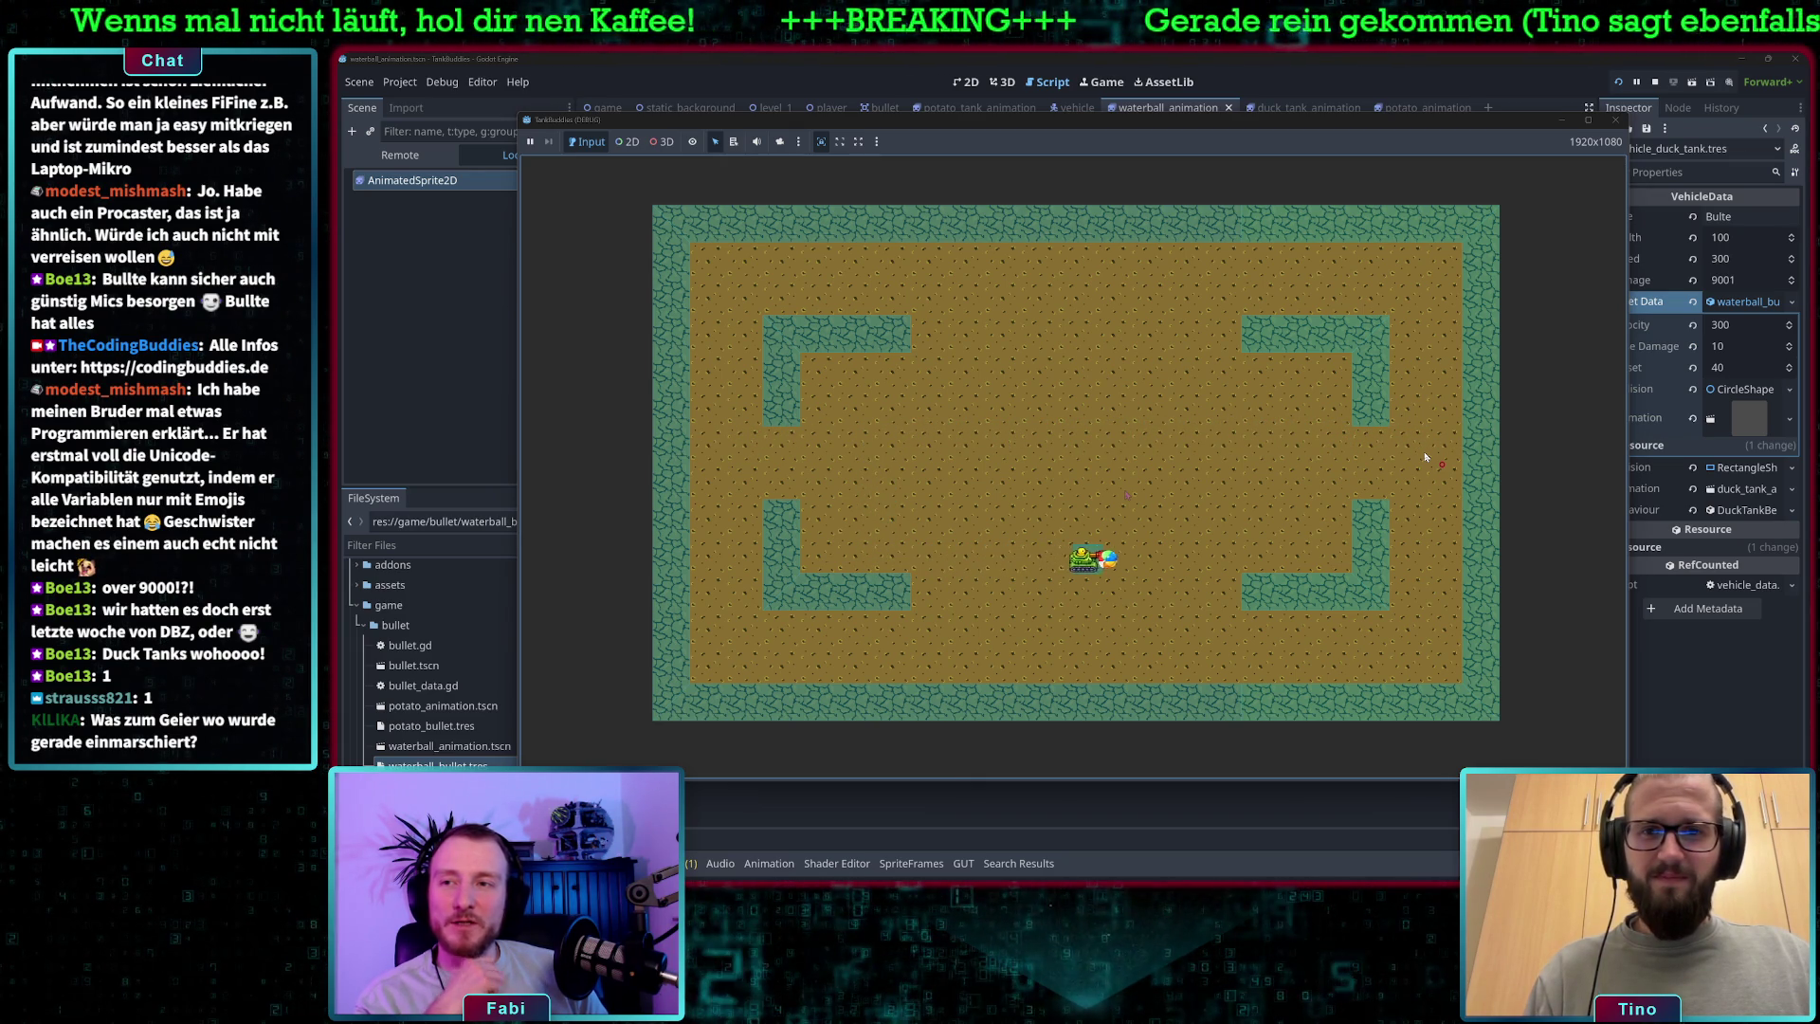
key(Up)
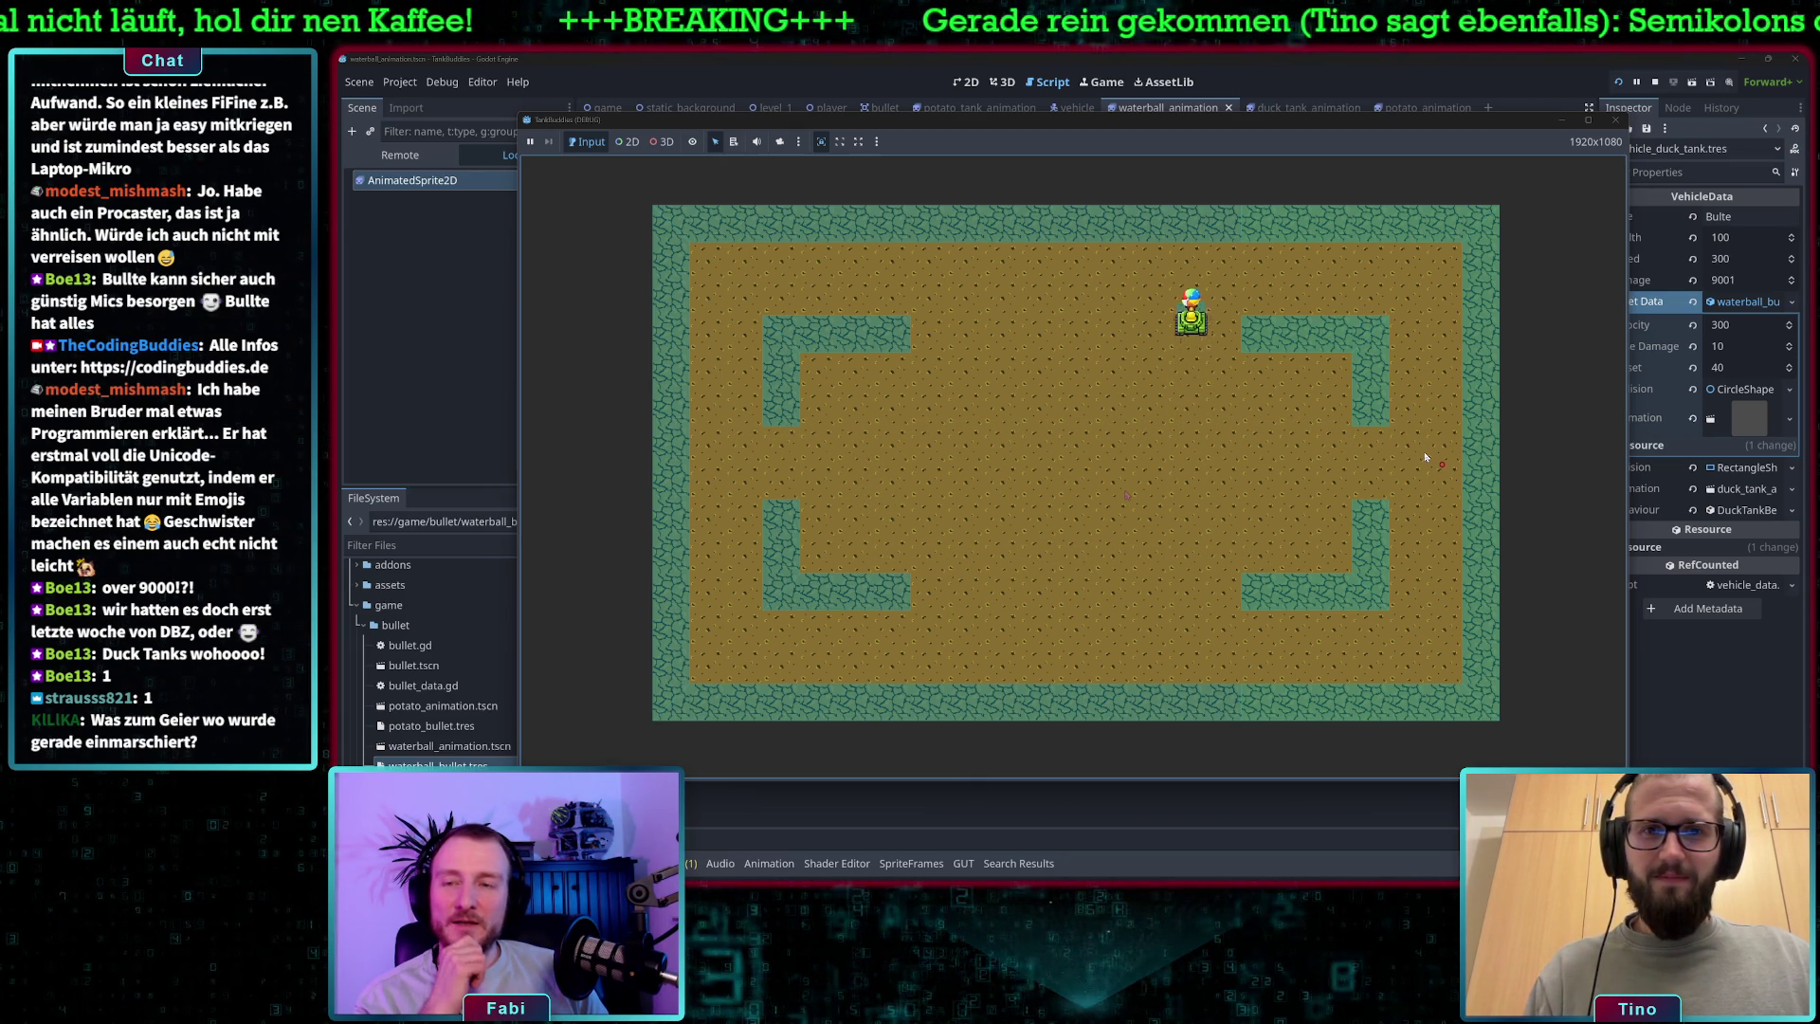
key(Down)
key(Right)
key(Up)
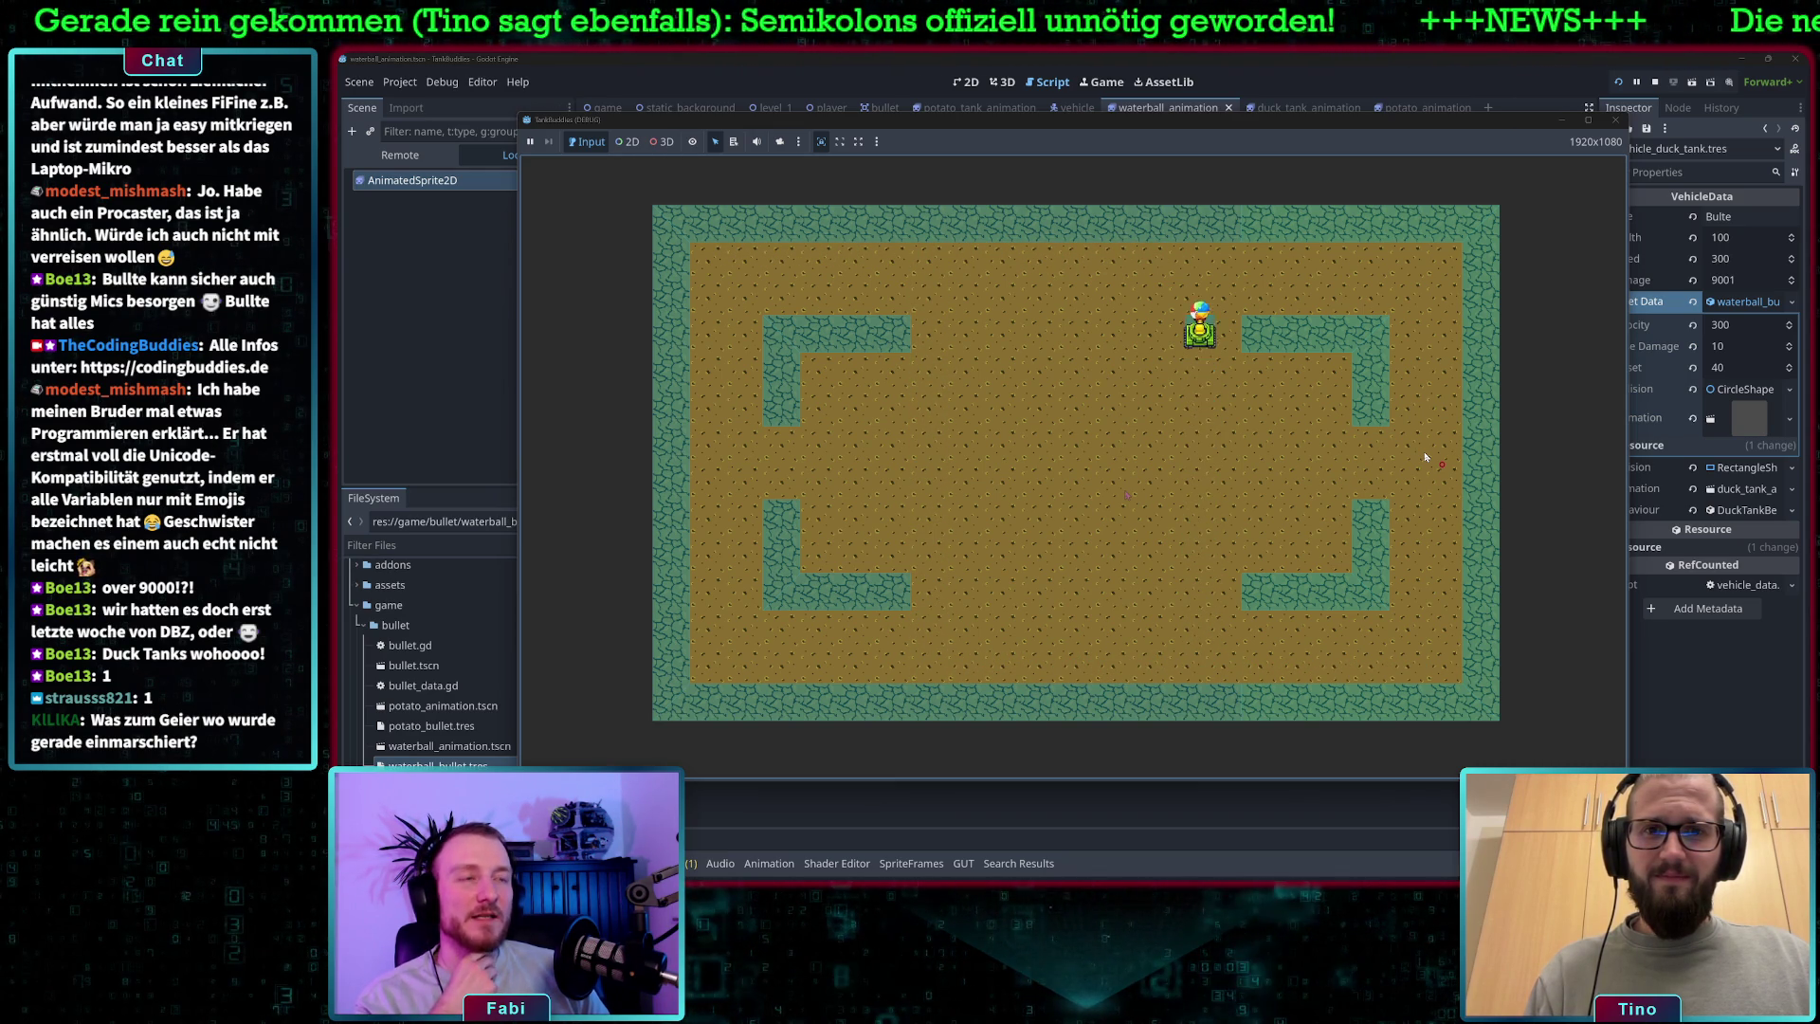
key(Left)
key(Down)
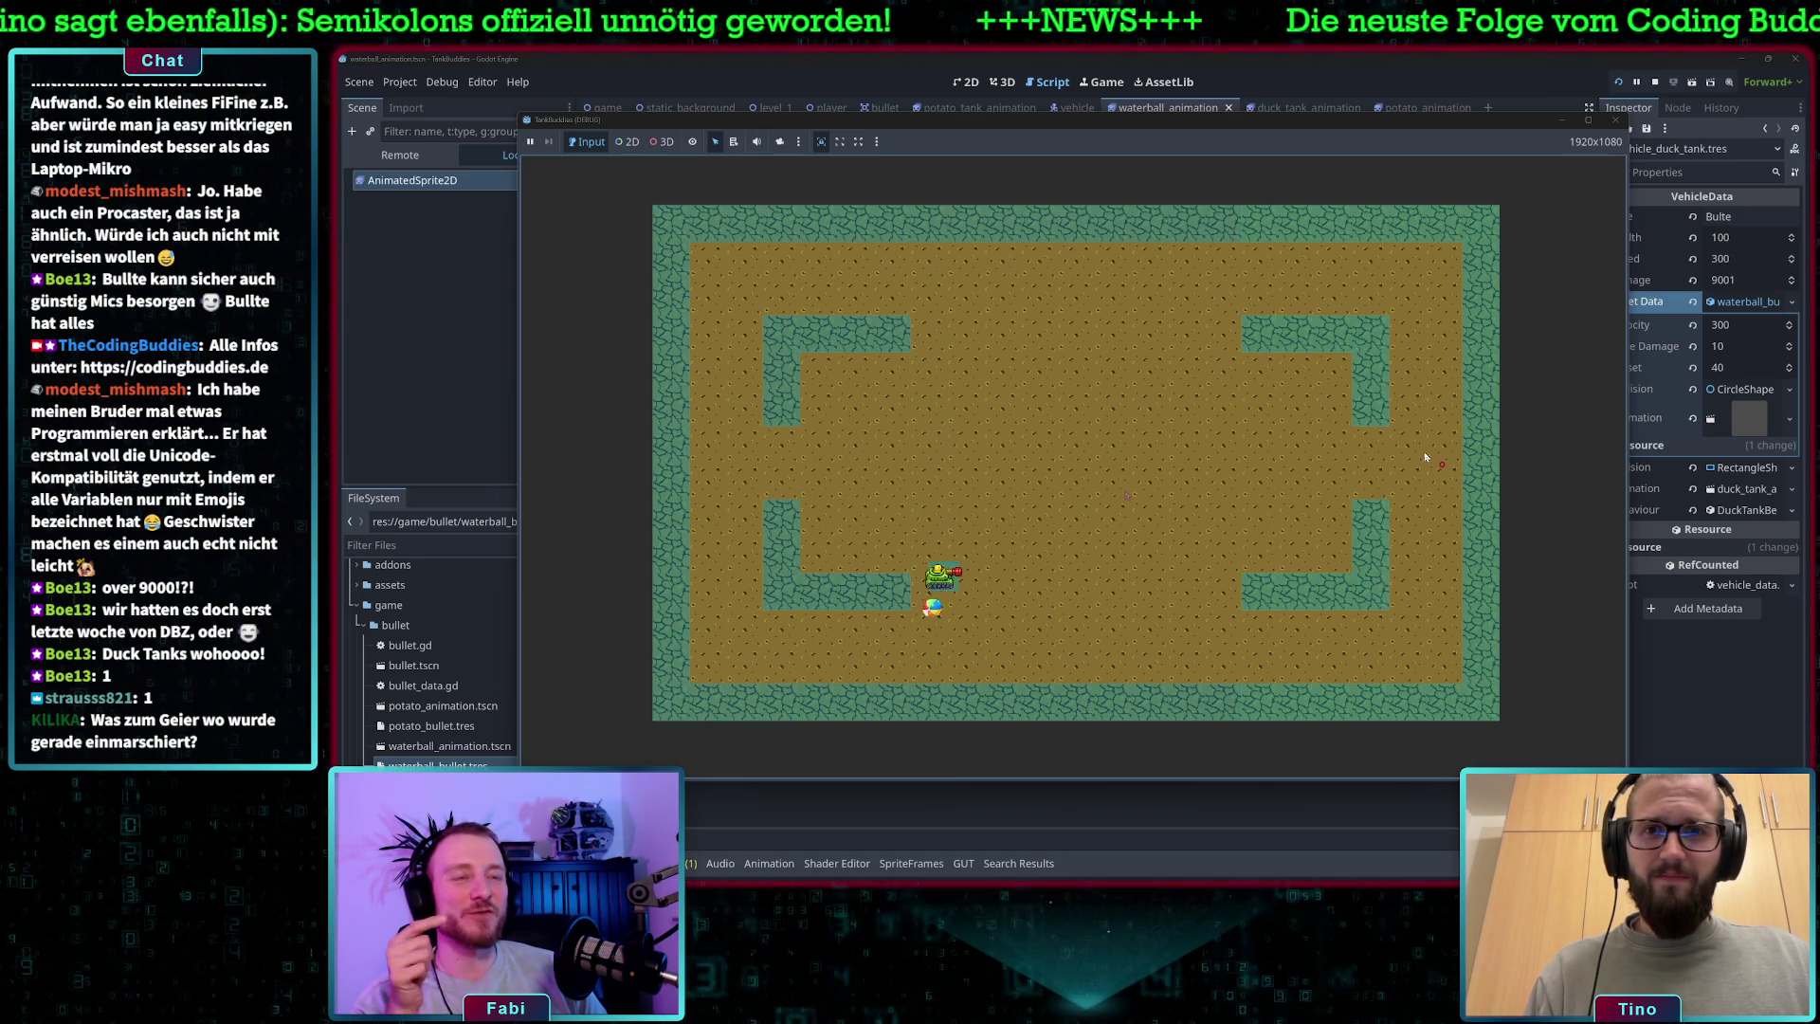
key(Up)
key(space)
key(Left)
key(space)
key(Right)
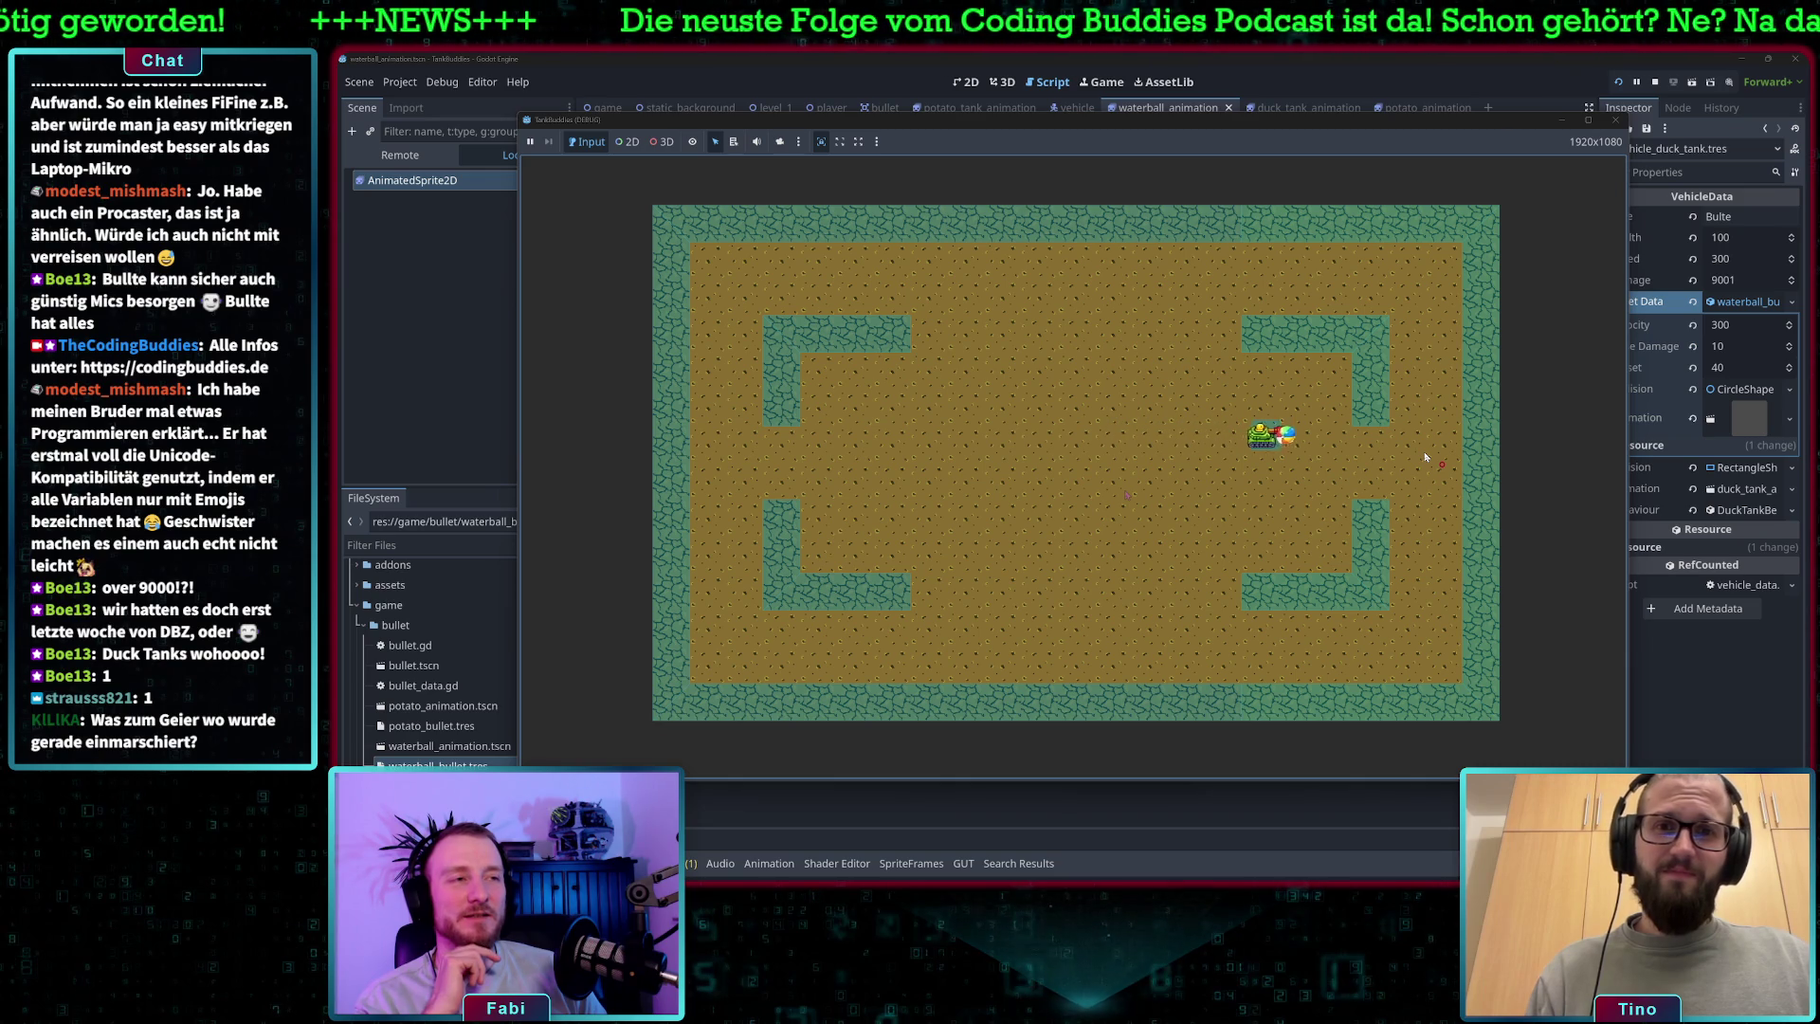
key(Left)
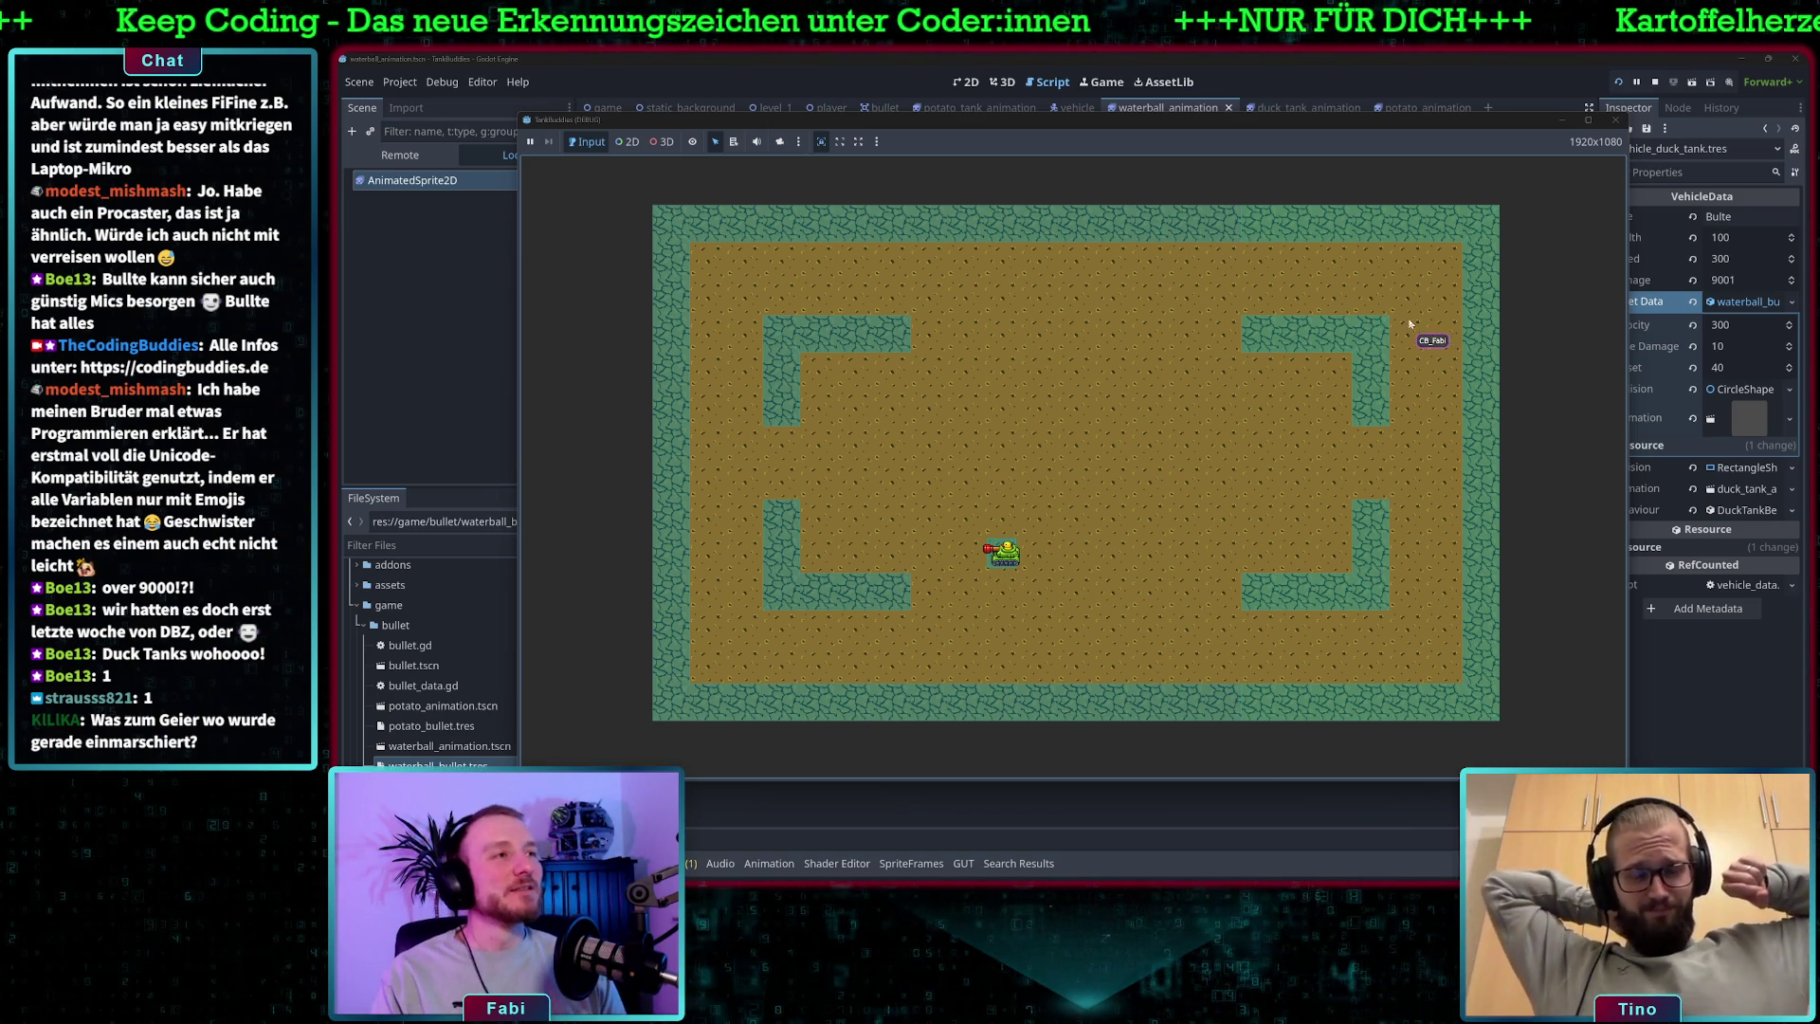
- Stop the running game to return to player.gd
click(1618, 120)
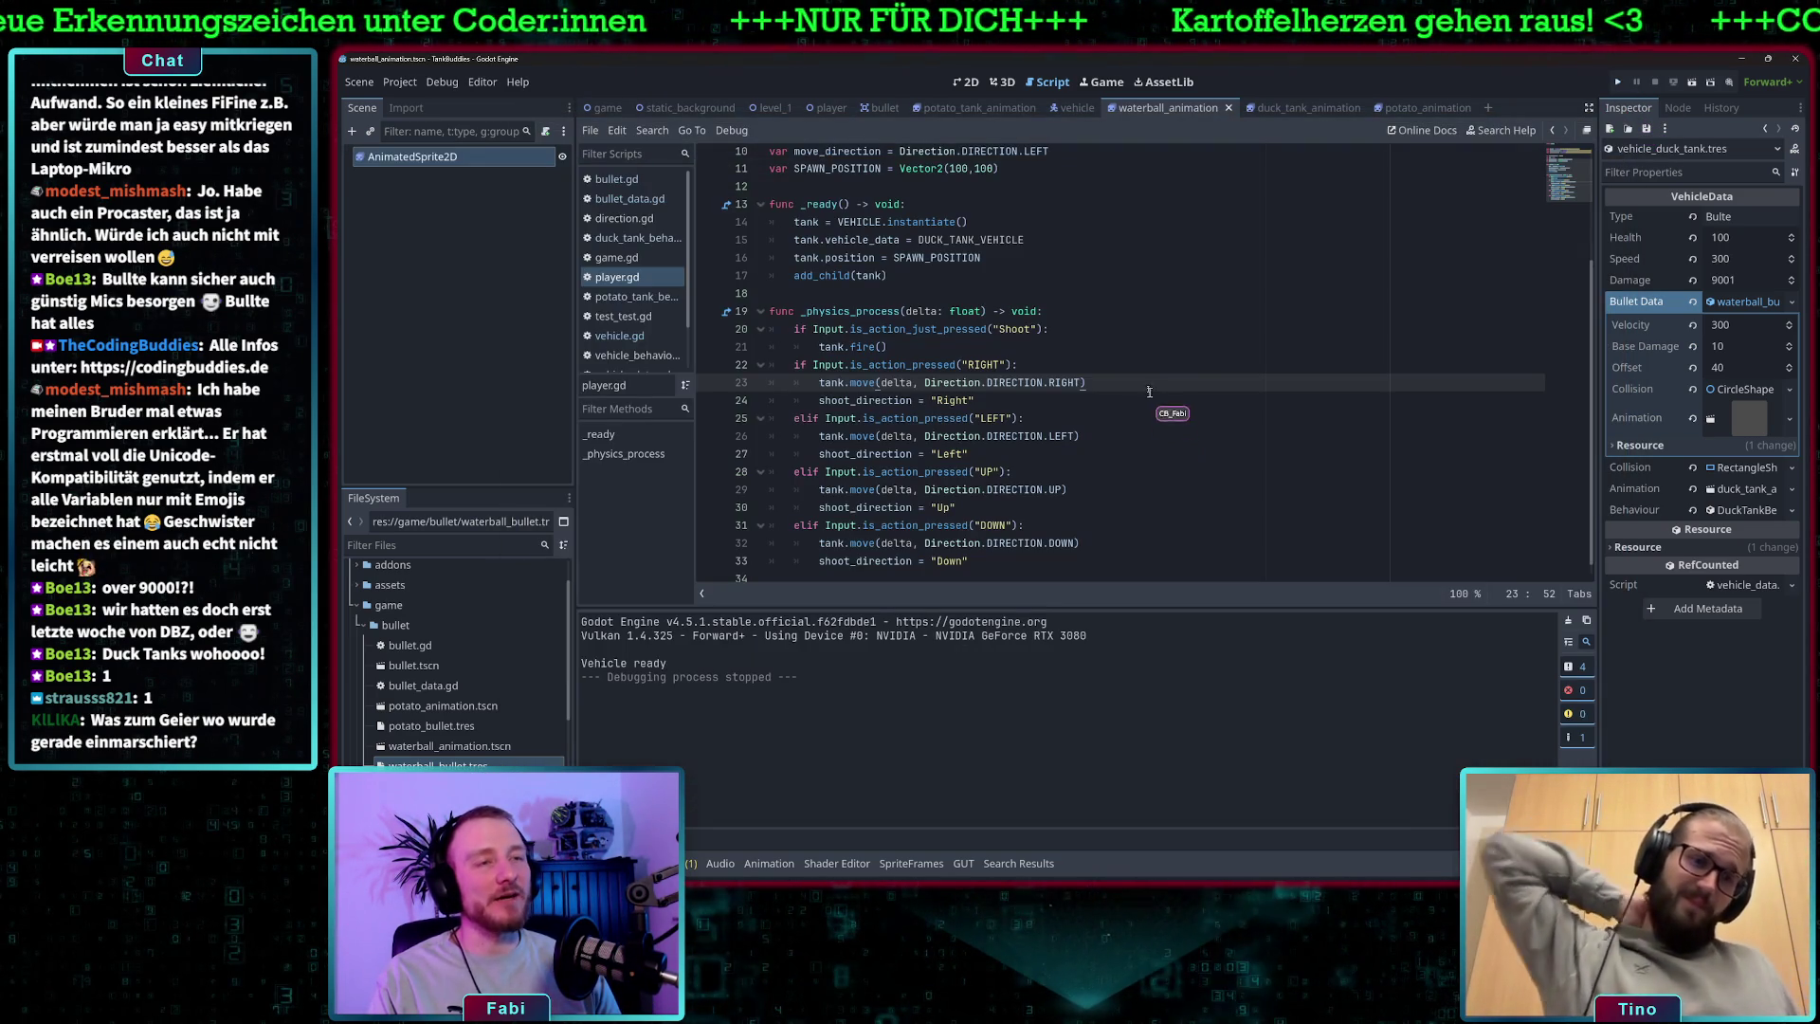
- Replace DUCK_TANK_VEHICLE with POTATO_TANK_VEHICLE on line 15 of player.gd and run the project
scroll(1071, 365, up, 3)
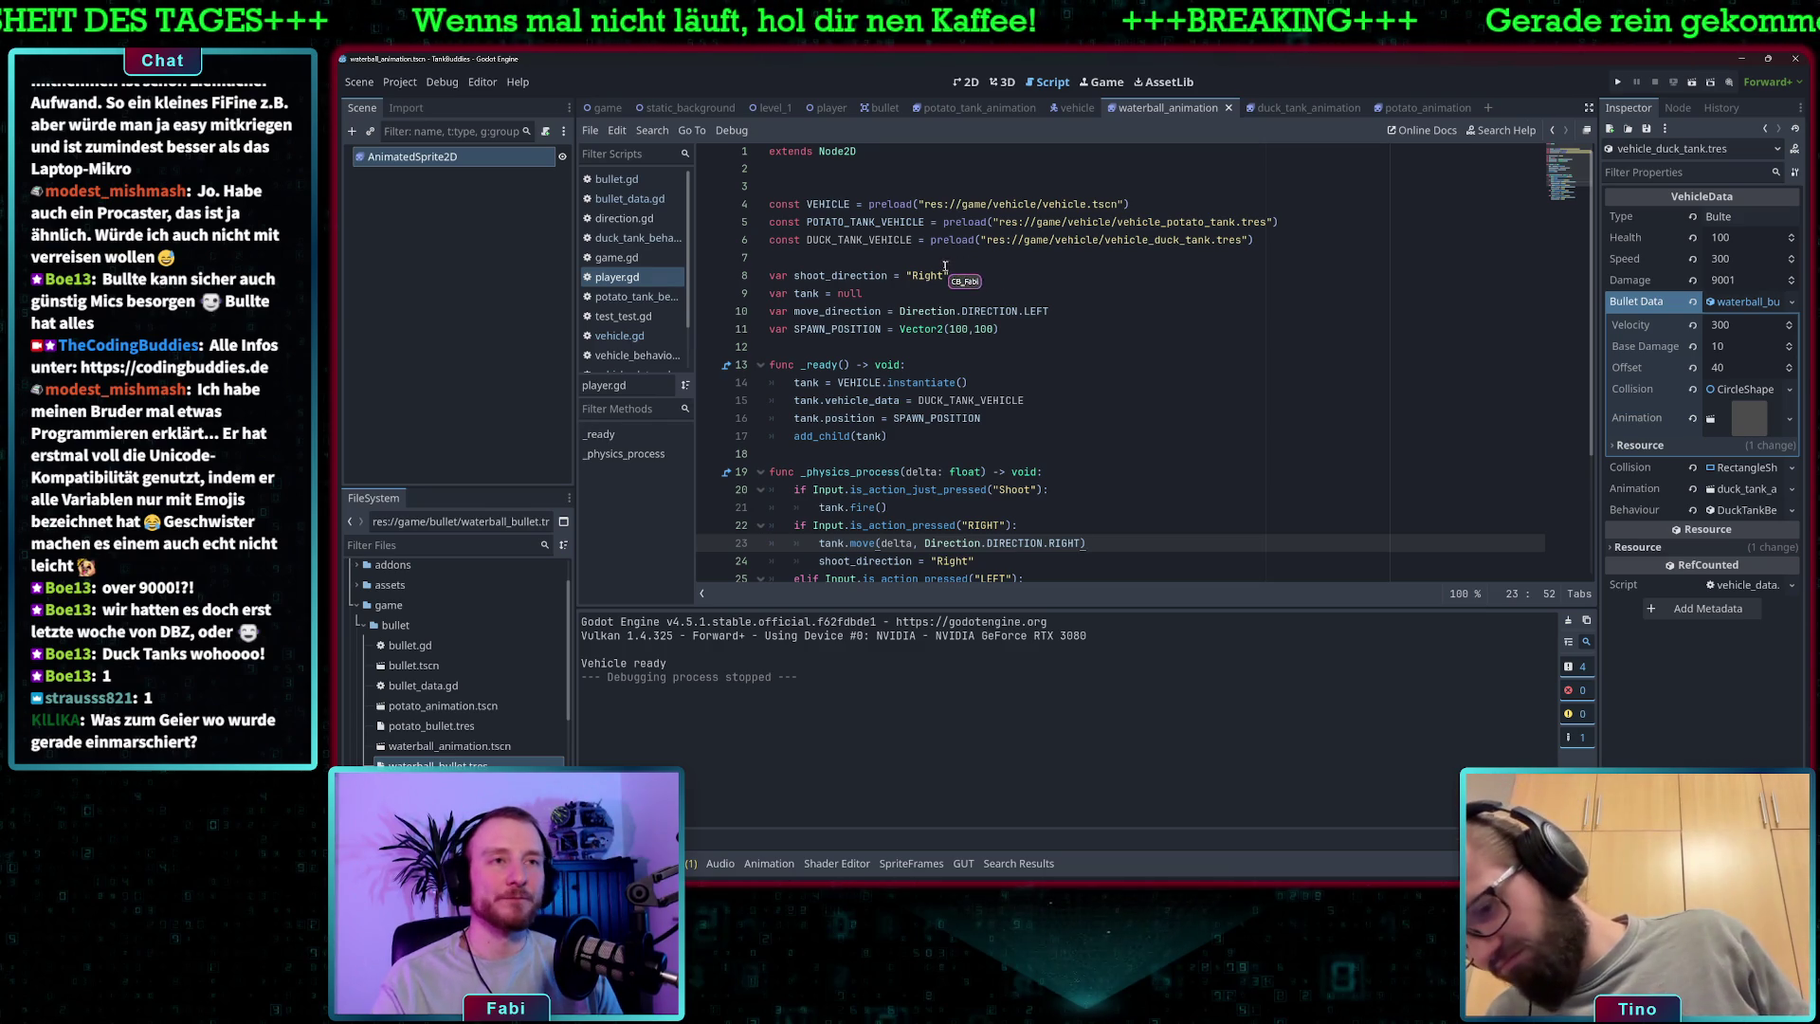
click(877, 222)
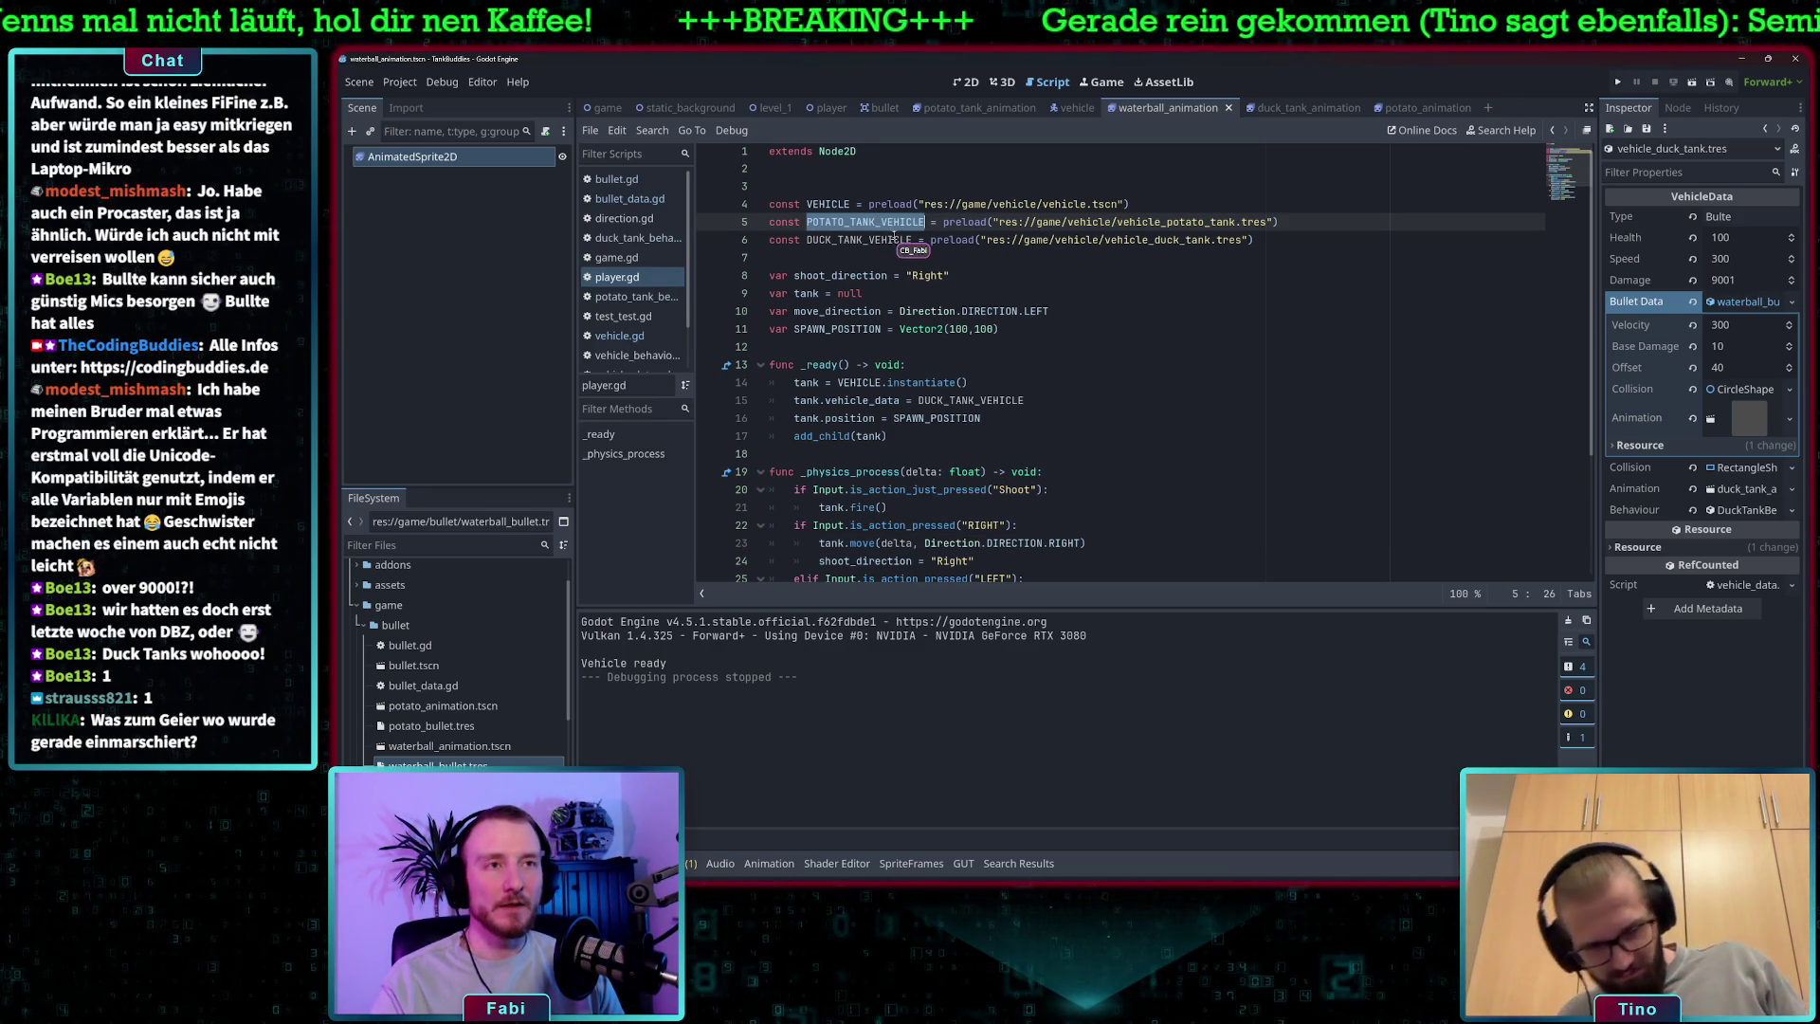
scroll(958, 339, down, 1)
double_click(982, 346)
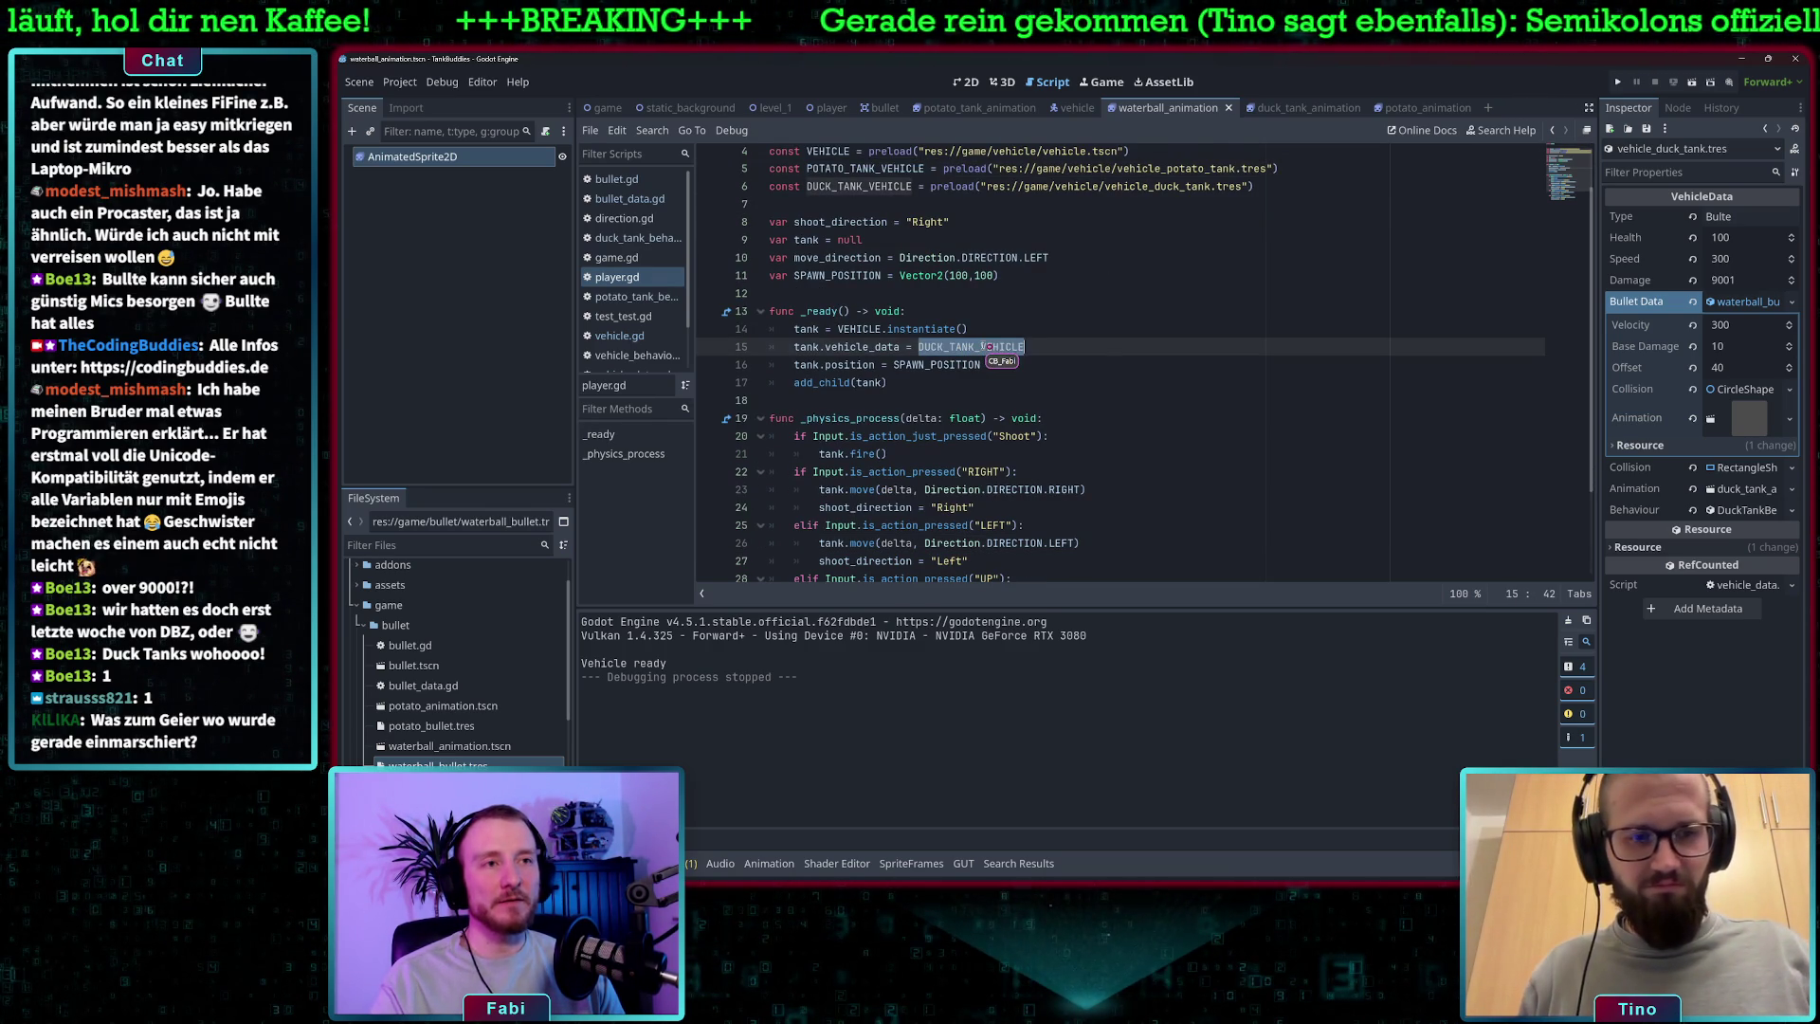
click(1619, 82)
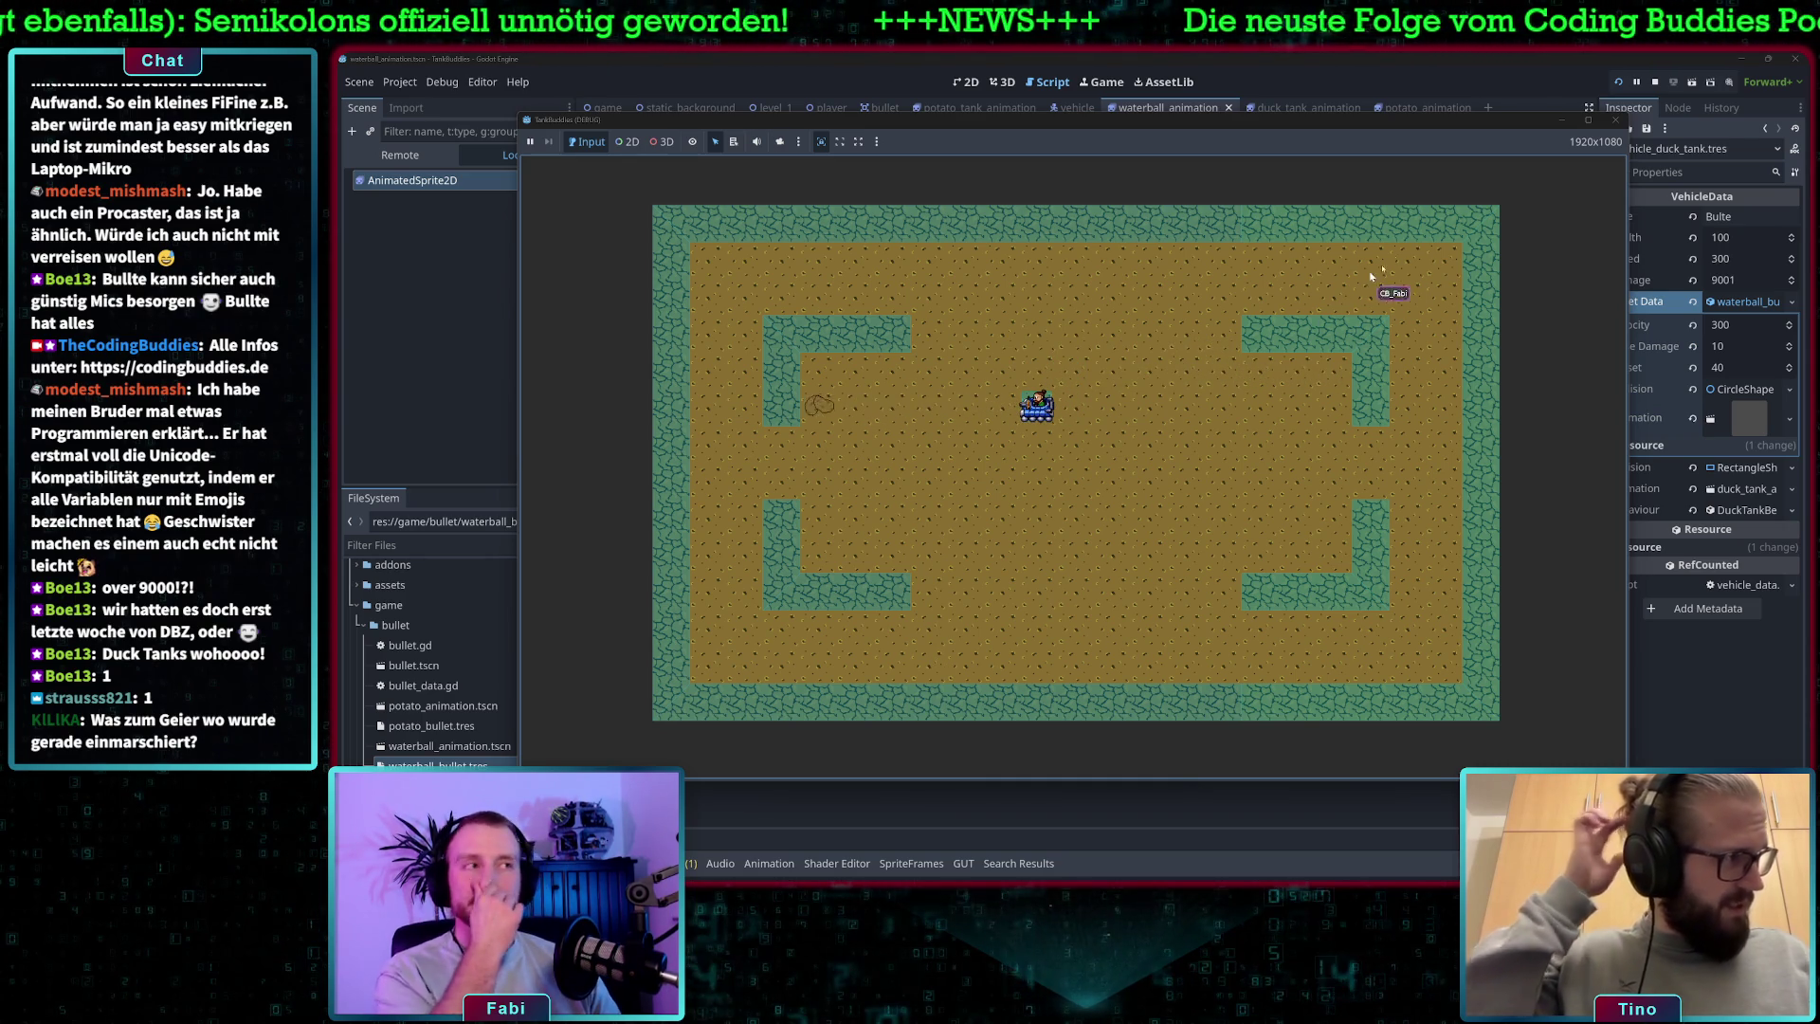
- Close the game after watching the potato tank spawn in the arena
click(1618, 123)
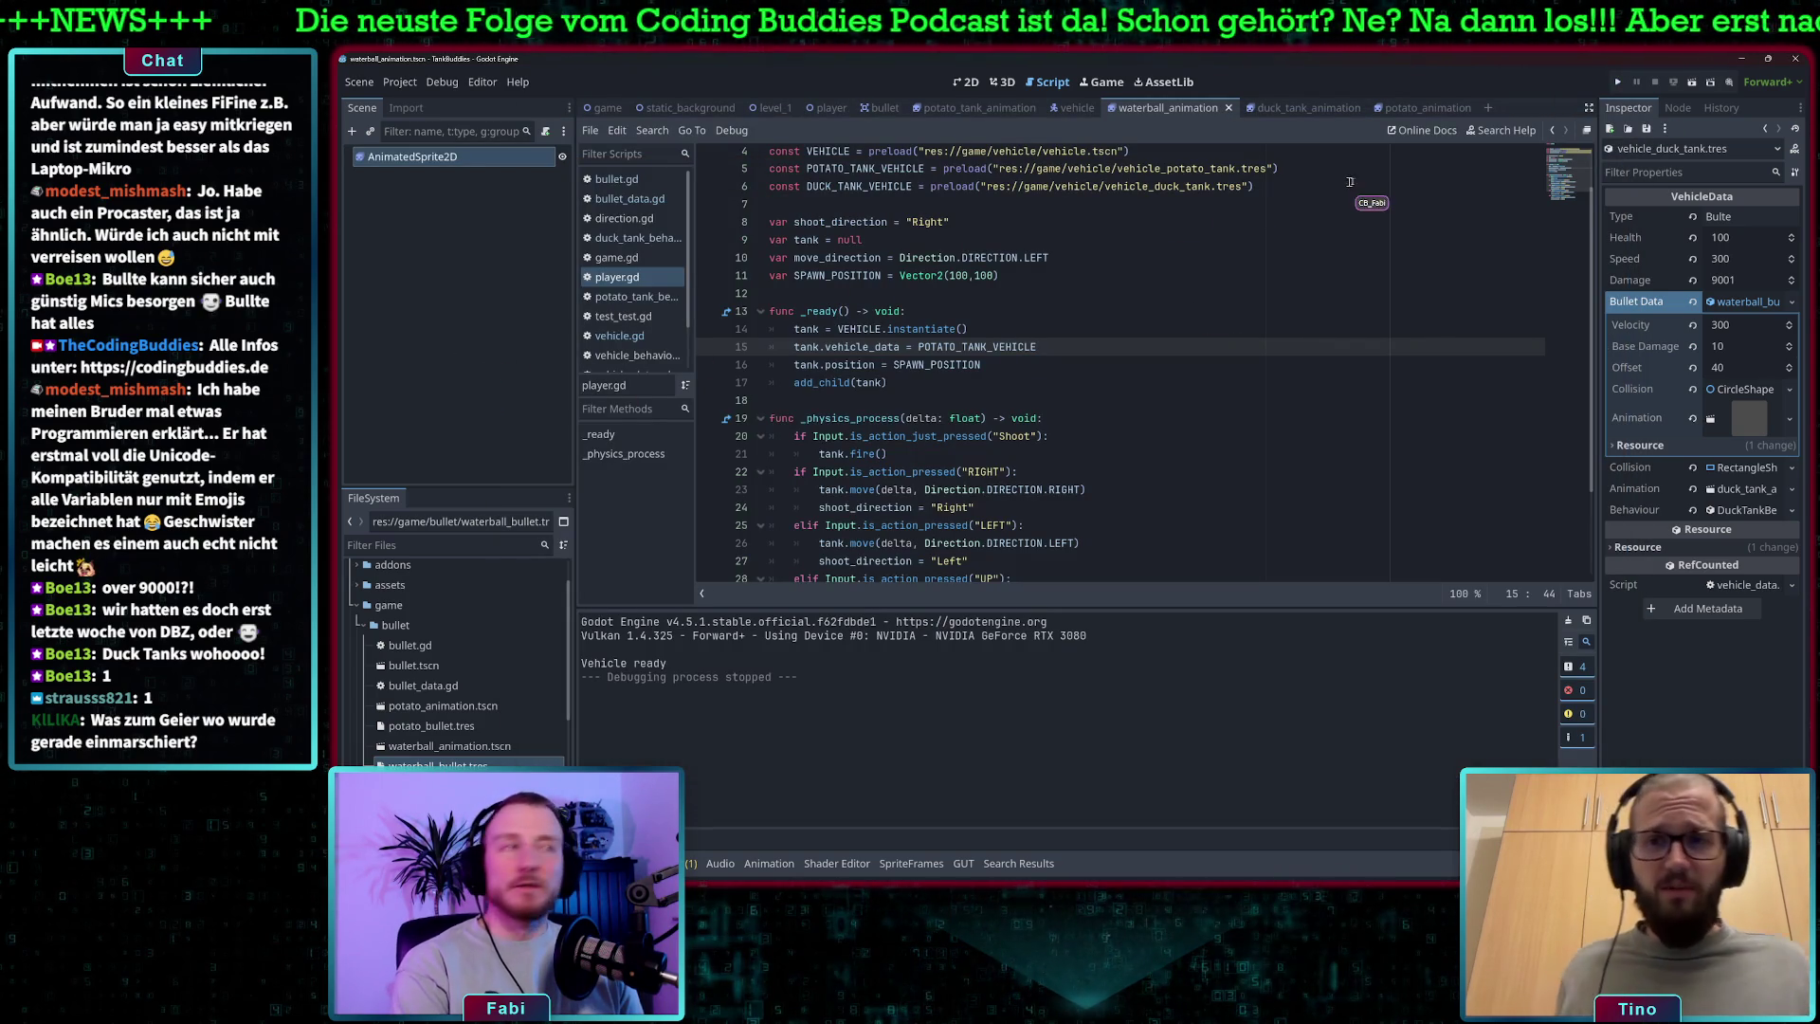